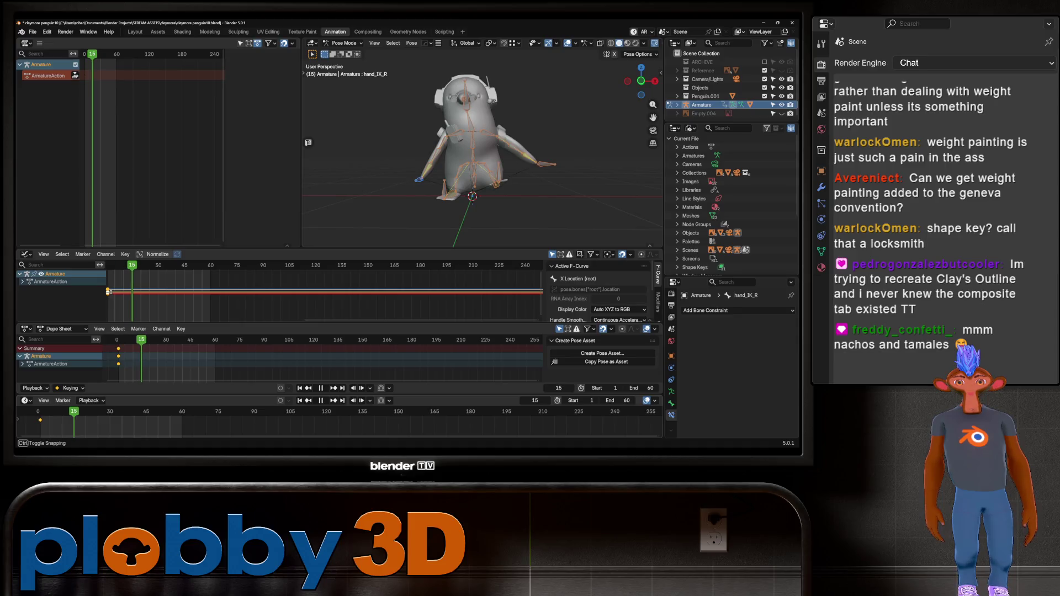
# - Copy the penguin's starting pose, paste it at frame 15 and keyframe it
pyautogui.rightClick(470, 68)
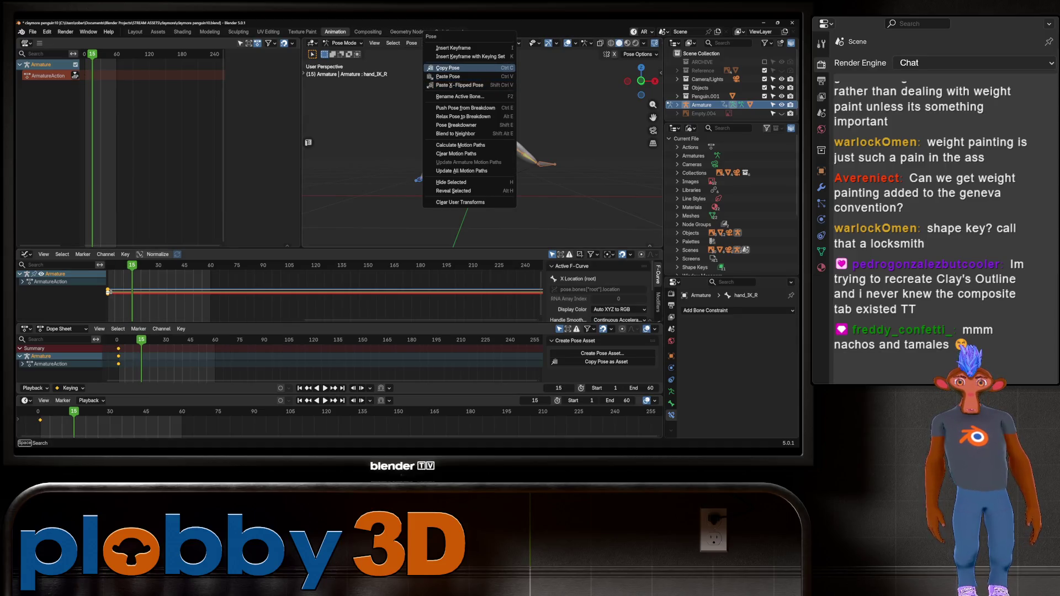
pyautogui.click(470, 68)
pyautogui.rightClick(462, 124)
pyautogui.click(440, 134)
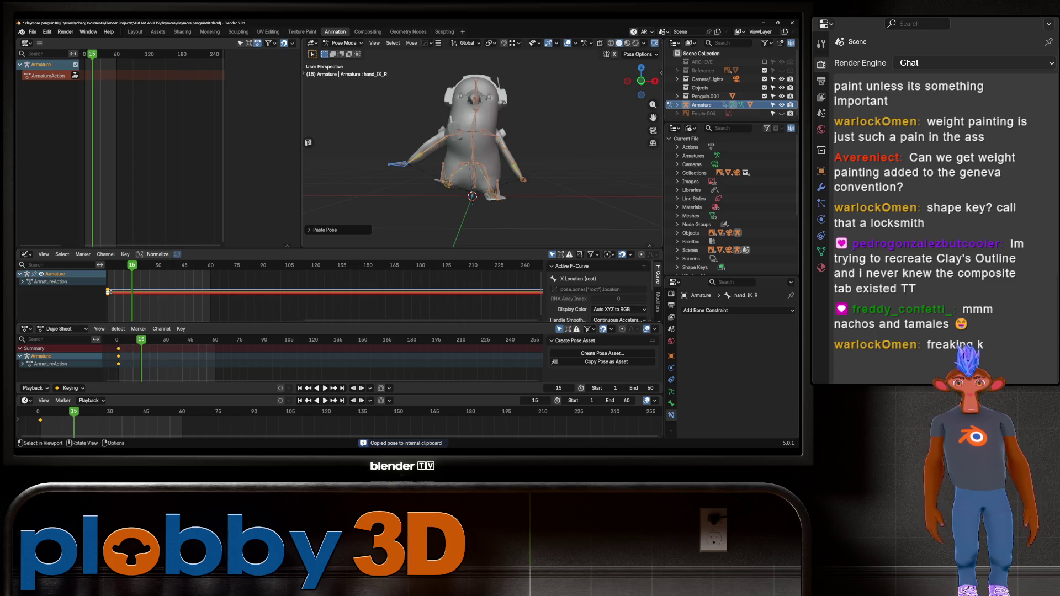
pyautogui.press('i')
# - Preview the held pose playback, selecting the hips bone and viewing from the front
pyautogui.press('space')
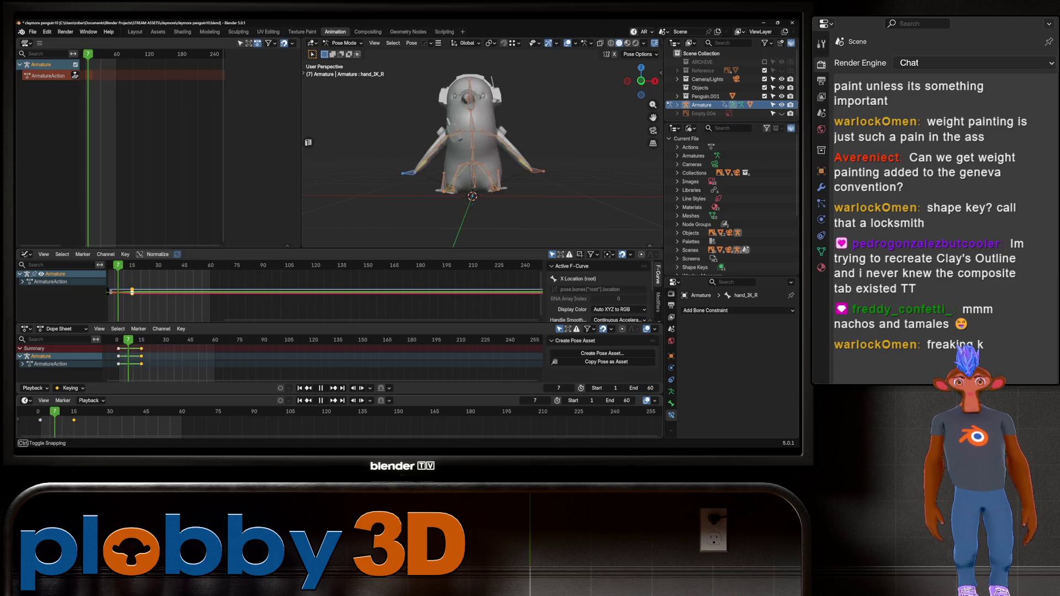
pyautogui.press('space')
pyautogui.moveTo(480, 154); pyautogui.dragTo(408, 162, button='middle')
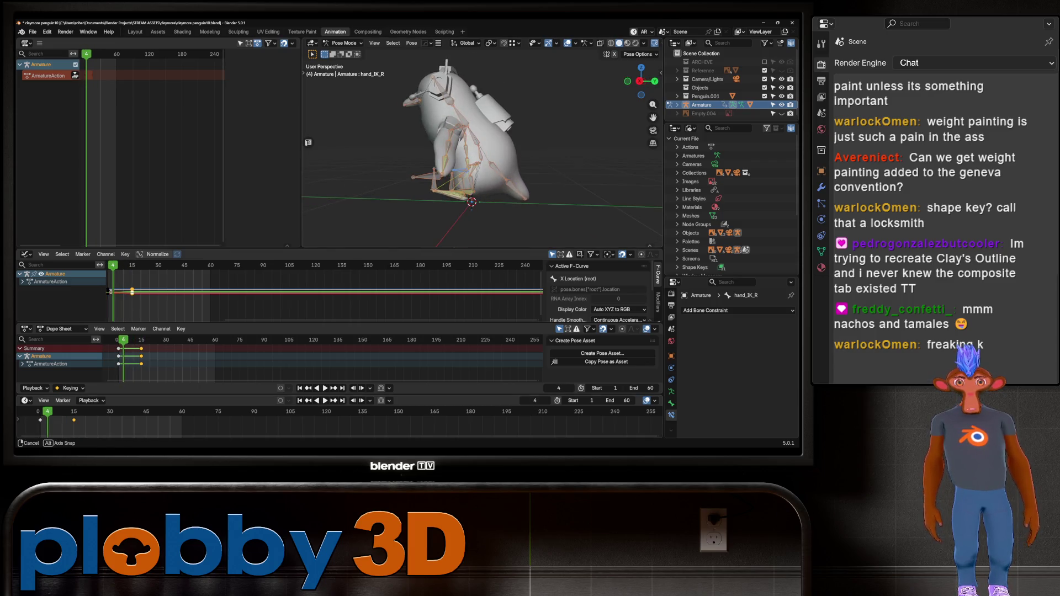
pyautogui.click(478, 155)
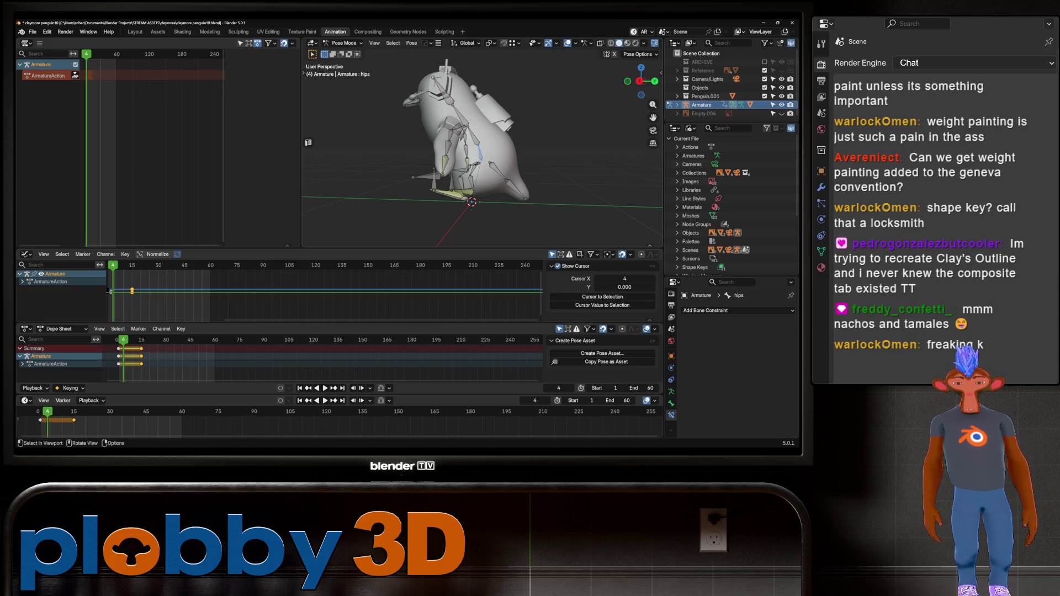
pyautogui.press('KP_1')
pyautogui.press('space')
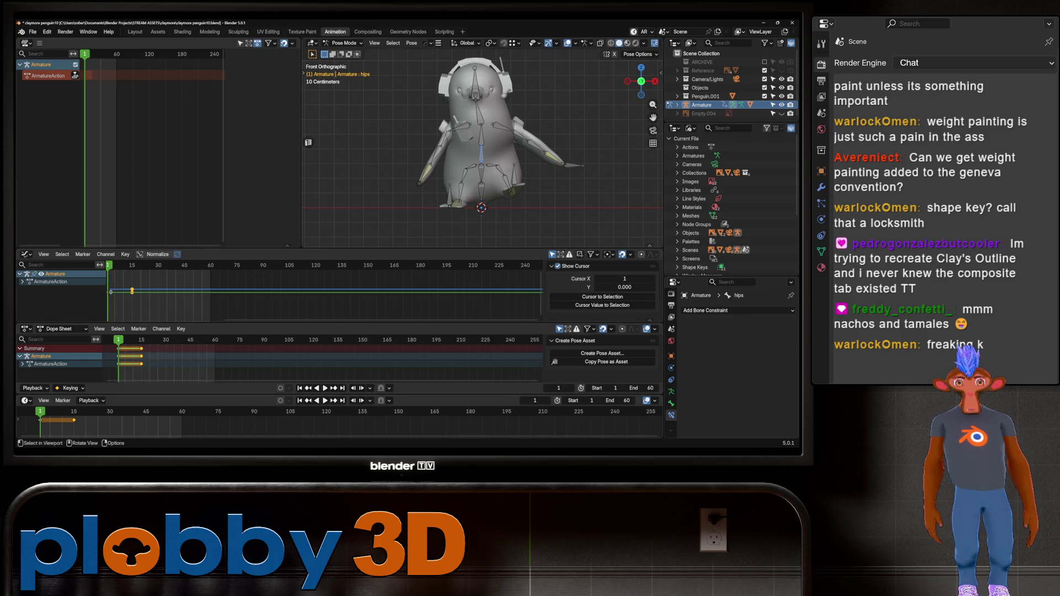
# - Move the right hip bone hip_R to a new position in the starting pose
pyautogui.press('Escape')
pyautogui.click(481, 176)
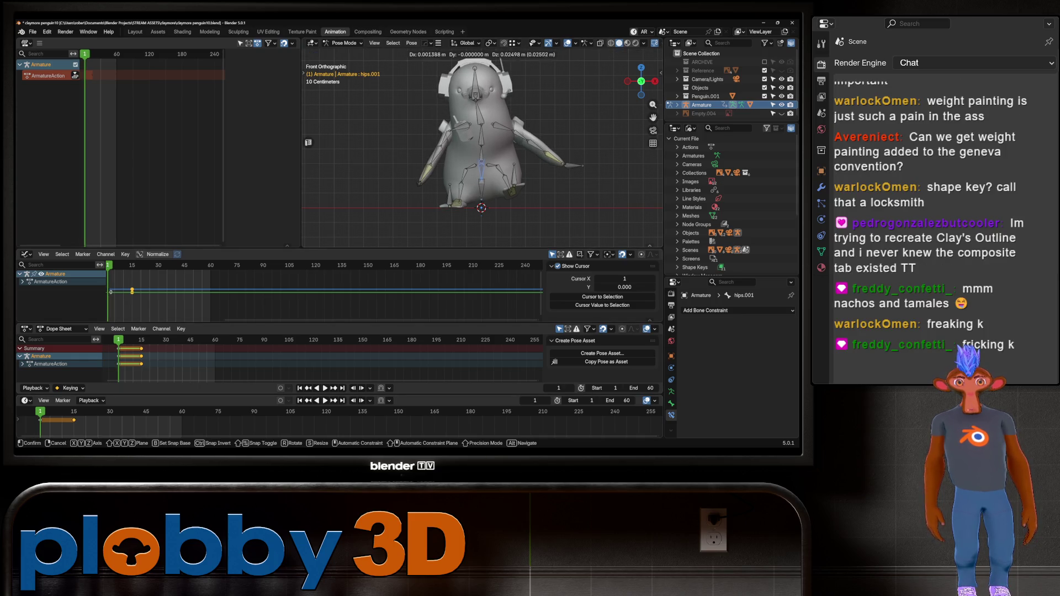
pyautogui.click(482, 152)
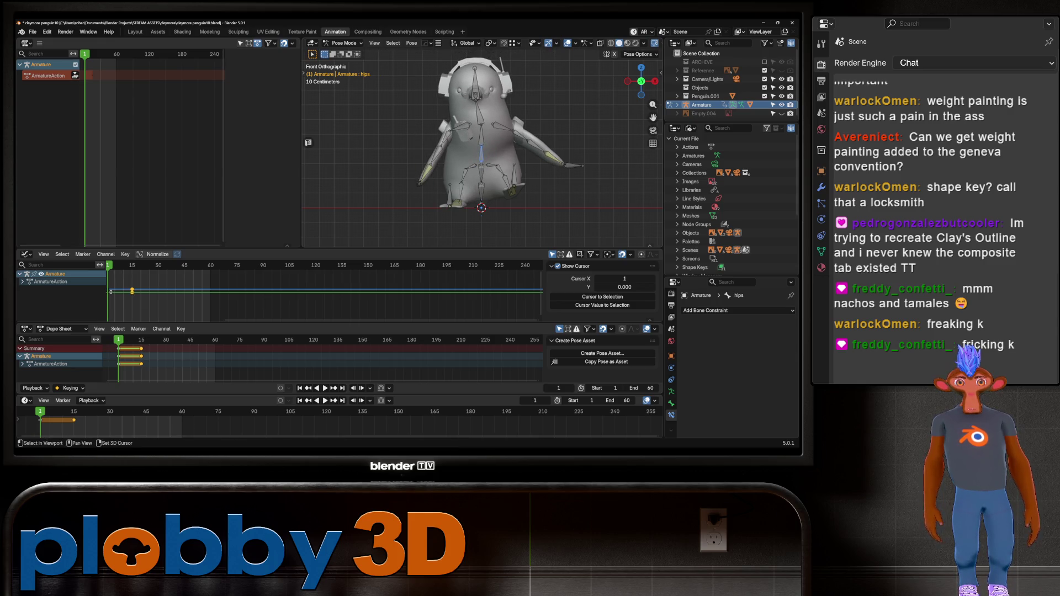
pyautogui.click(471, 166)
pyautogui.press('g')
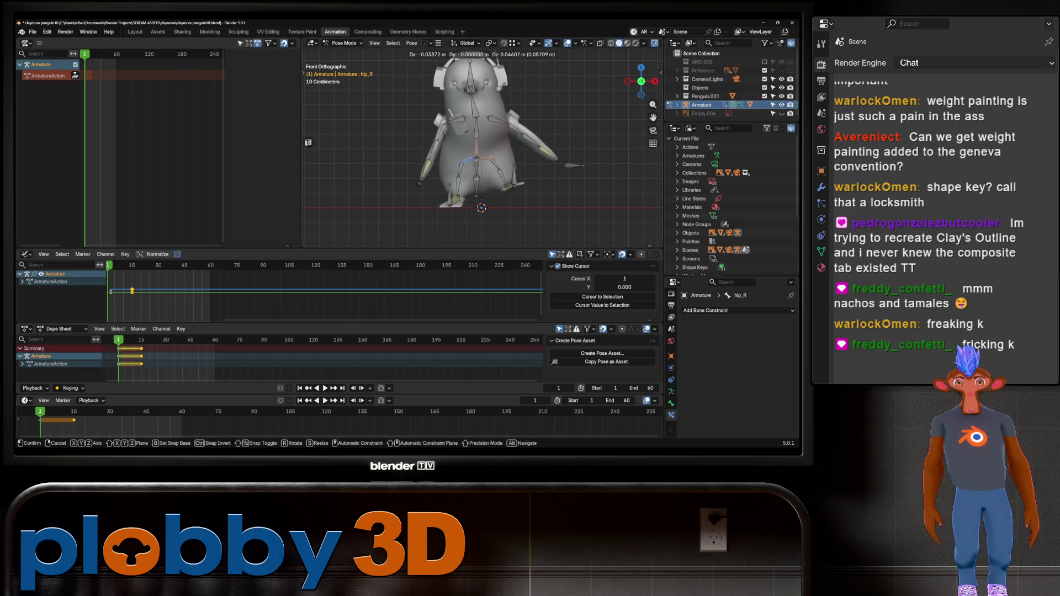
pyautogui.press('Return')
# - Select all bones, scrub to frame 14 and preview the leg motion
pyautogui.click(371, 229)
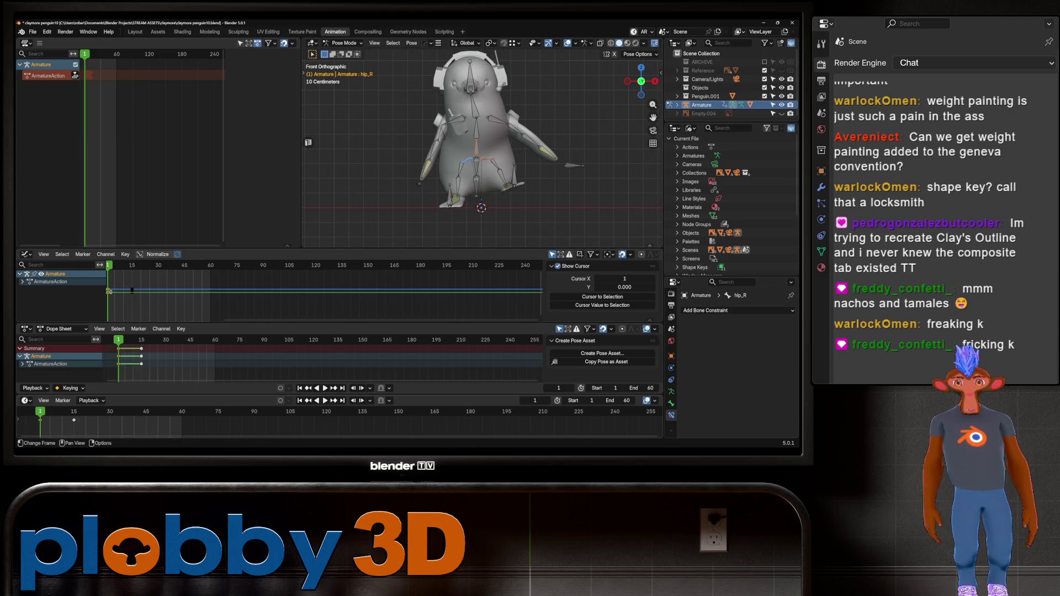
pyautogui.press('a')
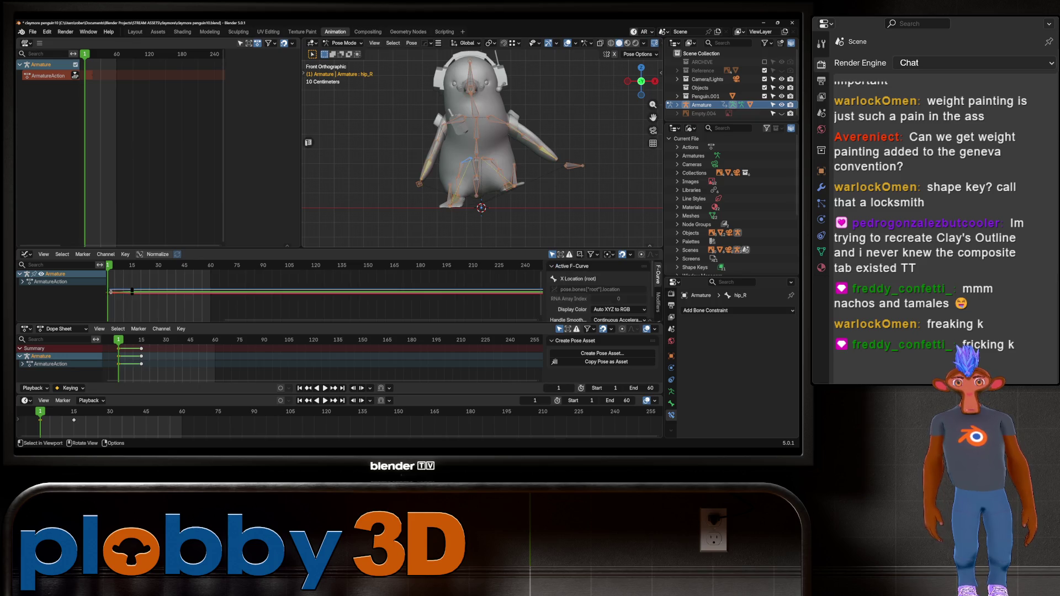
pyautogui.moveTo(40, 420); pyautogui.dragTo(71, 420)
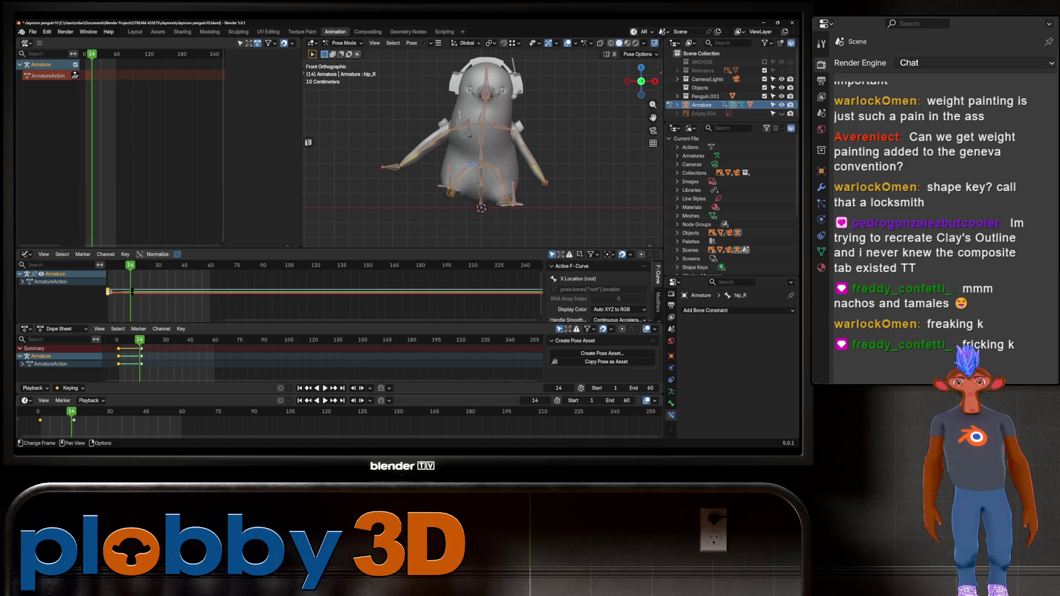
pyautogui.press('space')
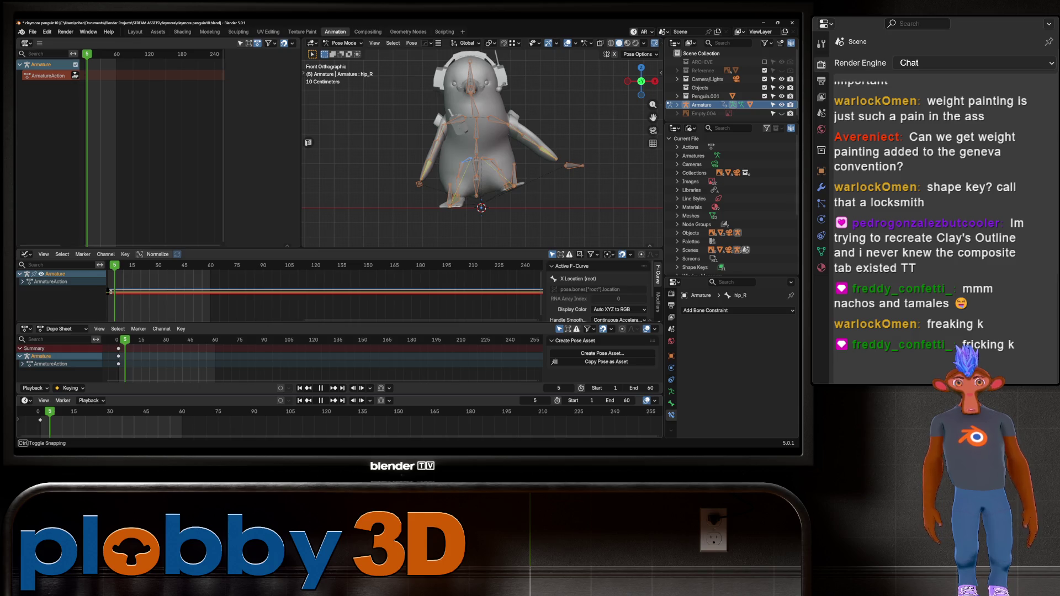
pyautogui.press('space')
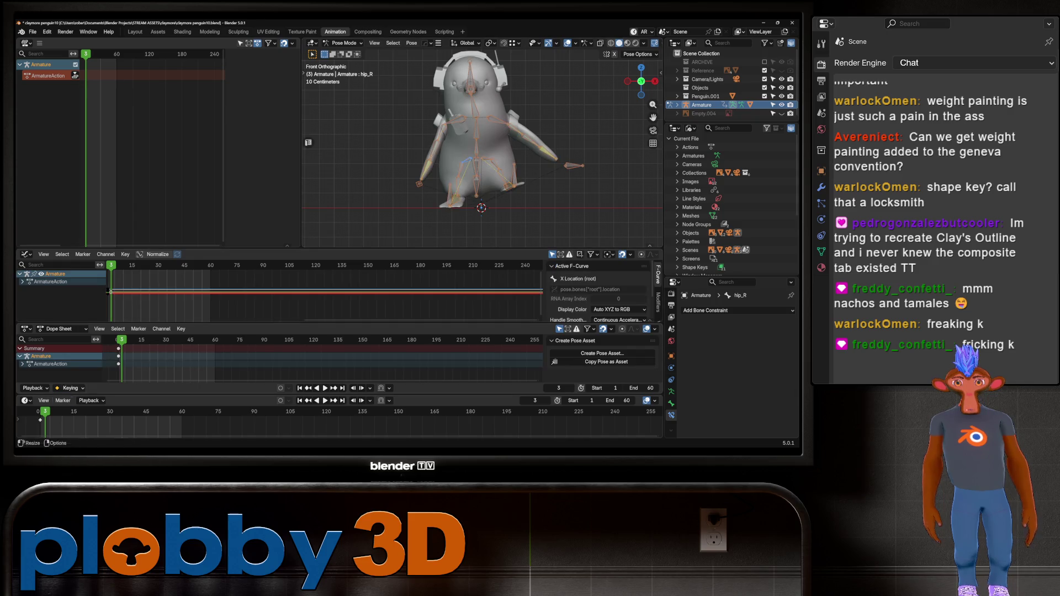
# - Paste an X-flipped copy of the pose at frame 15 and keyframe it
pyautogui.rightClick(502, 44)
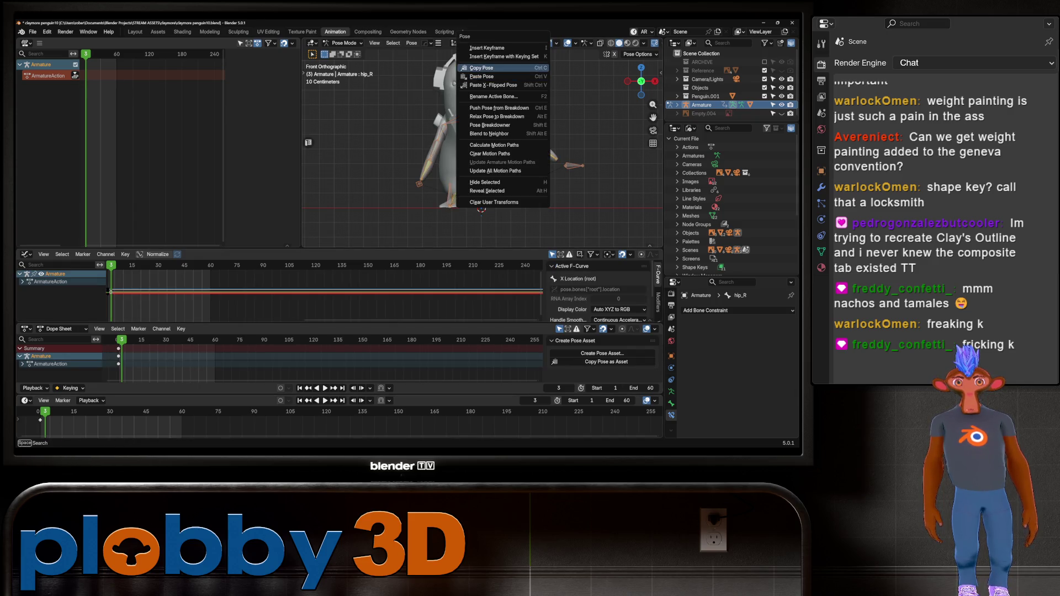
pyautogui.click(497, 74)
pyautogui.press('space')
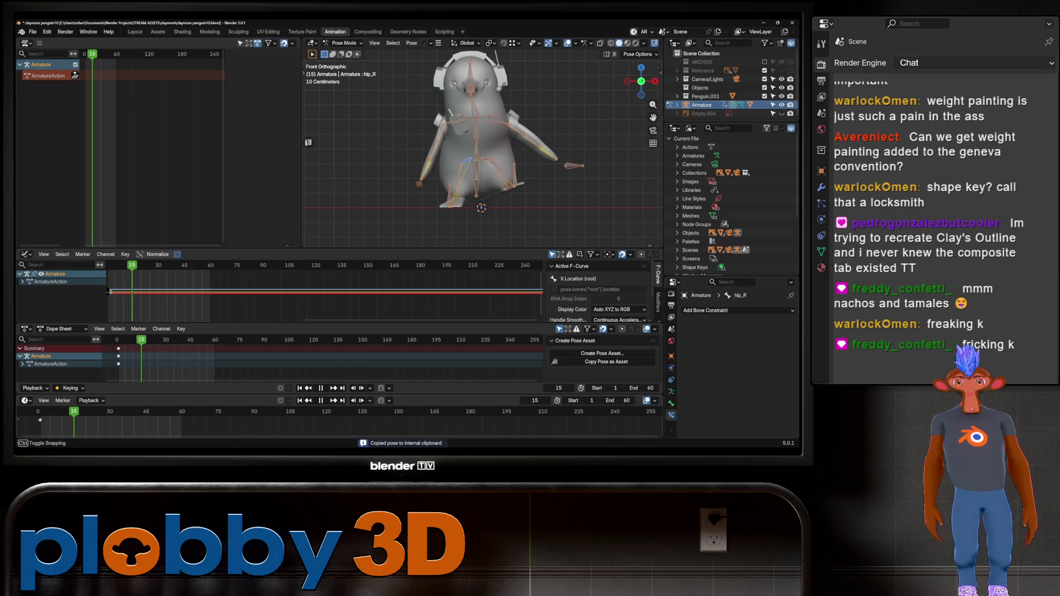
pyautogui.rightClick(463, 177)
pyautogui.click(464, 194)
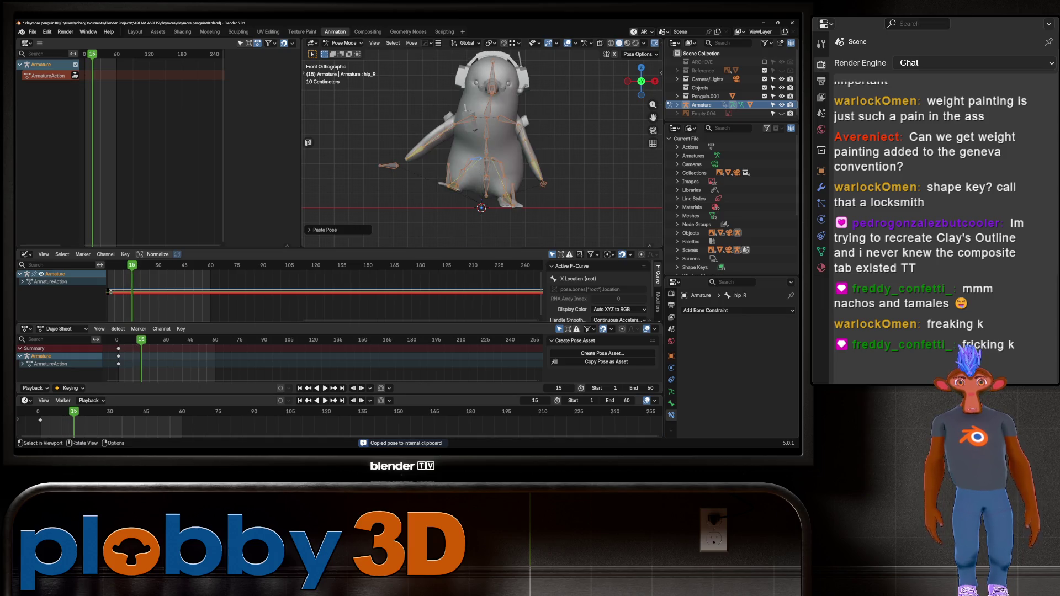
pyautogui.press('space')
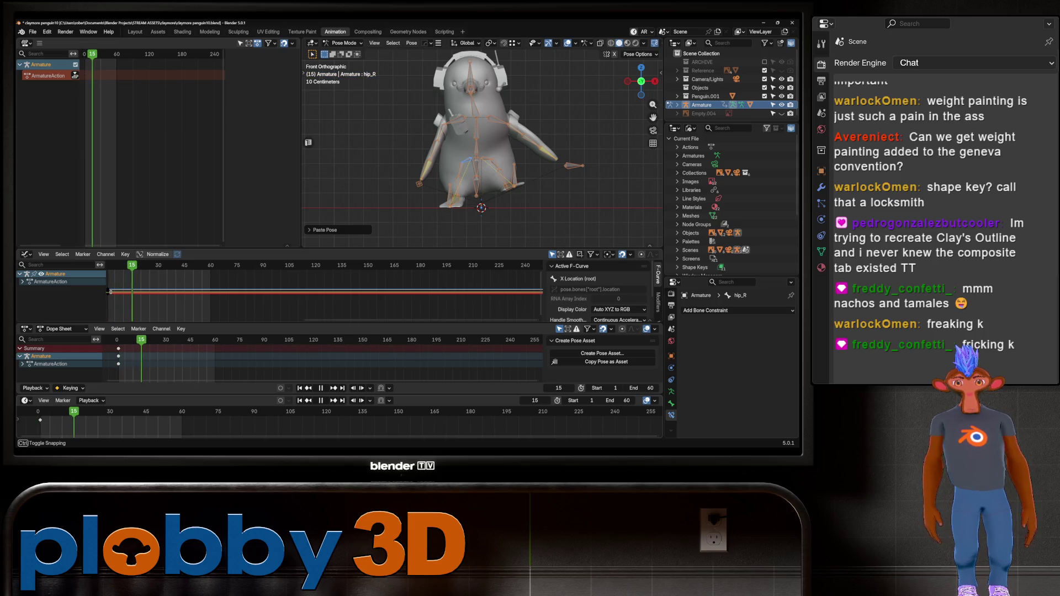
pyautogui.press('space')
pyautogui.rightClick(436, 180)
pyautogui.click(430, 181)
pyautogui.press('i')
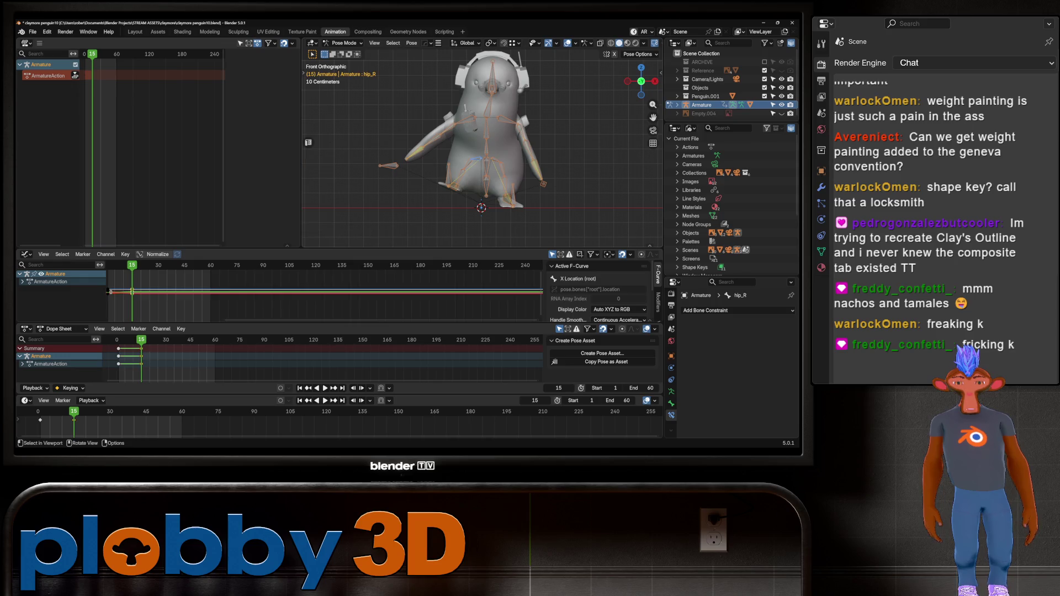
pyautogui.press('space')
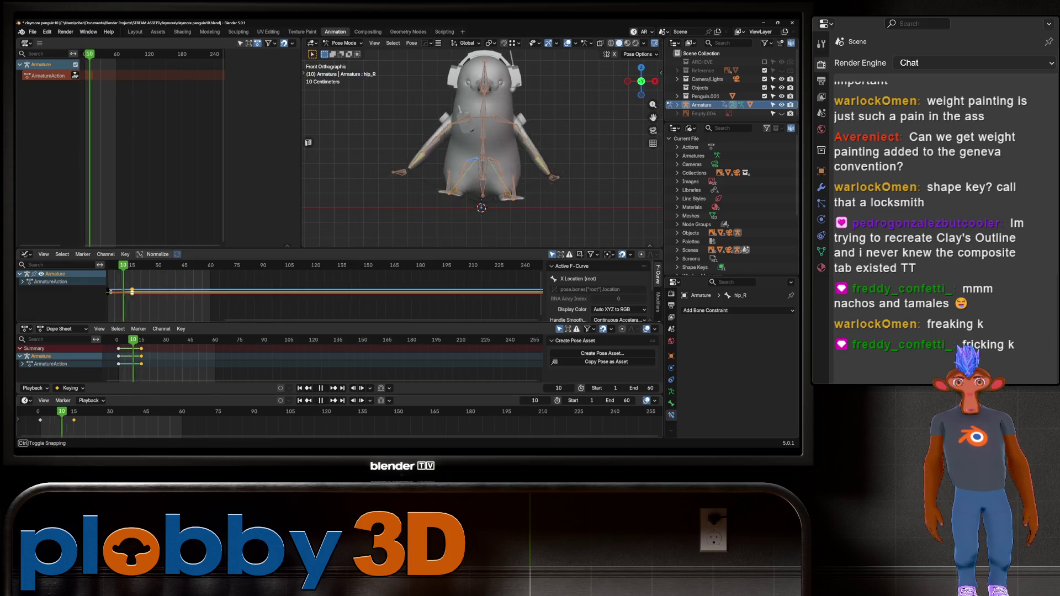
pyautogui.press('Escape')
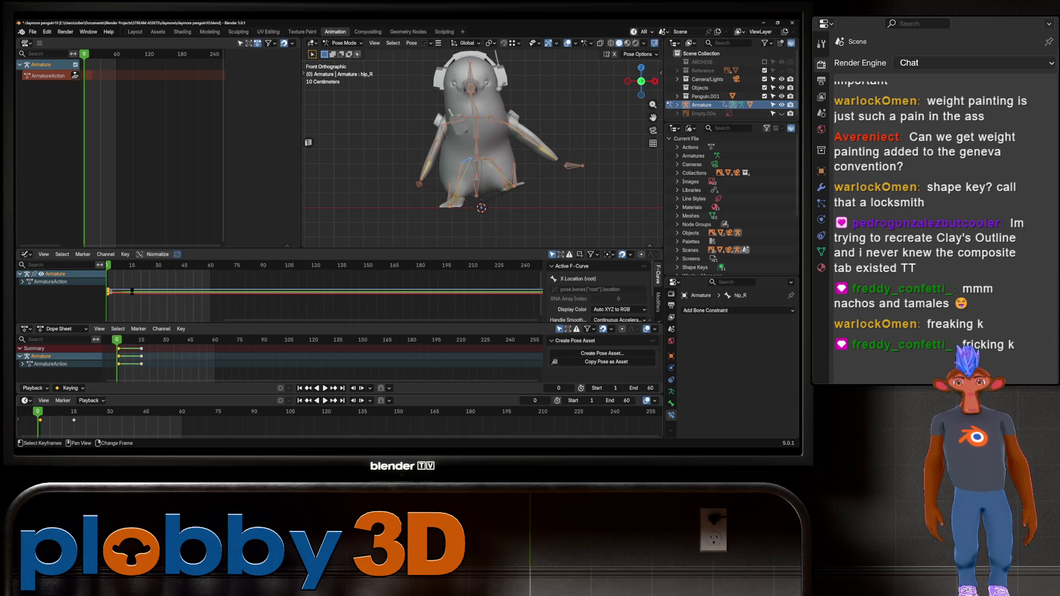
# - Duplicate the pose keys to frames 30, 45 and 60 and preview the loop
pyautogui.hotkey('shift', 'd')
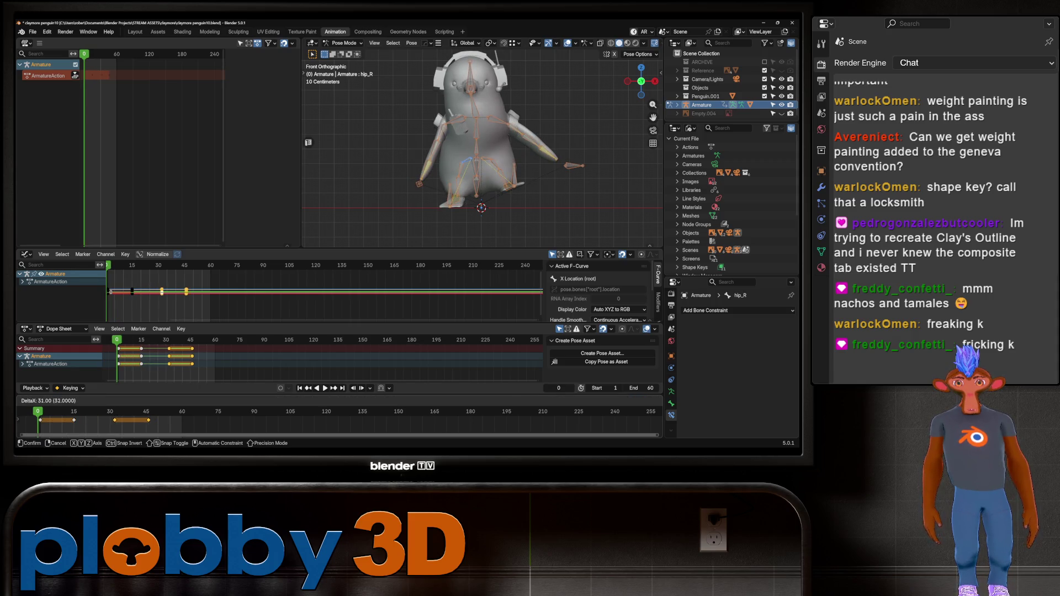
pyautogui.press('Return')
pyautogui.press('space')
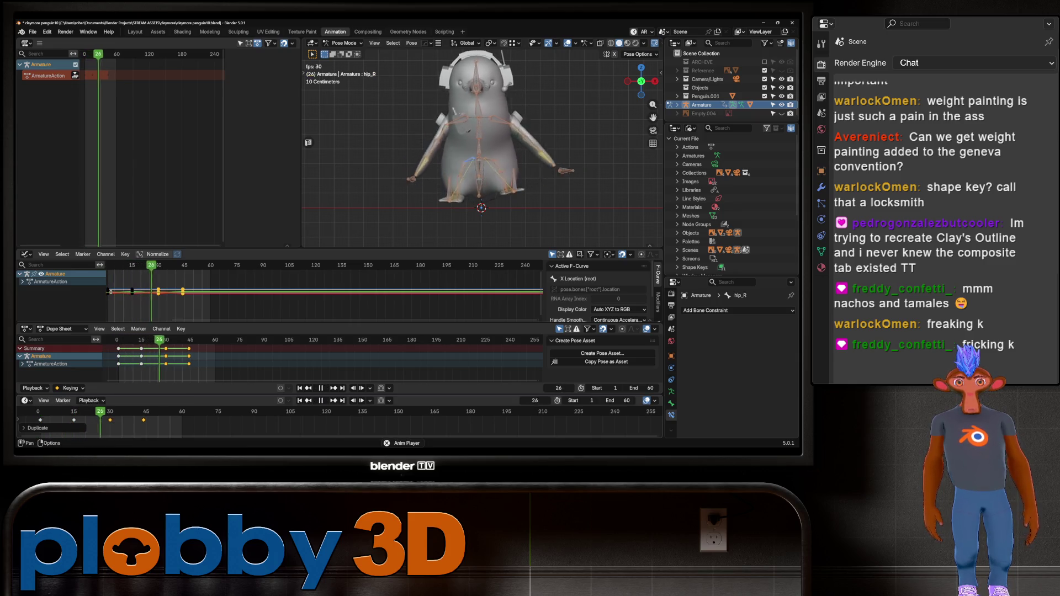
pyautogui.press('space')
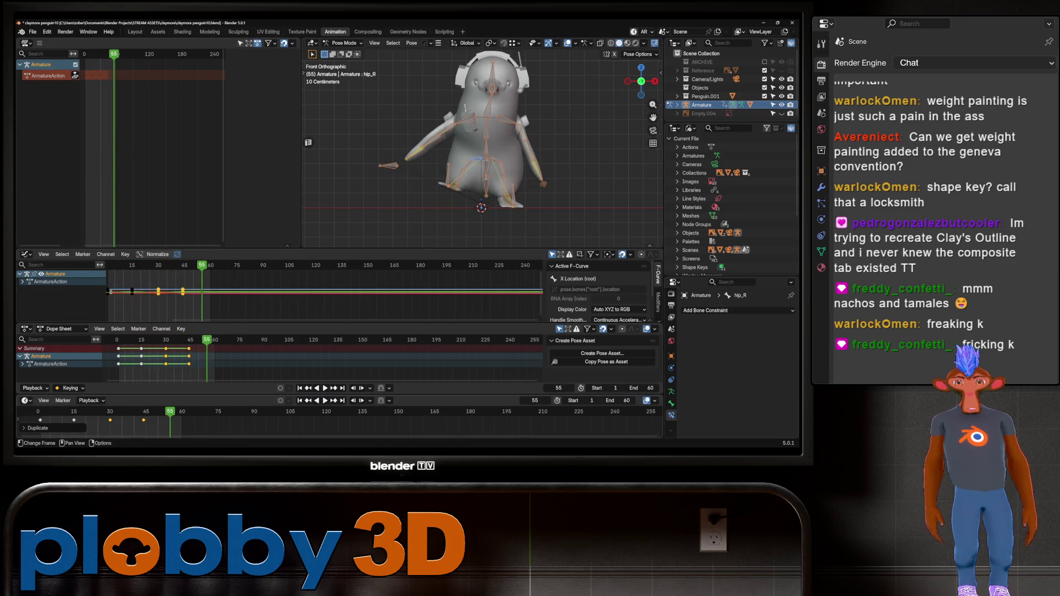
pyautogui.press('a')
pyautogui.hotkey('shift', 'd')
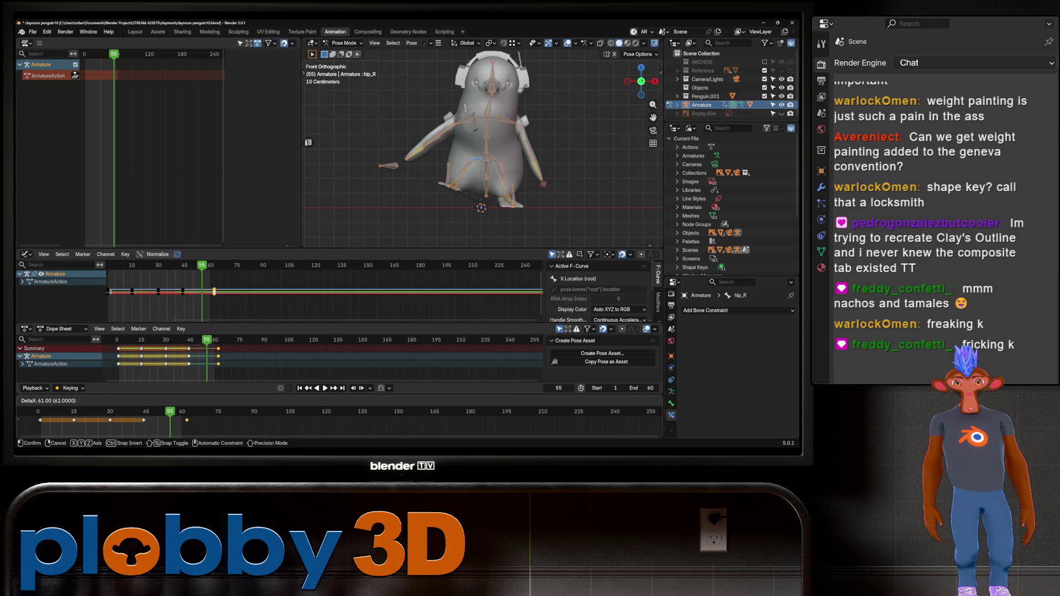
pyautogui.press('Escape')
pyautogui.press('space')
pyautogui.moveTo(480, 138); pyautogui.dragTo(563, 150, button='middle')
pyautogui.press('space')
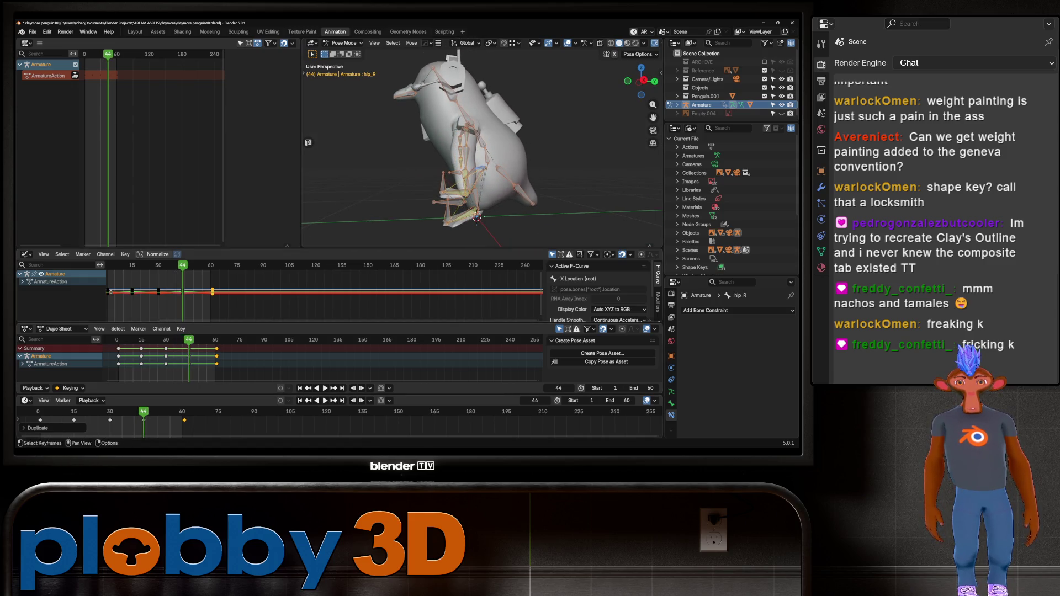
# - Rotate the spine.001 bone around the X axis after previewing the cycle
pyautogui.press('space')
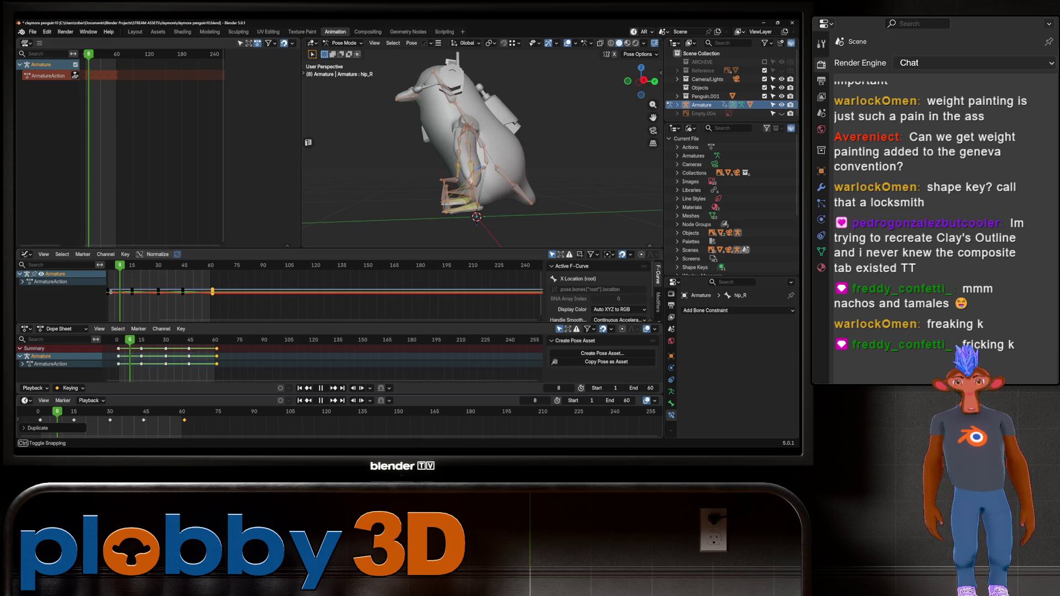
pyautogui.press('space')
pyautogui.click(468, 140)
pyautogui.press('r')
pyautogui.press('x')
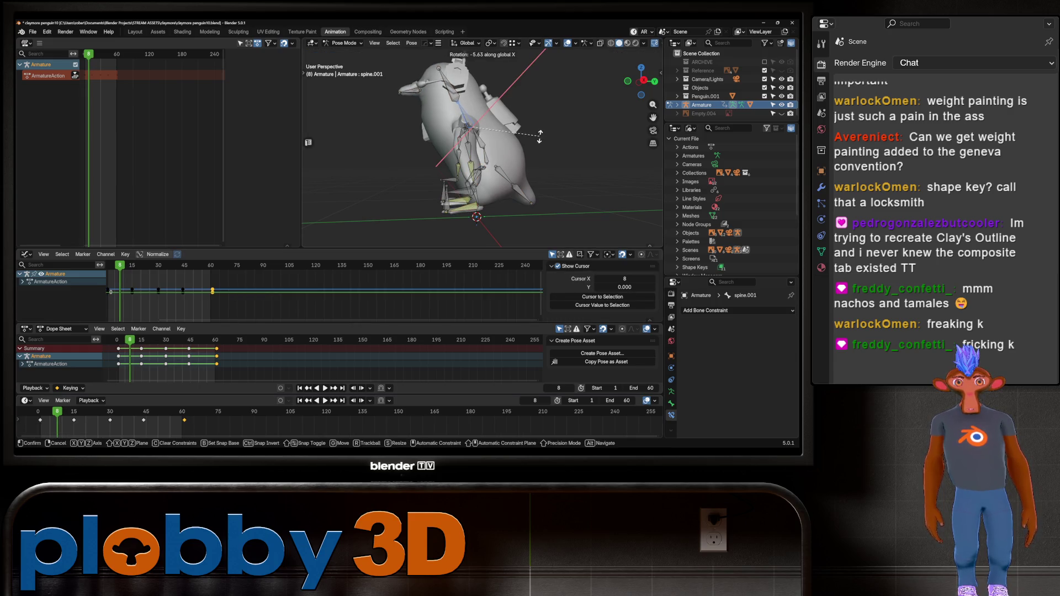
pyautogui.click(539, 145)
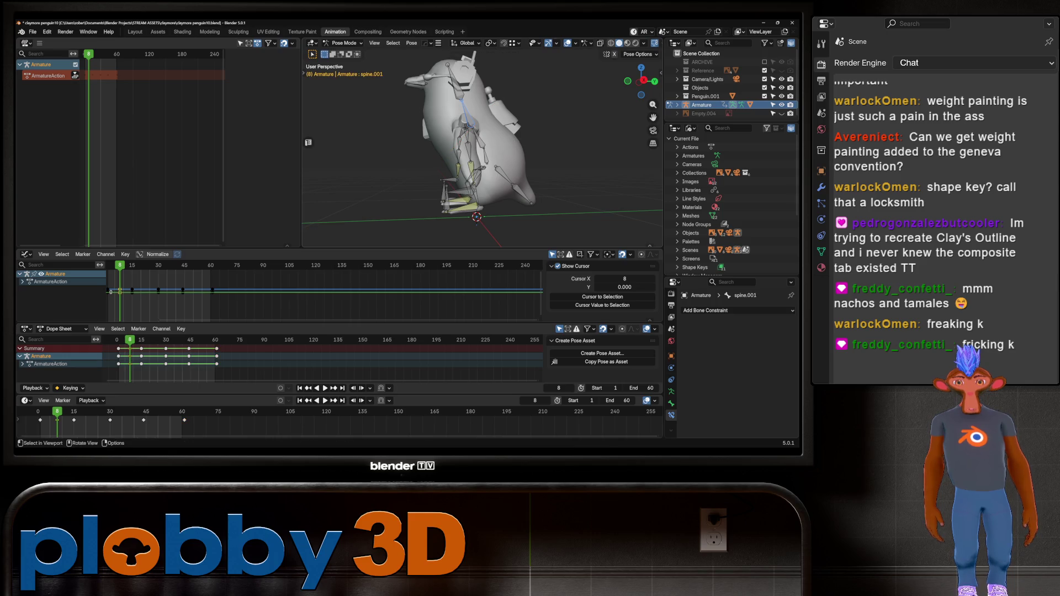
# - Shift the frame-8 keys later in the timeline and check the new timing
pyautogui.press('g')
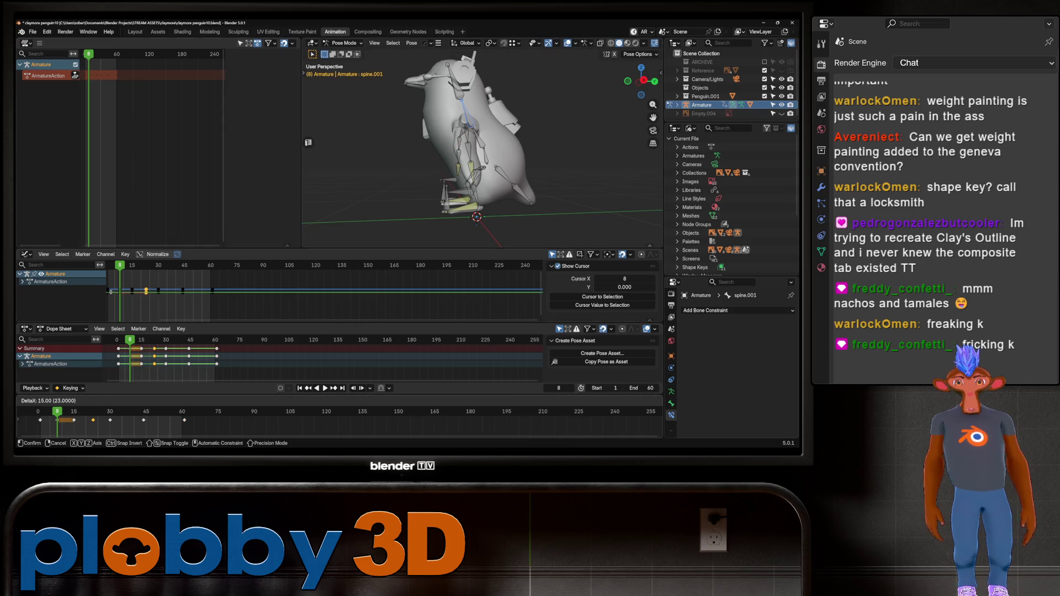
pyautogui.press('Return')
pyautogui.press('space')
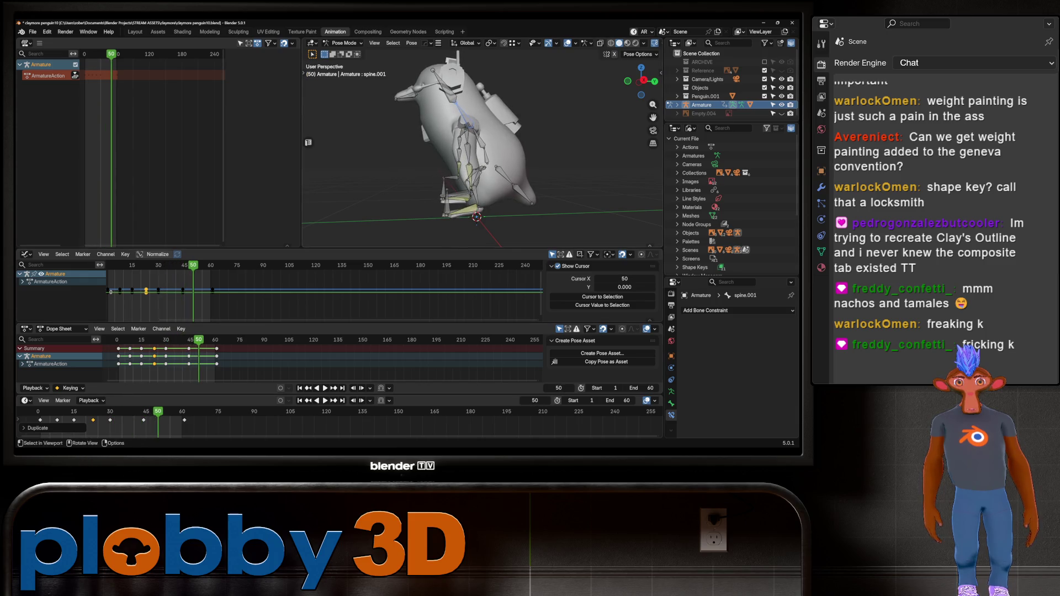
pyautogui.hotkey('ctrl', 'z')
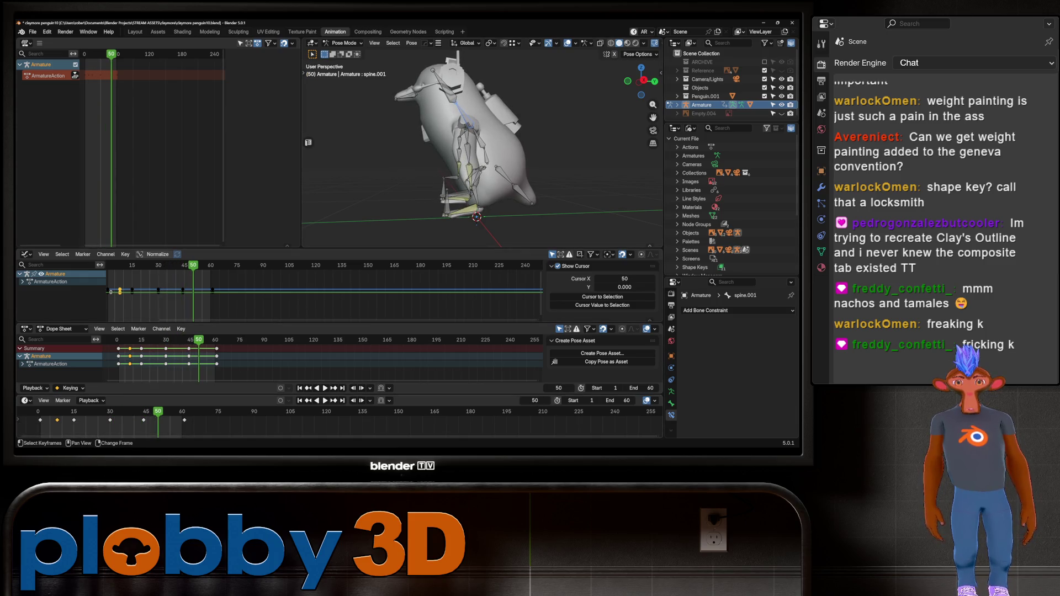
pyautogui.click(57, 420)
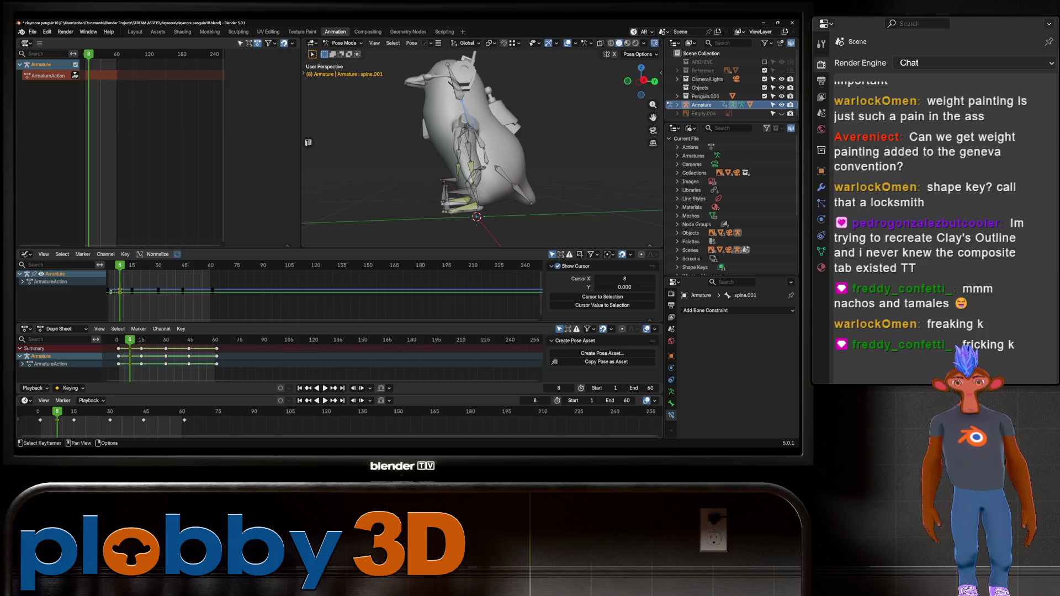
pyautogui.press('g')
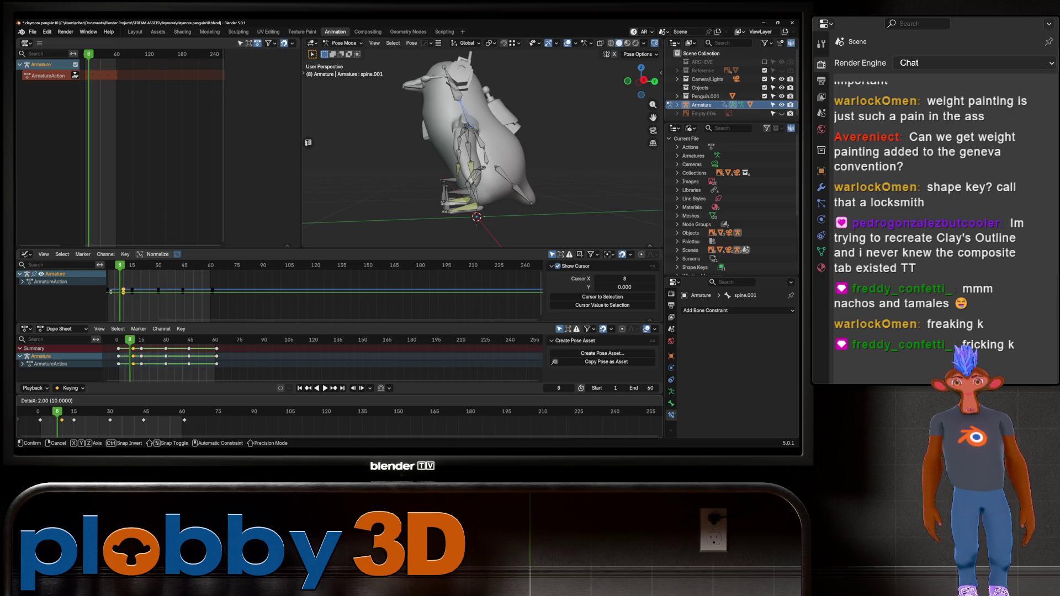
pyautogui.press('Return')
pyautogui.press('space')
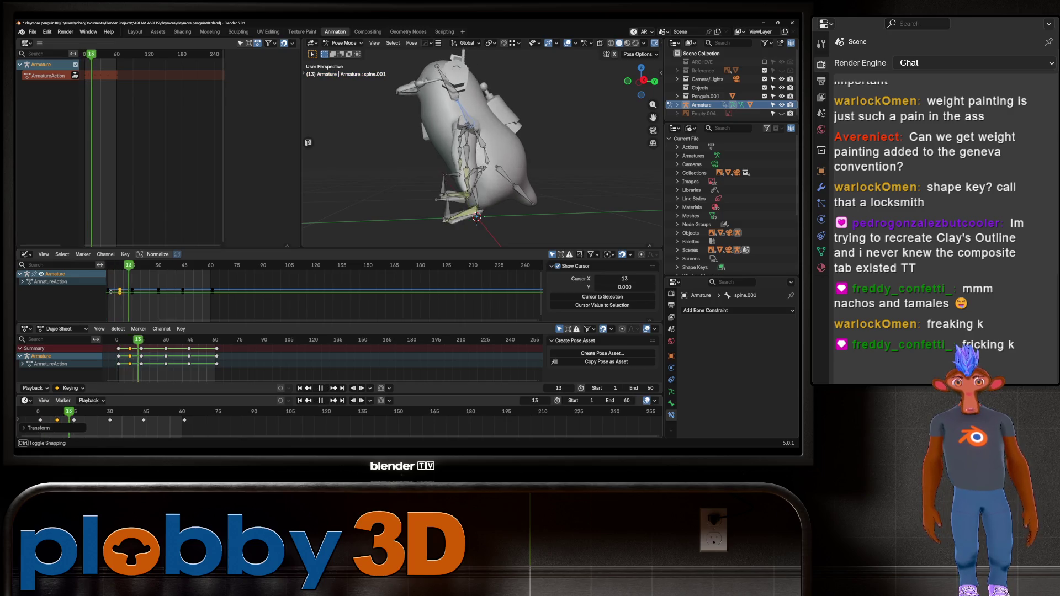
pyautogui.press('space')
pyautogui.press('g')
pyautogui.press('Escape')
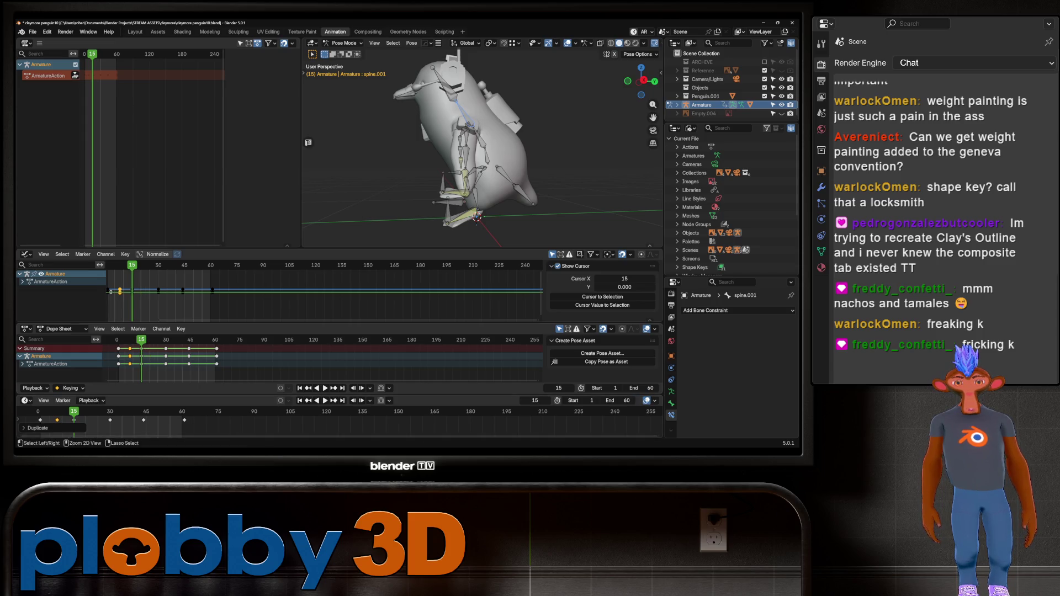
# - Copy the frame-15 pose, paste and keyframe it at frame 22, then preview
pyautogui.rightClick(428, 140)
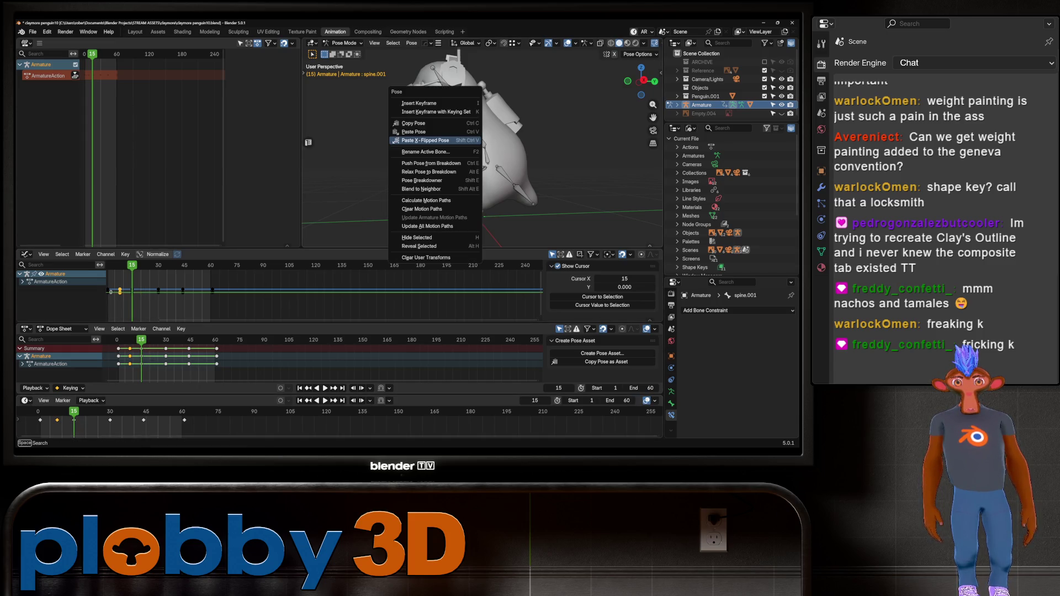
pyautogui.click(414, 123)
pyautogui.press('space')
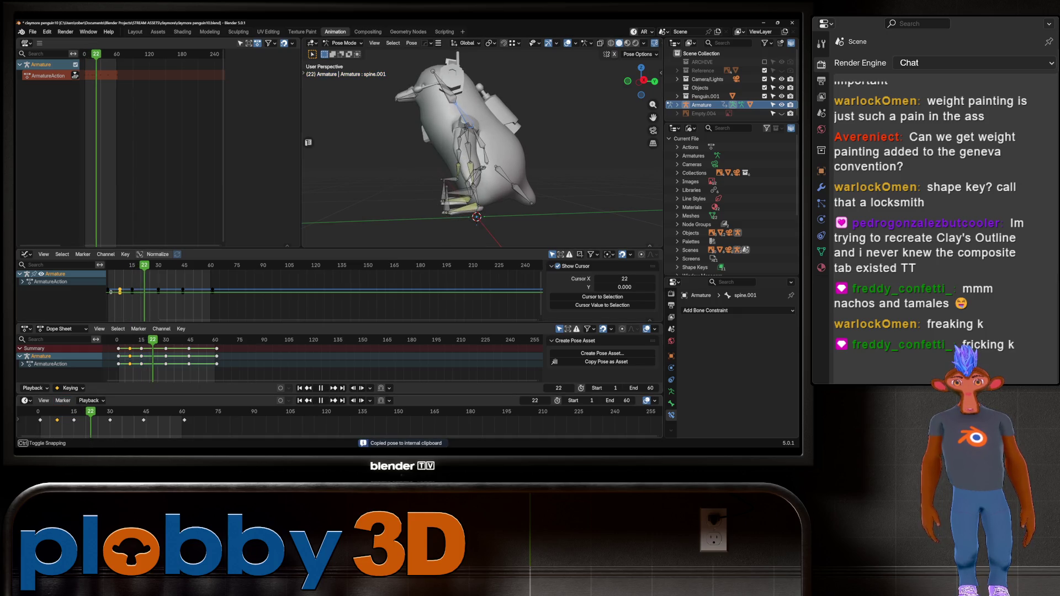
pyautogui.rightClick(386, 128)
pyautogui.click(387, 138)
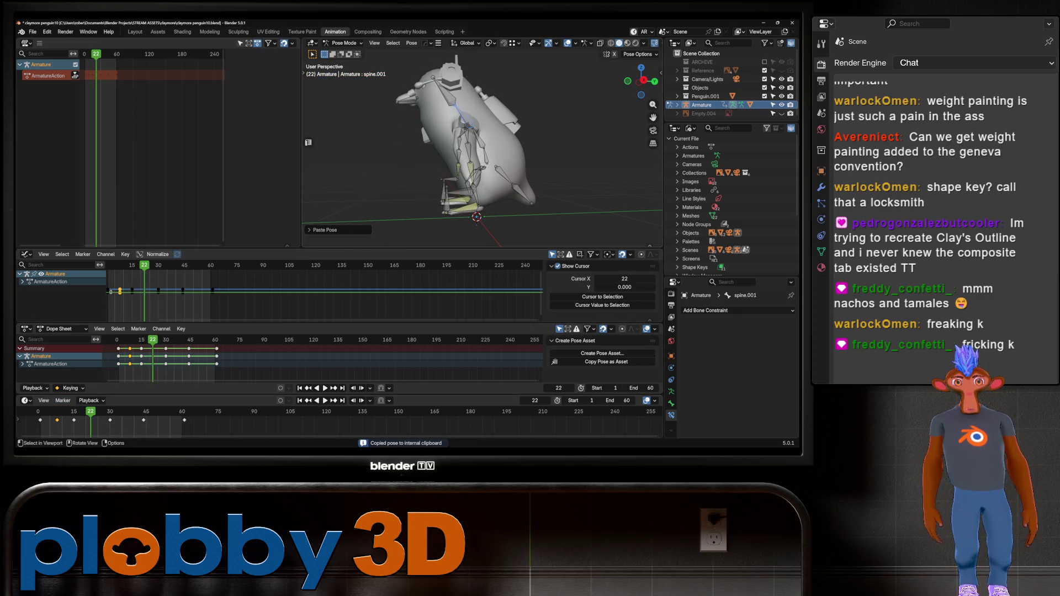
pyautogui.press('i')
pyautogui.moveTo(474, 144); pyautogui.dragTo(585, 144, button='middle')
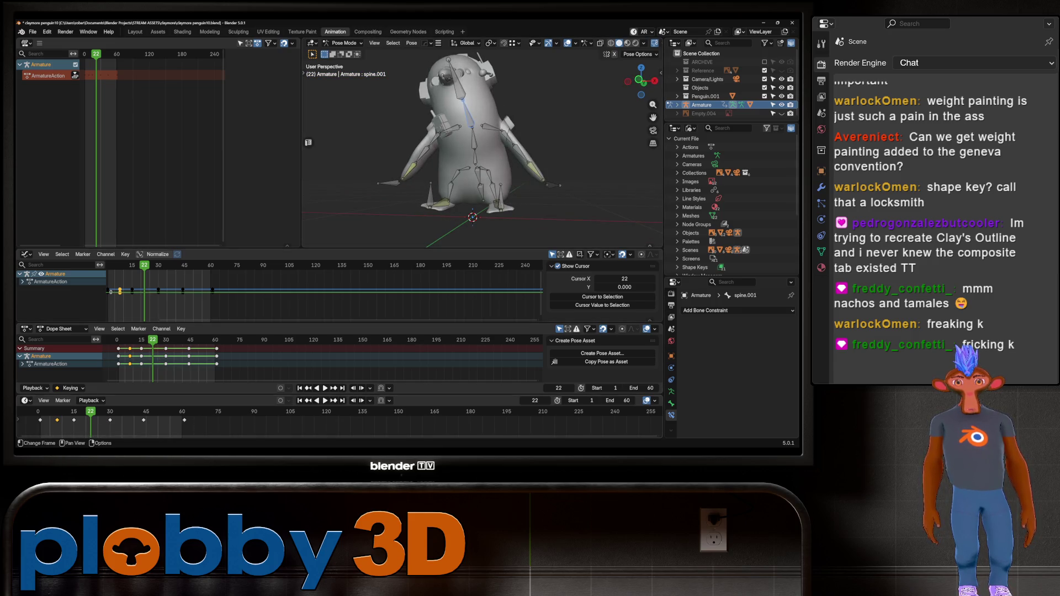
pyautogui.press('space')
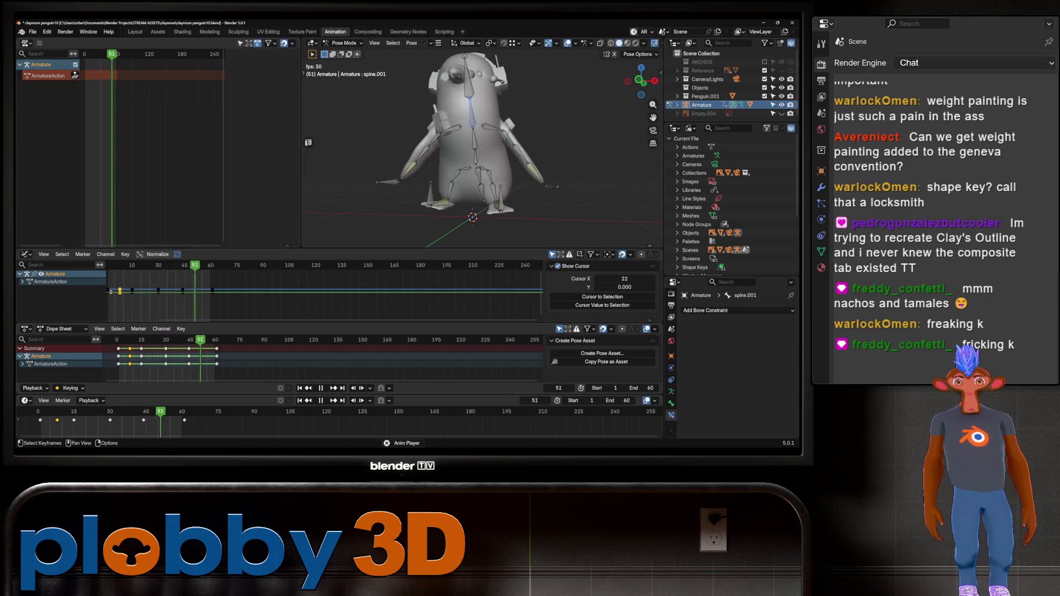
pyautogui.moveTo(480, 143); pyautogui.dragTo(547, 138, button='middle')
pyautogui.press('space')
# - Move the key near frame 8 later and duplicate a key past frame 34
pyautogui.moveTo(94, 412)
pyautogui.mouseDown()
pyautogui.moveTo(38, 412)
pyautogui.moveTo(86, 412)
pyautogui.mouseUp()
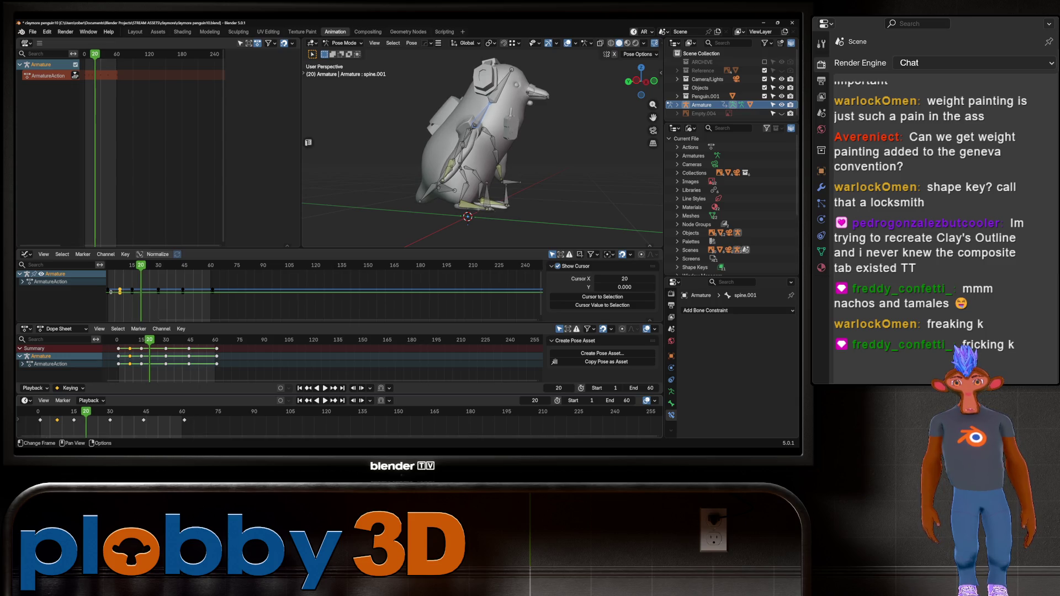
pyautogui.press('g')
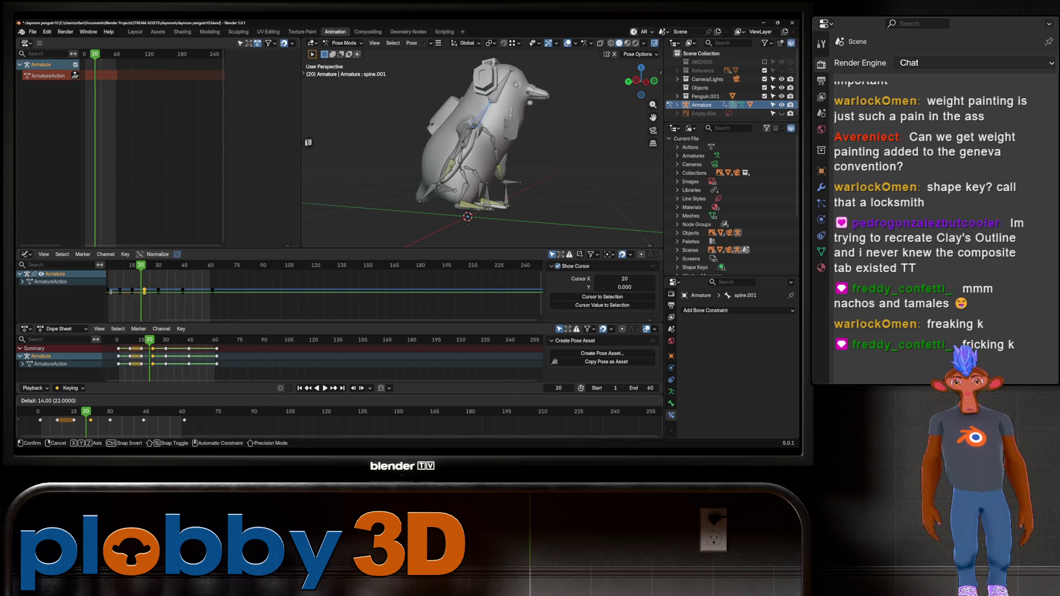
pyautogui.press('Return')
pyautogui.moveTo(86, 412); pyautogui.dragTo(119, 411)
pyautogui.press('g')
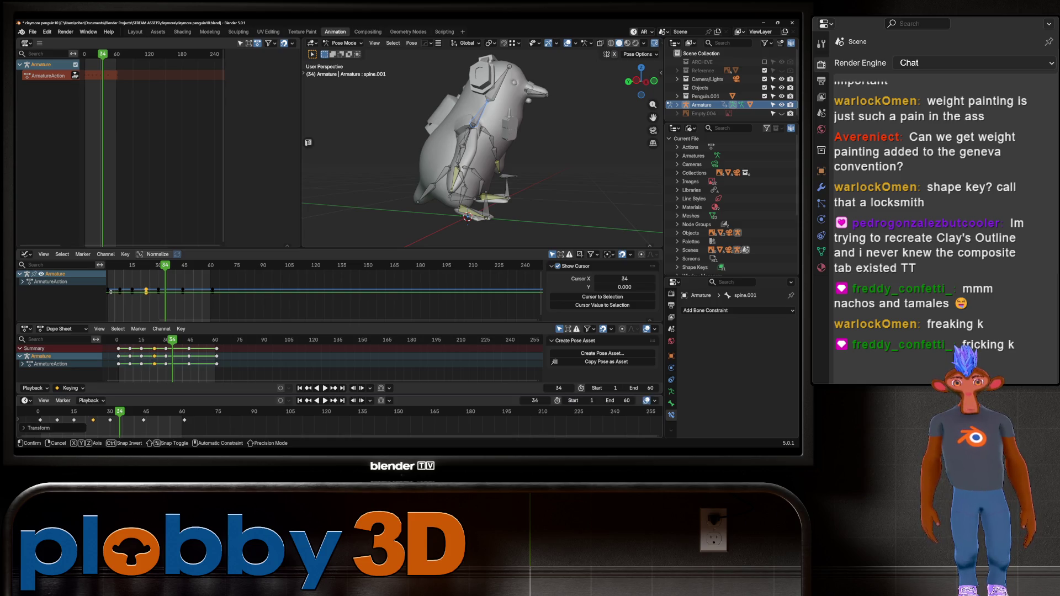
pyautogui.moveTo(124, 420)
pyautogui.press('Return')
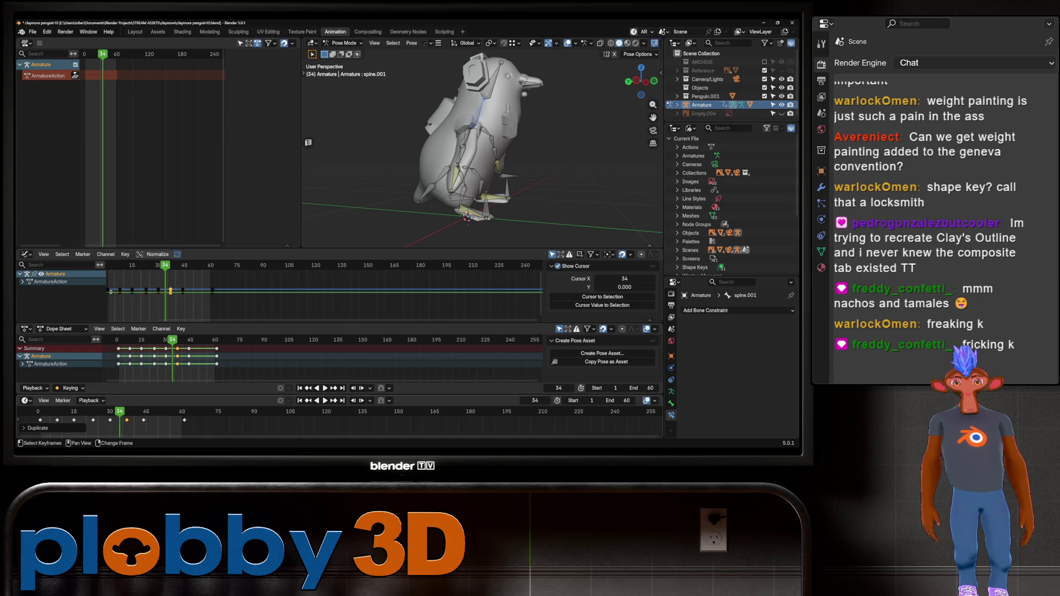
pyautogui.press('space')
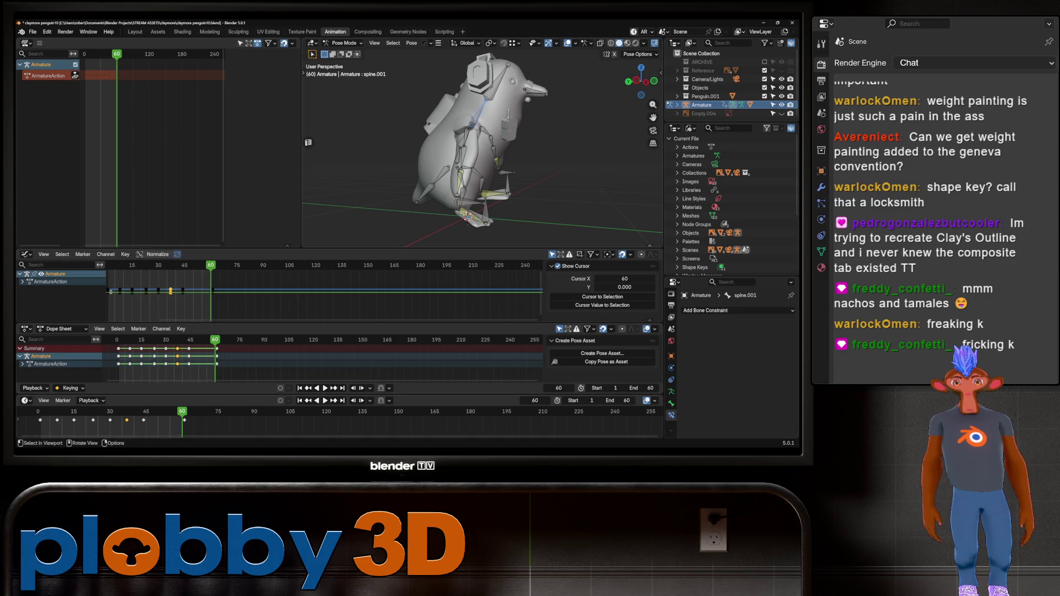
pyautogui.moveTo(453, 166); pyautogui.dragTo(497, 166, button='middle')
pyautogui.press('space')
pyautogui.press('Left')
pyautogui.press('Left')
pyautogui.press('Left')
pyautogui.press('Left')
pyautogui.press('Left')
pyautogui.press('Left')
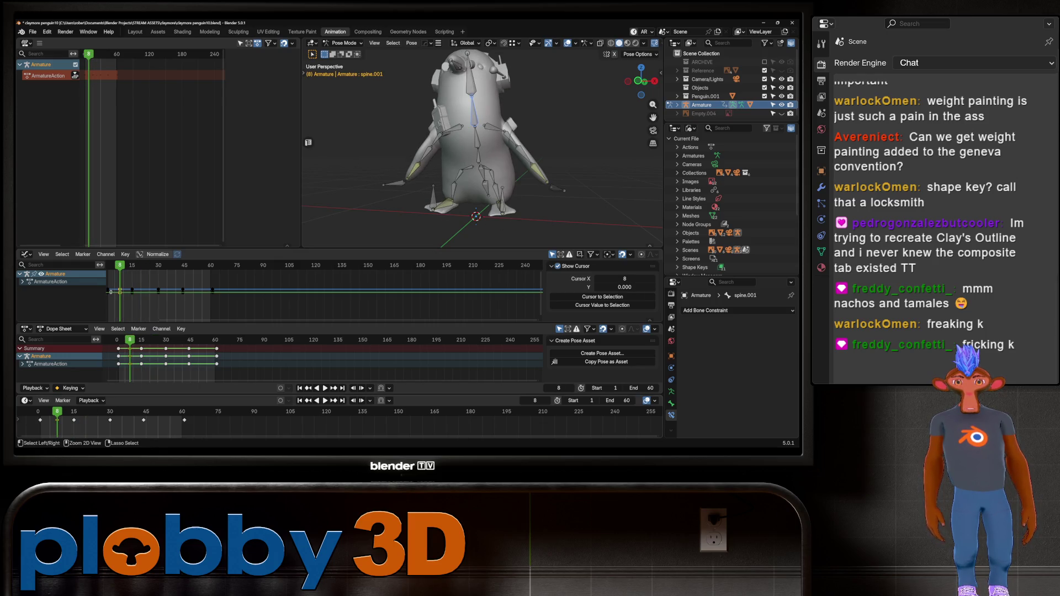
# - Tilt the spine bone, keyframe it at frame 8 and duplicate the key later
pyautogui.moveTo(480, 144); pyautogui.dragTo(530, 144, button='middle')
pyautogui.press('r')
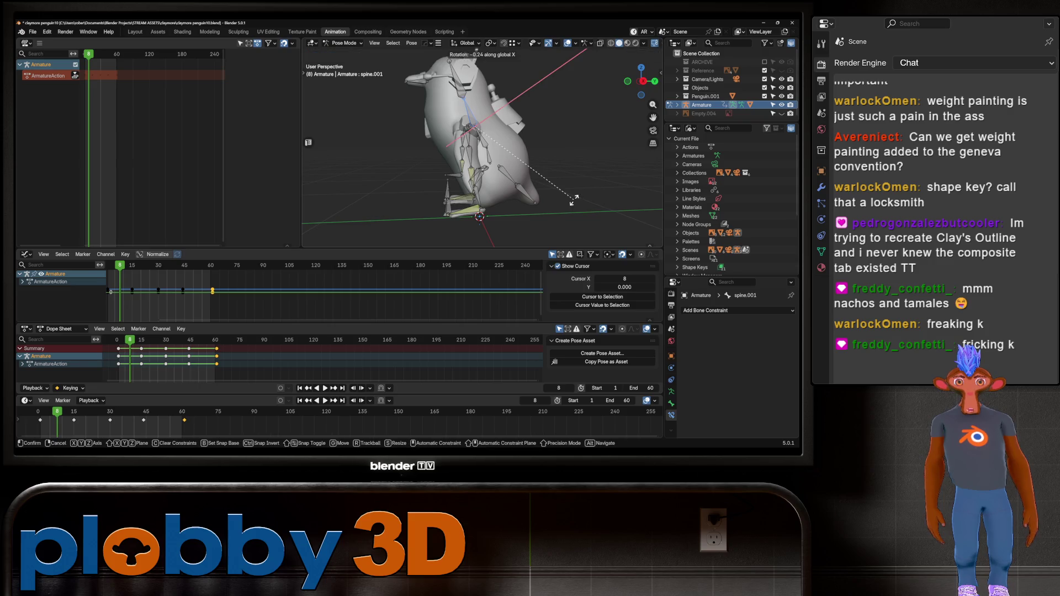
pyautogui.click(497, 138)
pyautogui.press('i')
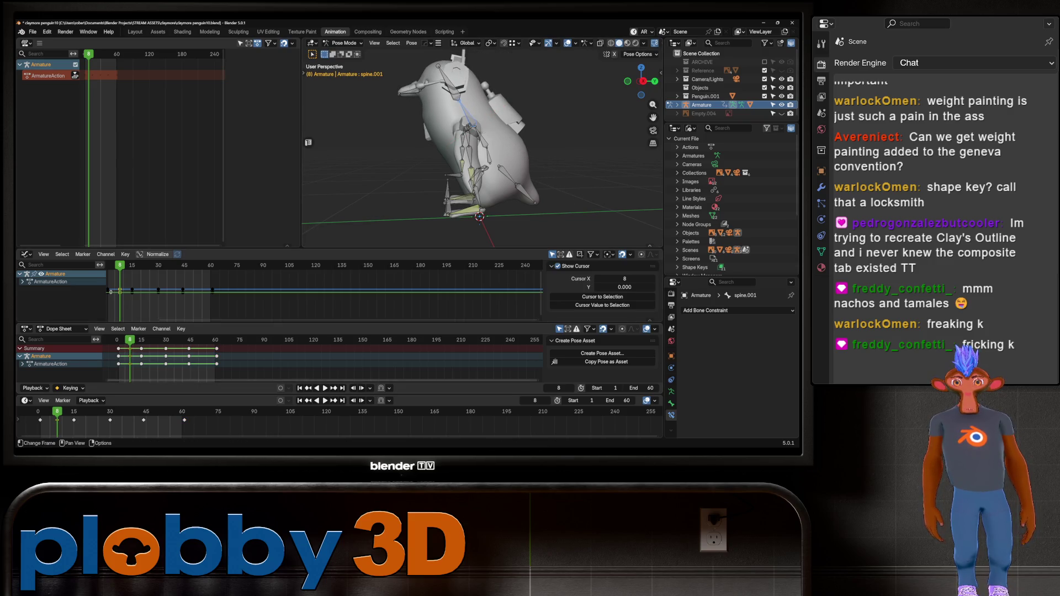
pyautogui.press('Right')
pyautogui.press('Right')
pyautogui.press('Right')
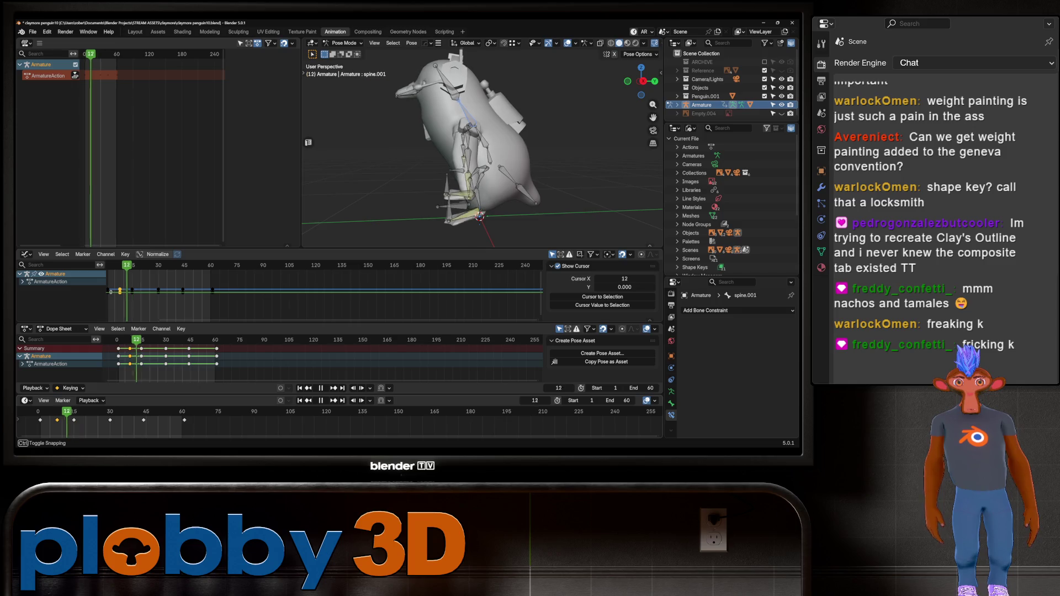
pyautogui.press('g')
pyautogui.press('Return')
pyautogui.hotkey('shift', 'd')
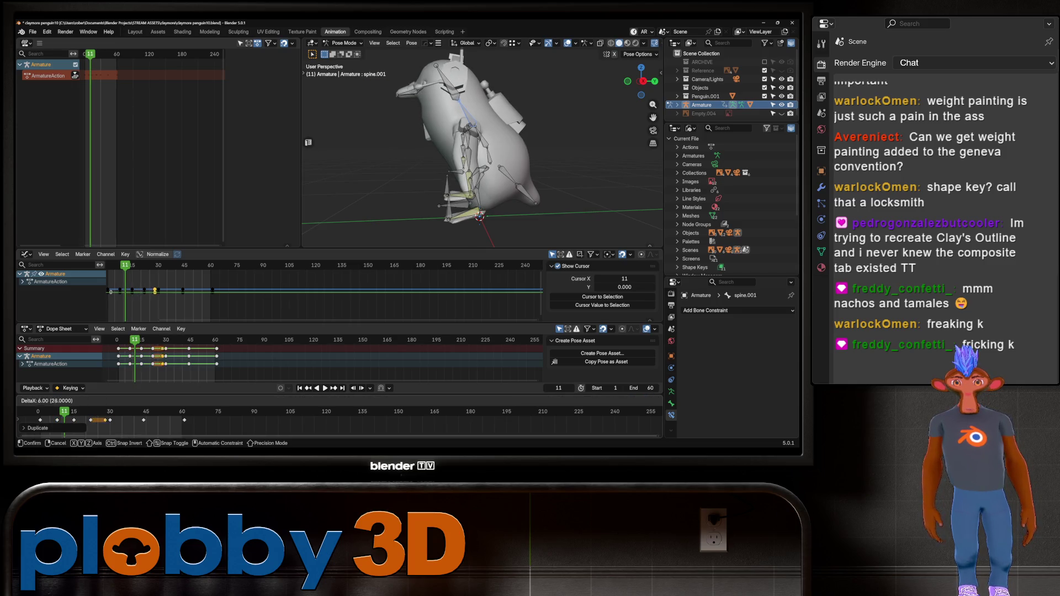
pyautogui.press('Return')
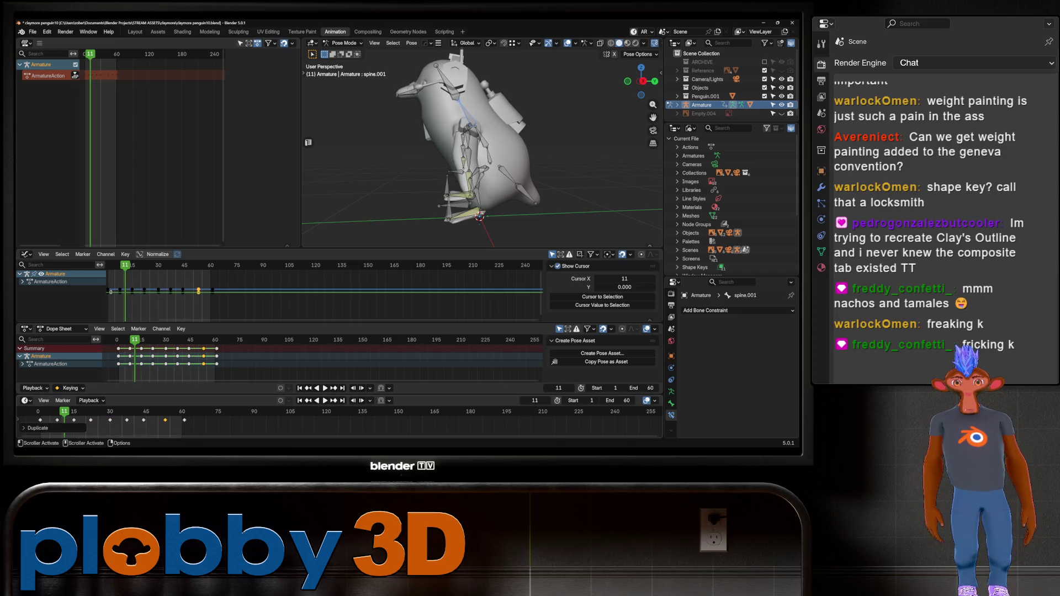
# - Preview the sway from several angles, return to frame 1 and select hips.001
pyautogui.press('space')
pyautogui.moveTo(481, 166); pyautogui.dragTo(425, 165, button='middle')
pyautogui.moveTo(480, 138); pyautogui.dragTo(481, 204, button='middle')
pyautogui.press('space')
pyautogui.moveTo(114, 425); pyautogui.dragTo(40, 425)
pyautogui.moveTo(480, 166); pyautogui.dragTo(563, 165, button='middle')
pyautogui.click(477, 191)
# - Rotate hips.001 around the Y axis and hips.002 around the Z axis
pyautogui.press('r')
pyautogui.press('y')
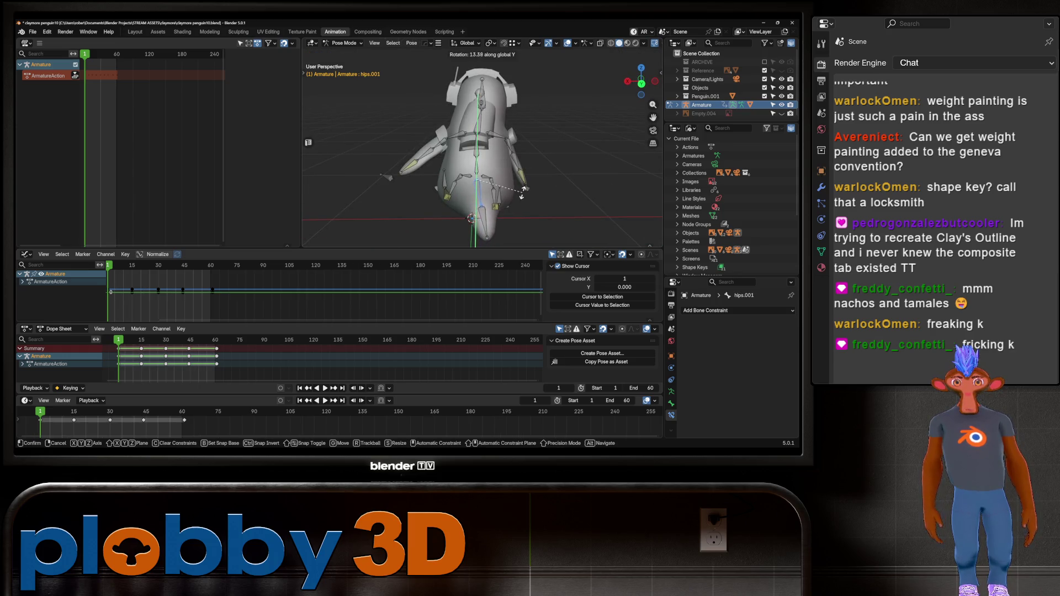
pyautogui.click(518, 196)
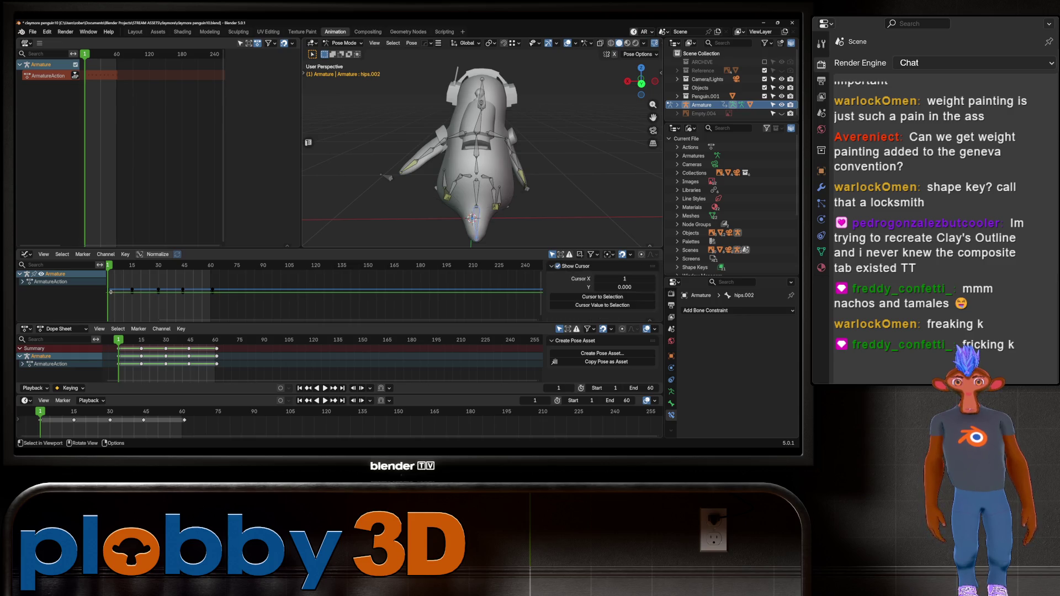
pyautogui.click(480, 227)
pyautogui.press('r')
pyautogui.press('z')
pyautogui.click(549, 188)
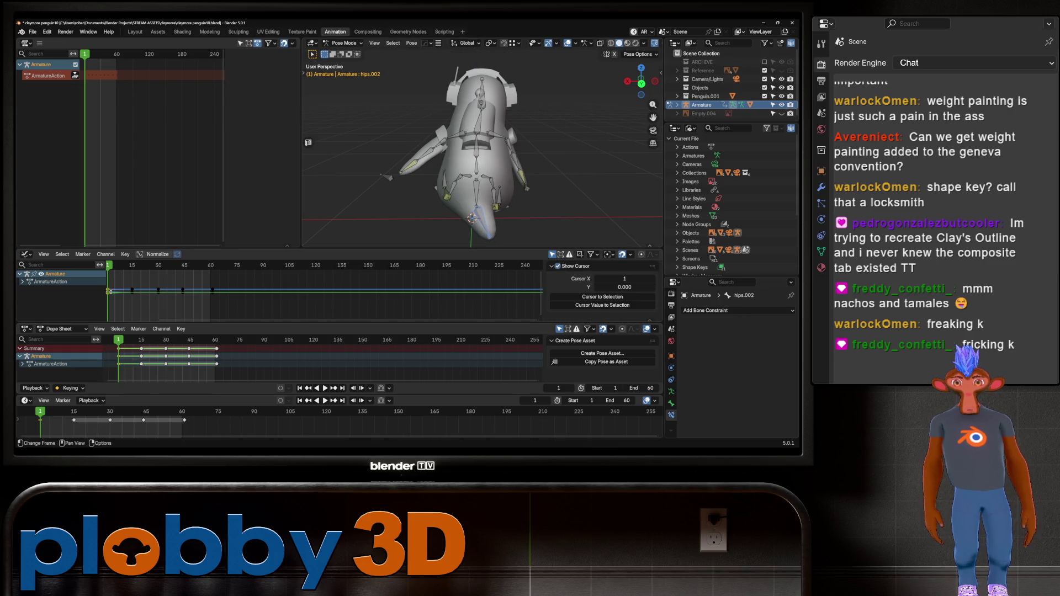
# - Copy the frame-1 pose, then paste and keyframe it at frame 15
pyautogui.rightClick(503, 153)
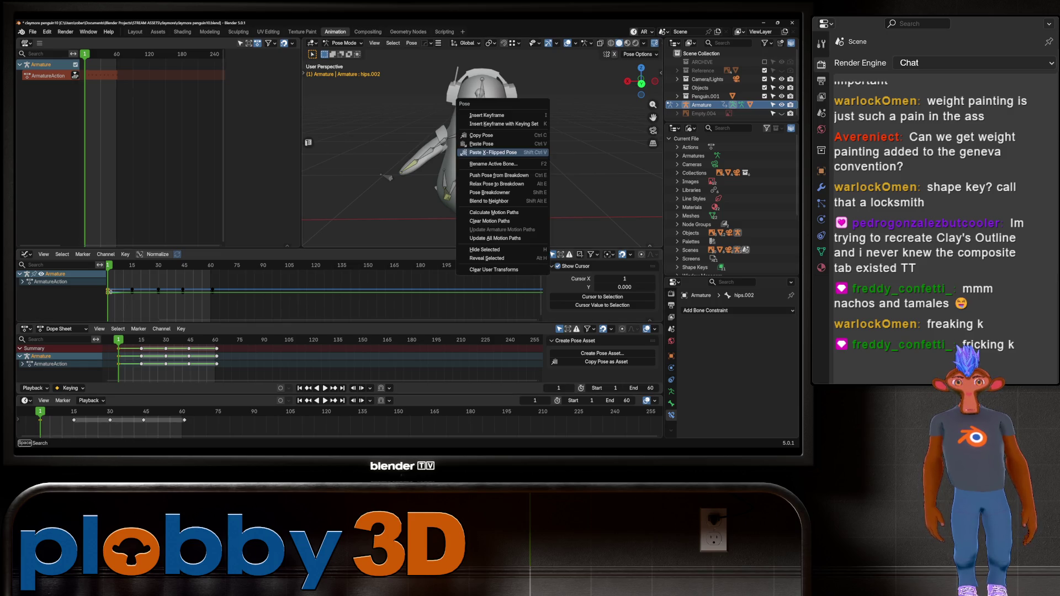
pyautogui.click(503, 135)
pyautogui.moveTo(39, 419); pyautogui.dragTo(73, 420)
pyautogui.rightClick(381, 146)
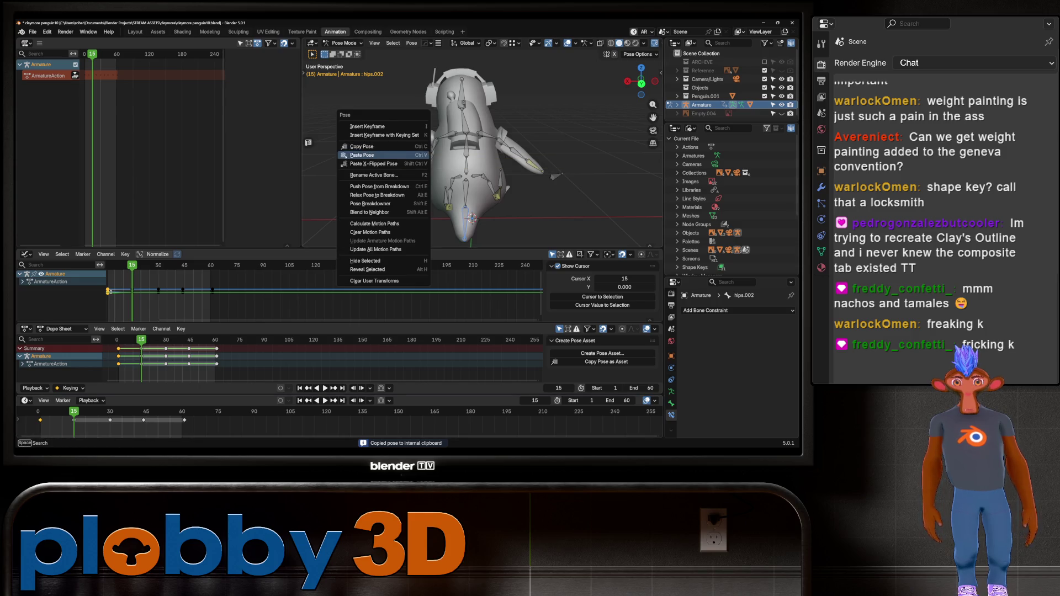
pyautogui.click(373, 163)
pyautogui.press('i')
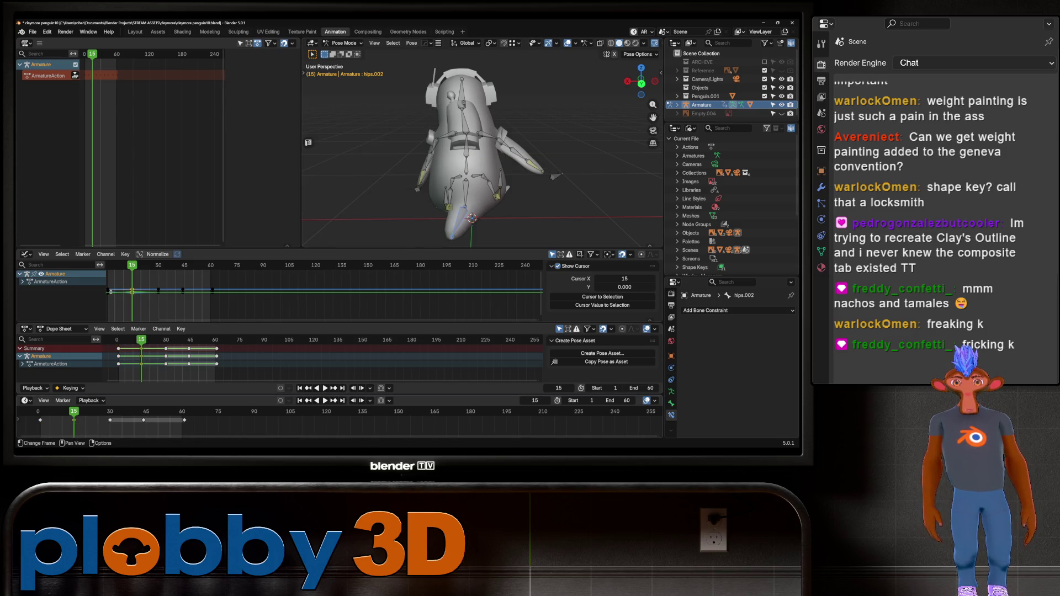
# - Duplicate the frame-15 key to frame 45, preview the waddle and return to frame 1
pyautogui.hotkey('shift', 'd')
pyautogui.press('Return')
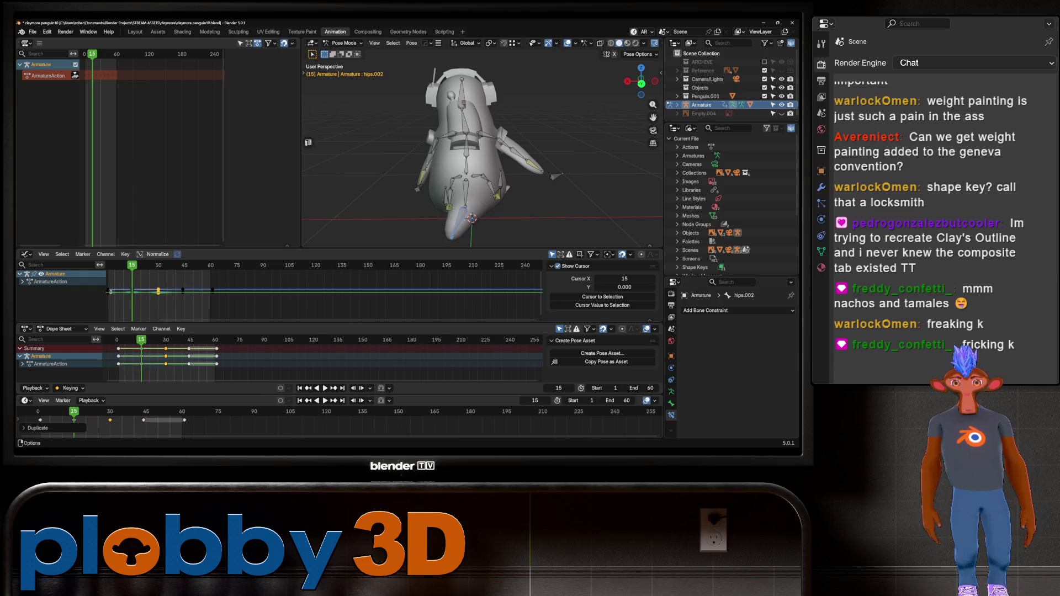
pyautogui.press('g')
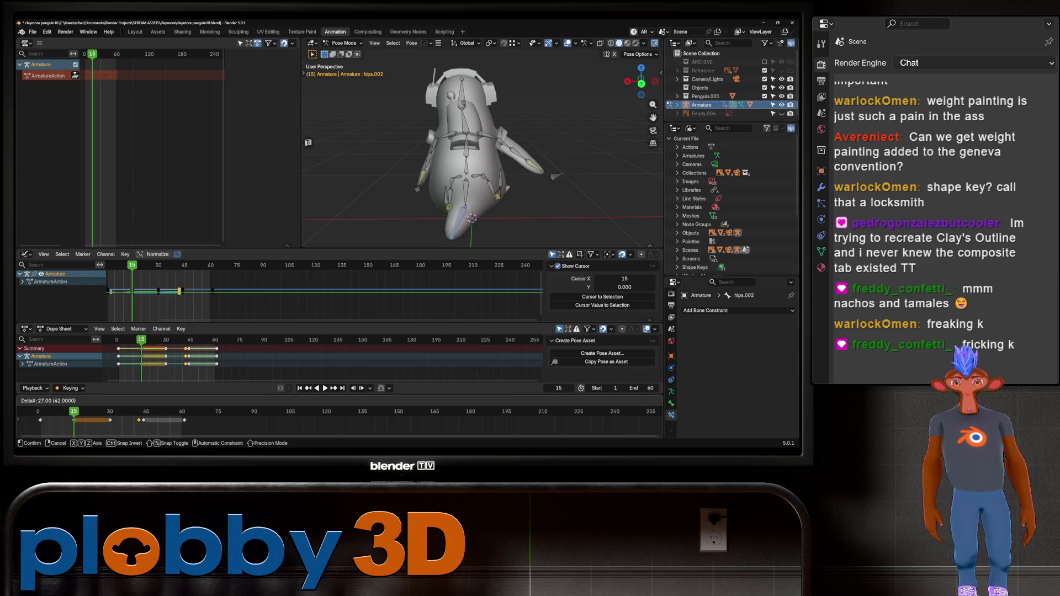
pyautogui.press('Return')
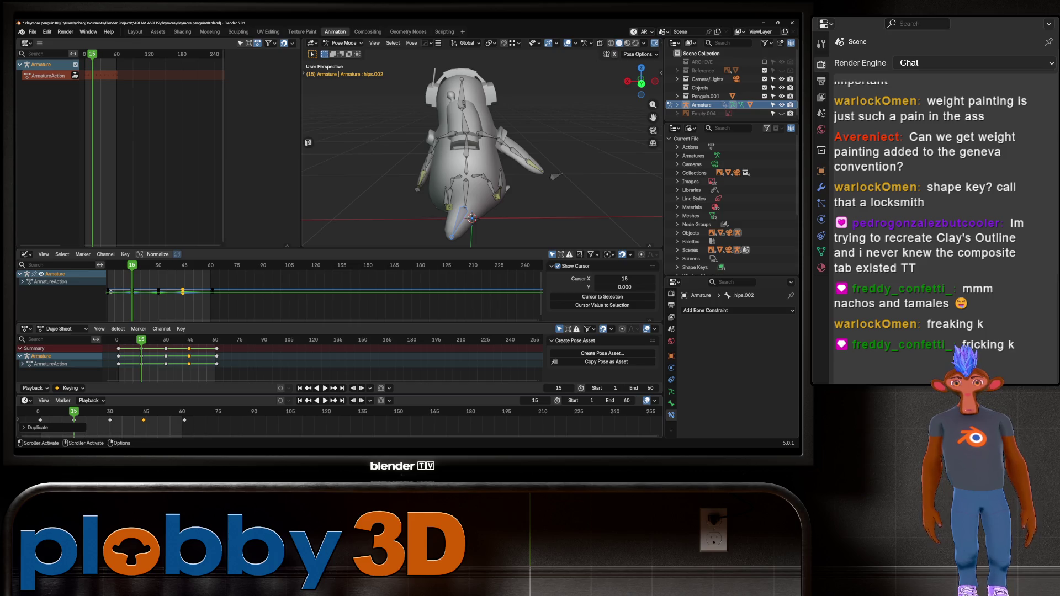
pyautogui.click(184, 421)
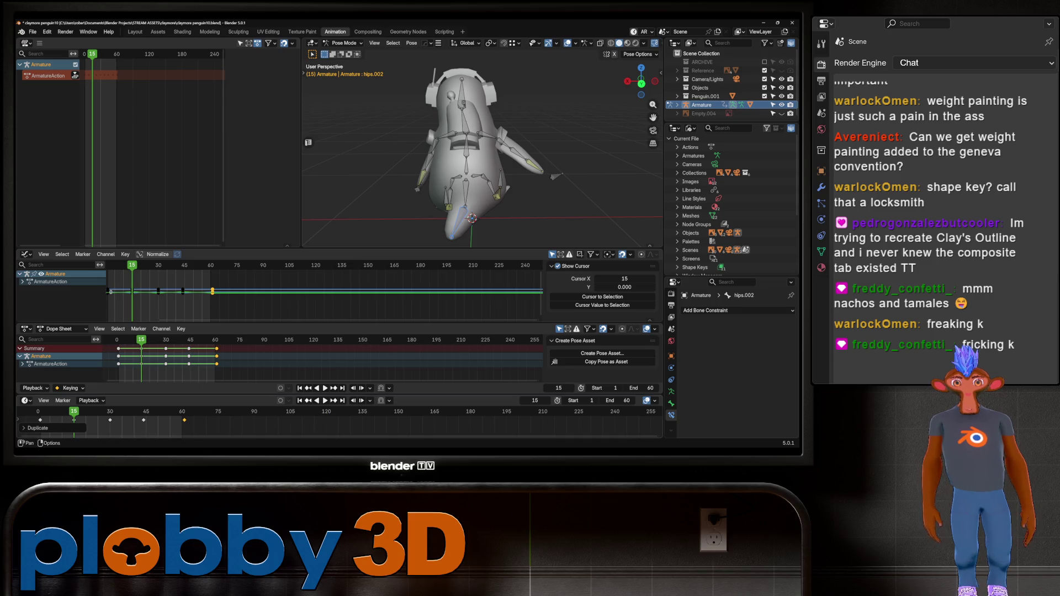
pyautogui.press('space')
pyautogui.moveTo(475, 166)
pyautogui.mouseDown(button='middle')
pyautogui.moveTo(458, 190)
pyautogui.moveTo(442, 154)
pyautogui.mouseUp(button='middle')
pyautogui.press('space')
pyautogui.moveTo(475, 166); pyautogui.dragTo(497, 166, button='middle')
pyautogui.hotkey('shift', 'Left')
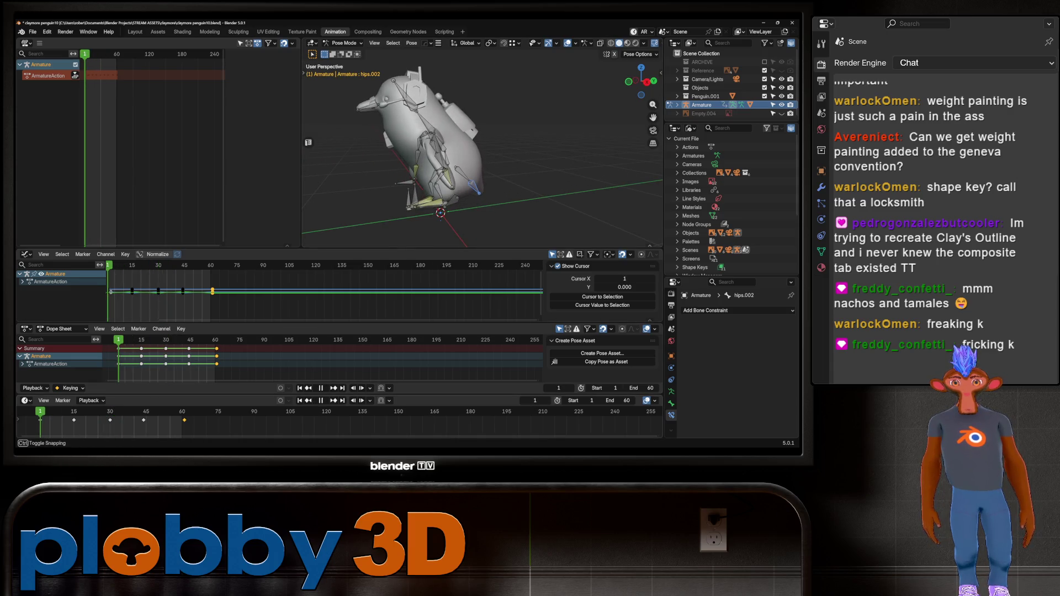
# - Tilt the spine bone -12.55° around X and keyframe it at frame 1
pyautogui.click(422, 121)
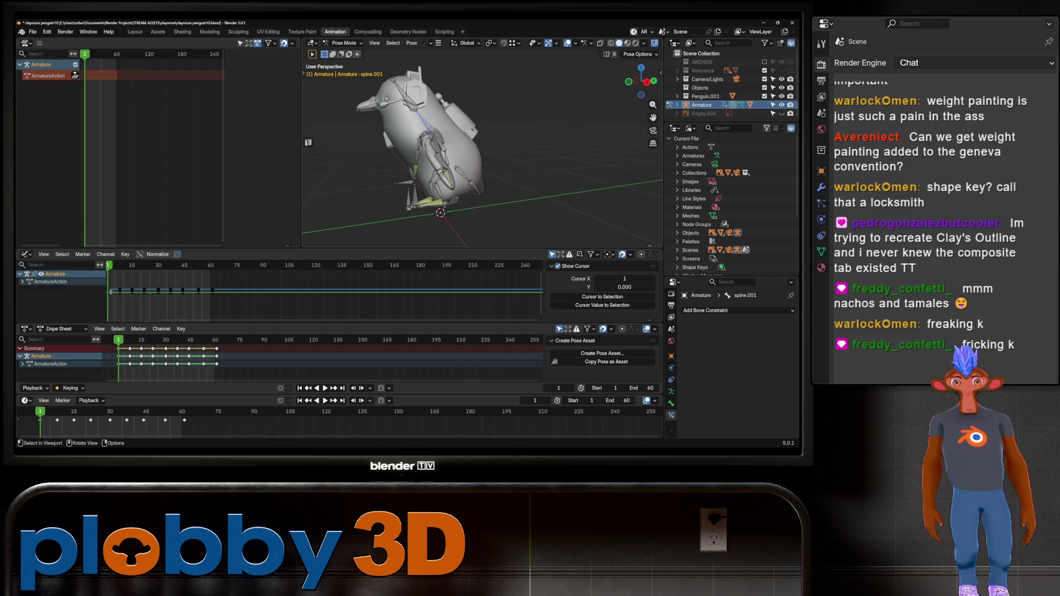
pyautogui.click(431, 146)
pyautogui.moveTo(442, 166); pyautogui.dragTo(474, 158, button='middle')
pyautogui.click(402, 149)
pyautogui.moveTo(402, 149); pyautogui.dragTo(473, 154, button='middle')
pyautogui.press('r')
pyautogui.press('x')
pyautogui.click(422, 157)
pyautogui.press('r')
pyautogui.press('x')
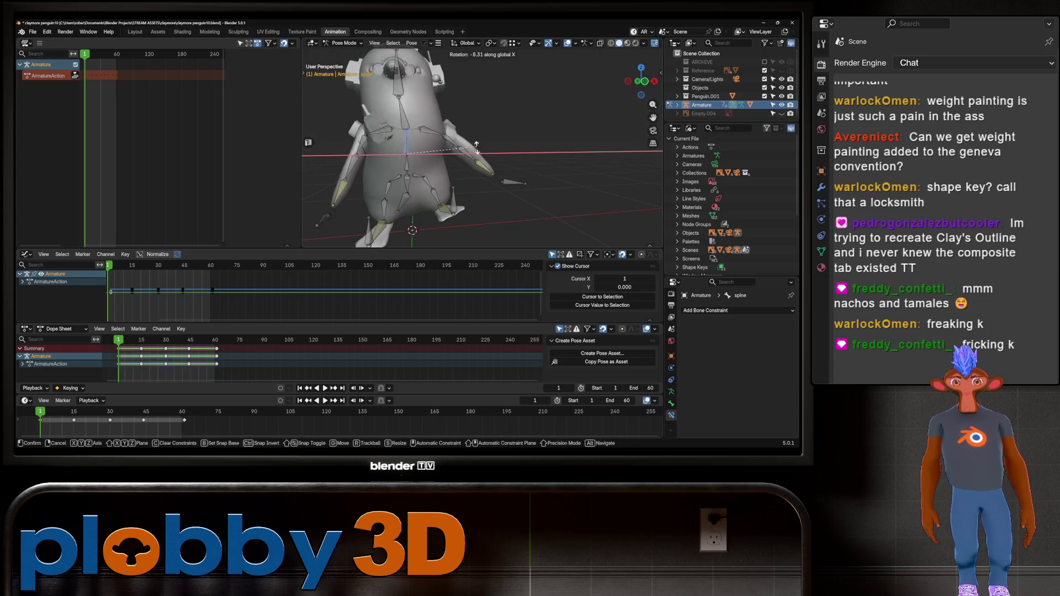
pyautogui.click(475, 153)
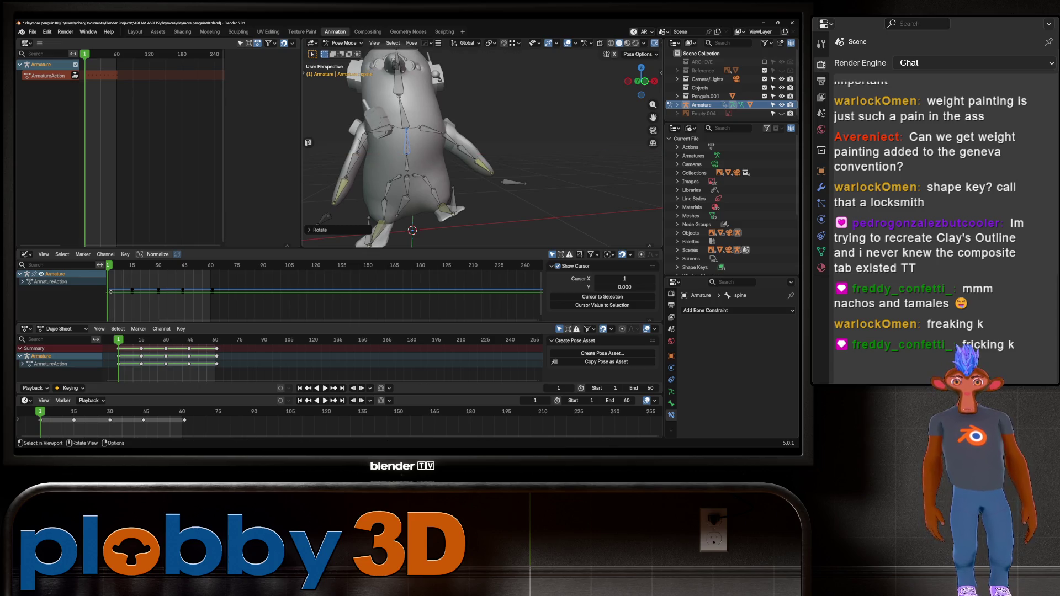
pyautogui.press('i')
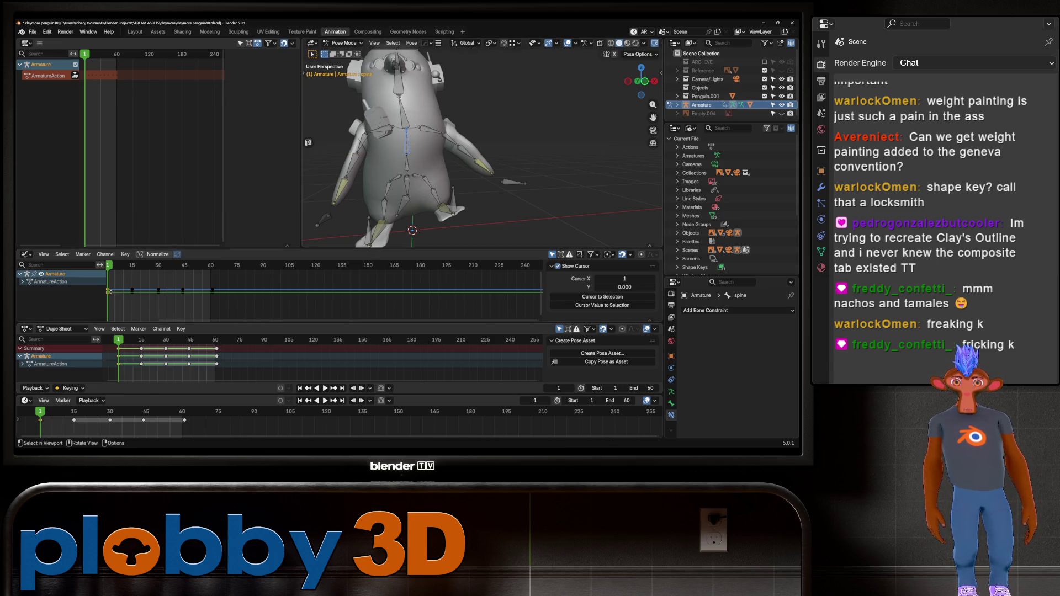
# - Copy the spine pose, paste it at frame 15 and keyframe it there
pyautogui.rightClick(453, 180)
pyautogui.click(453, 163)
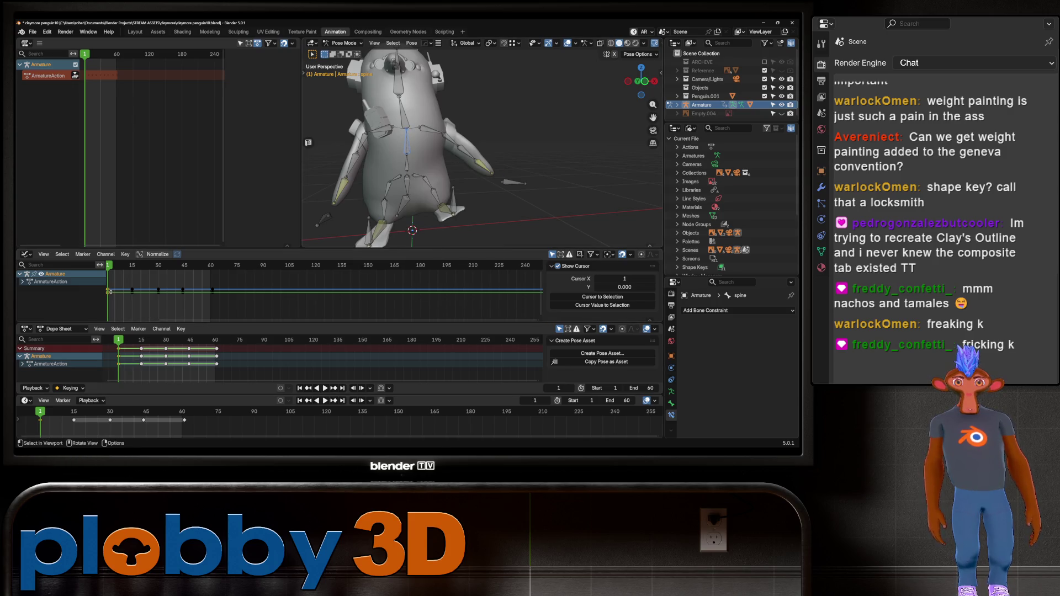
pyautogui.press('space')
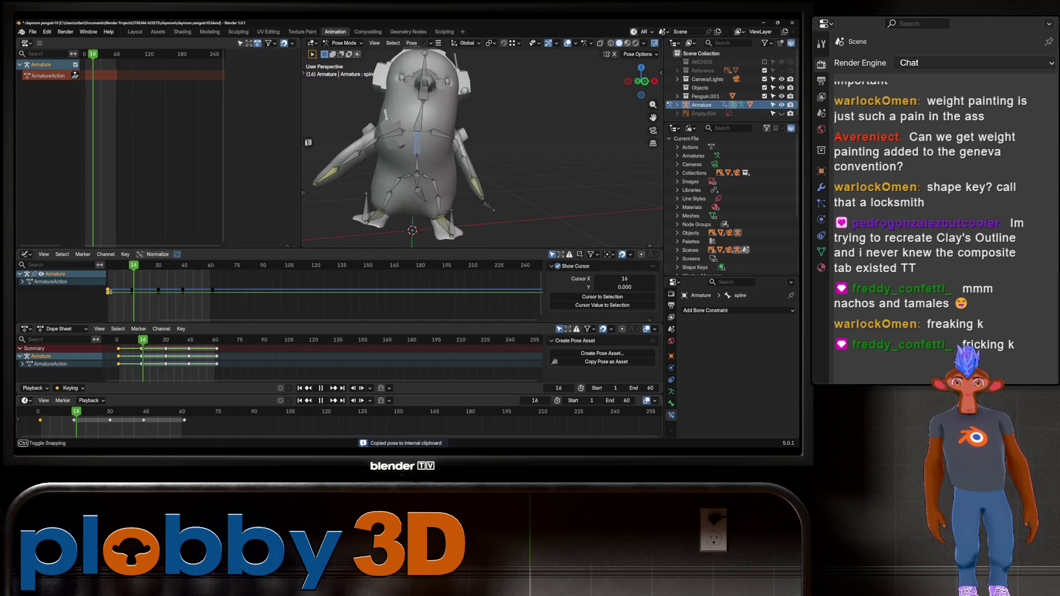
pyautogui.rightClick(364, 188)
pyautogui.click(365, 206)
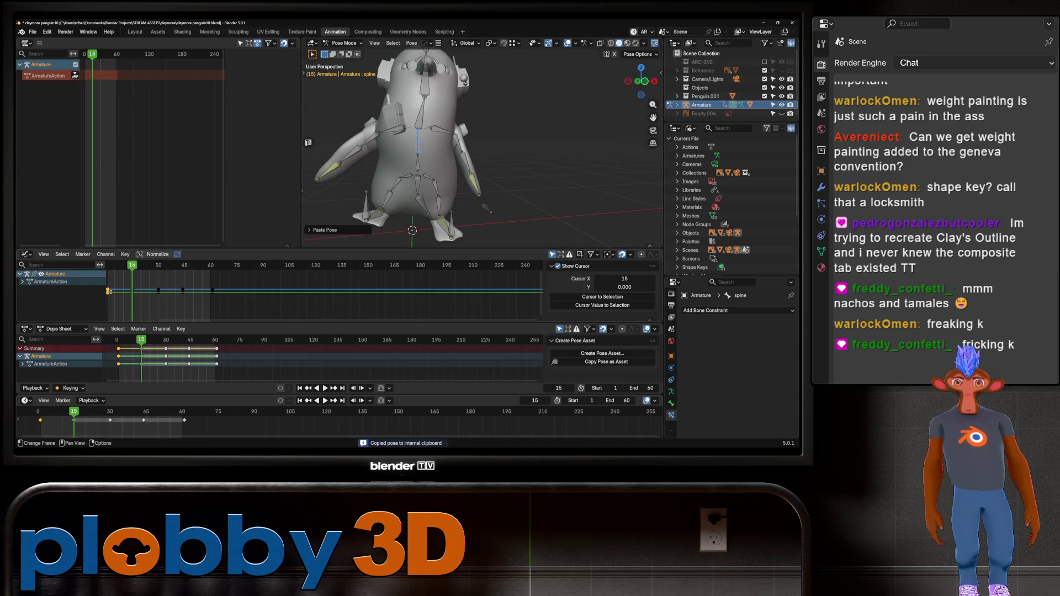
pyautogui.press('i')
pyautogui.press('space')
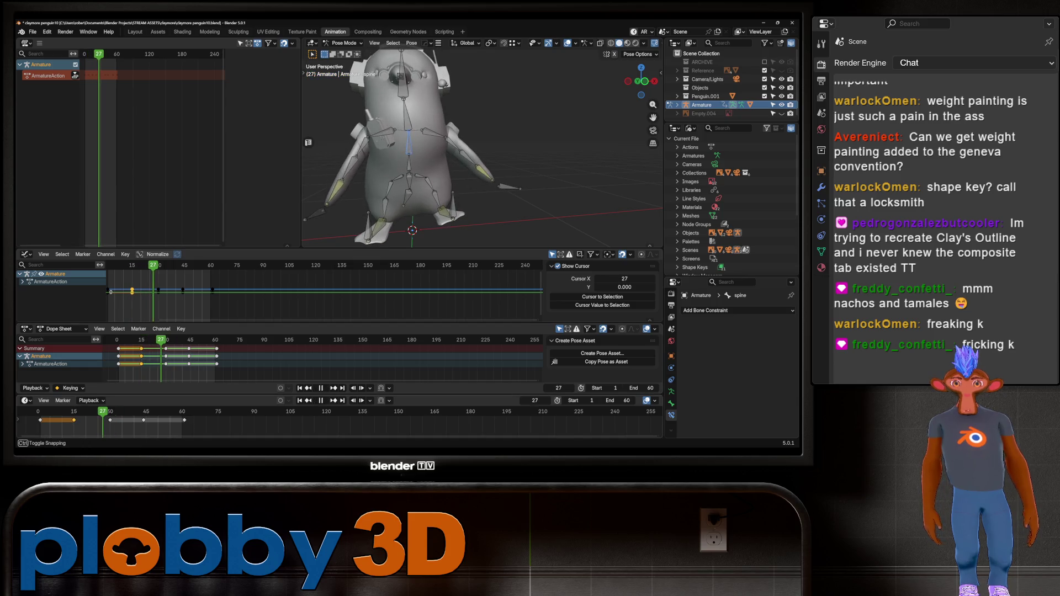
pyautogui.moveTo(112, 411); pyautogui.dragTo(100, 412)
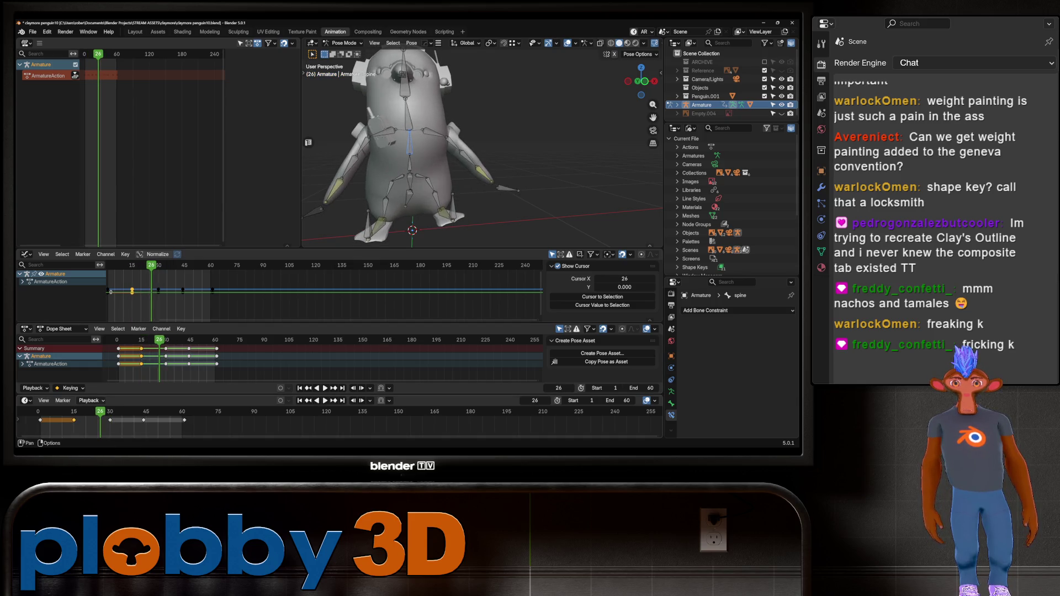
# - Duplicate the spine keys along the timeline out to frame 60, then view from the side
pyautogui.press('g')
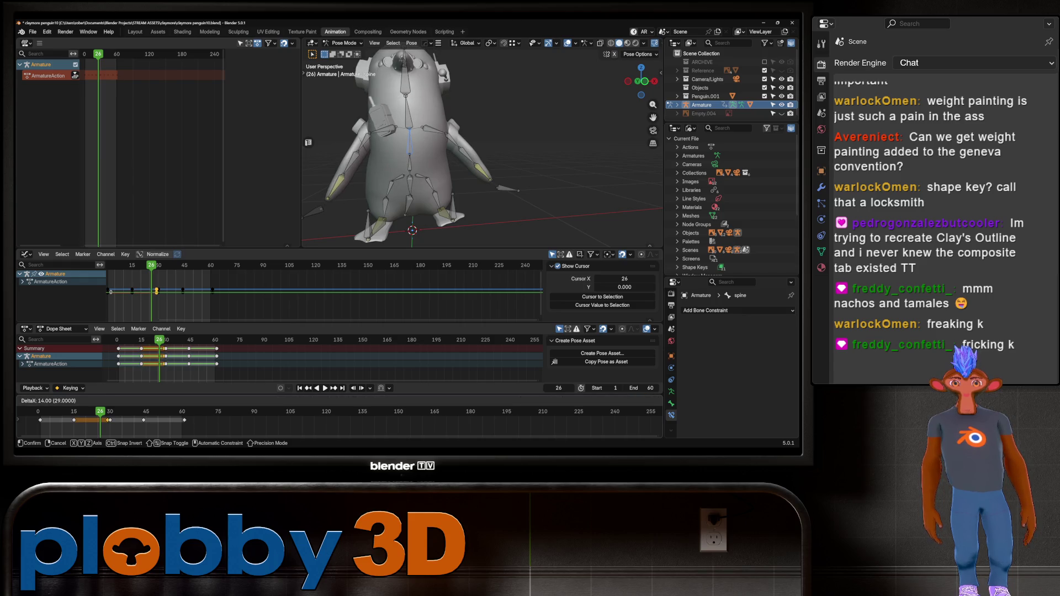
pyautogui.press('Return')
pyautogui.hotkey('shift', 'd')
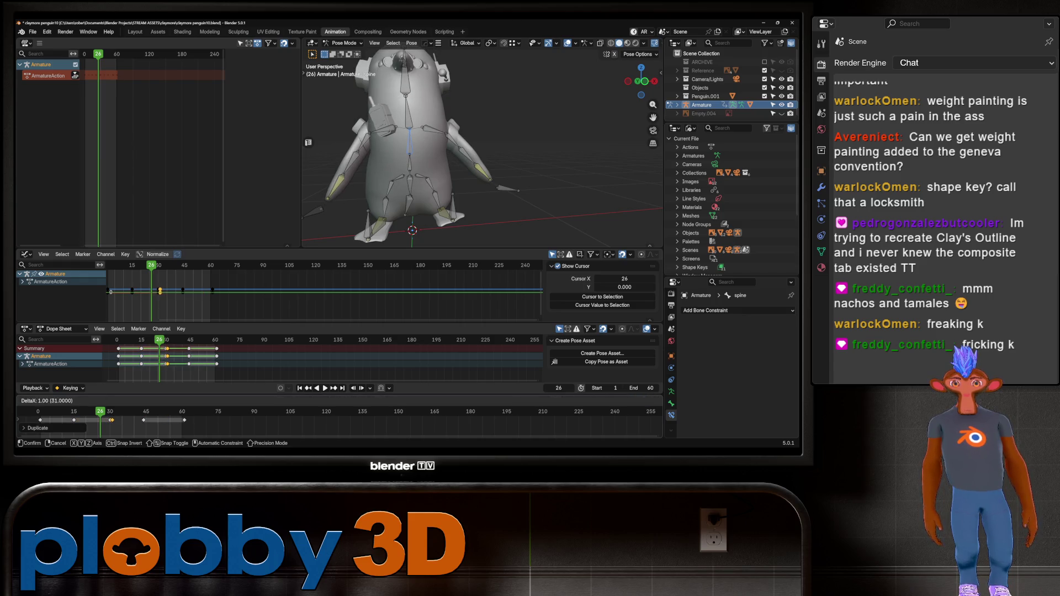
pyautogui.press('Return')
pyautogui.hotkey('shift', 'd')
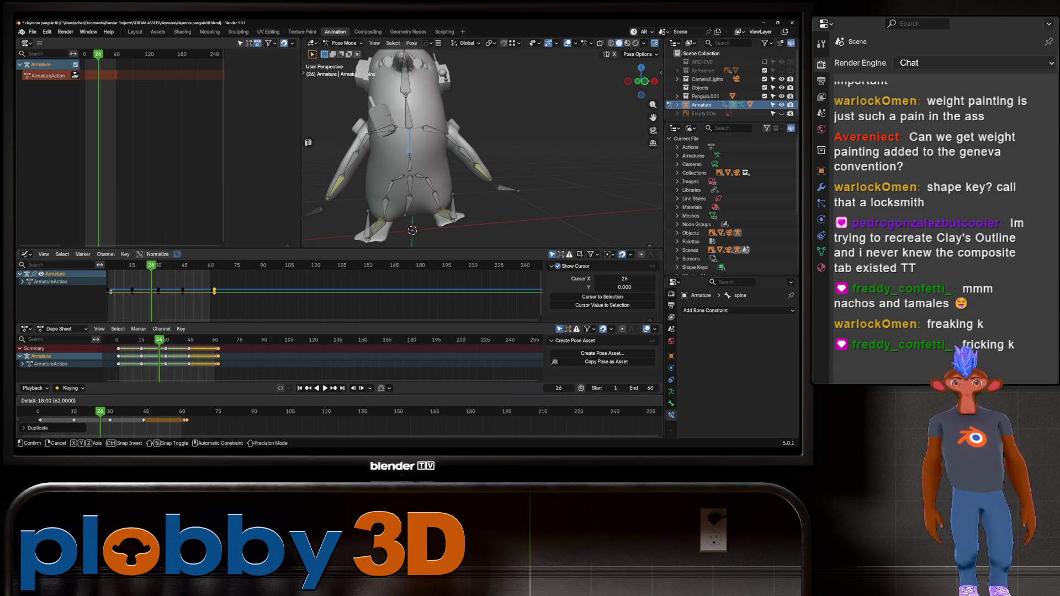
pyautogui.press('Return')
pyautogui.press('space')
pyautogui.moveTo(481, 166); pyautogui.dragTo(386, 157, button='middle')
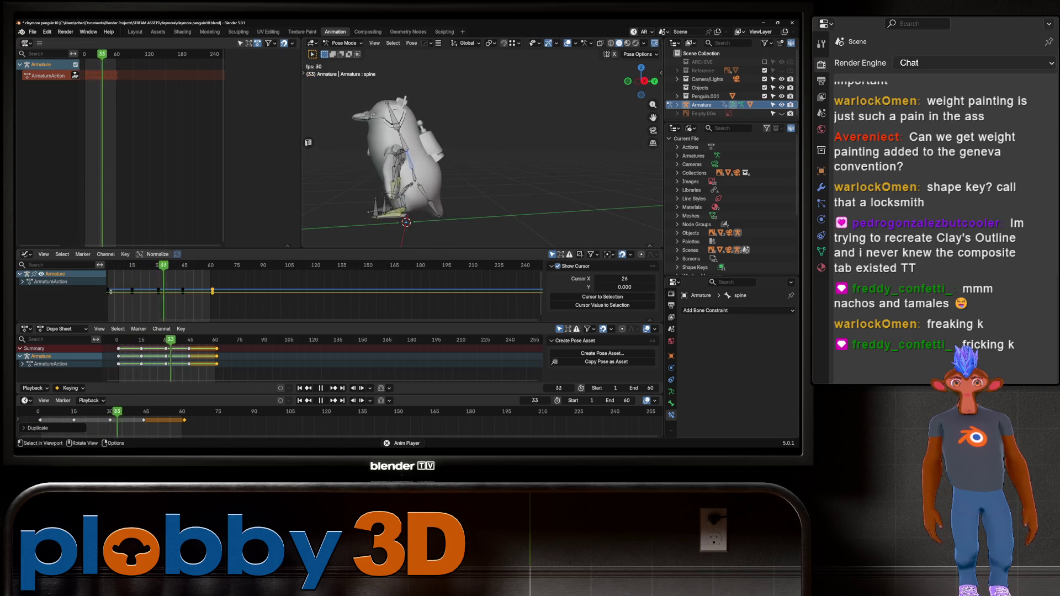
pyautogui.press('KP_3')
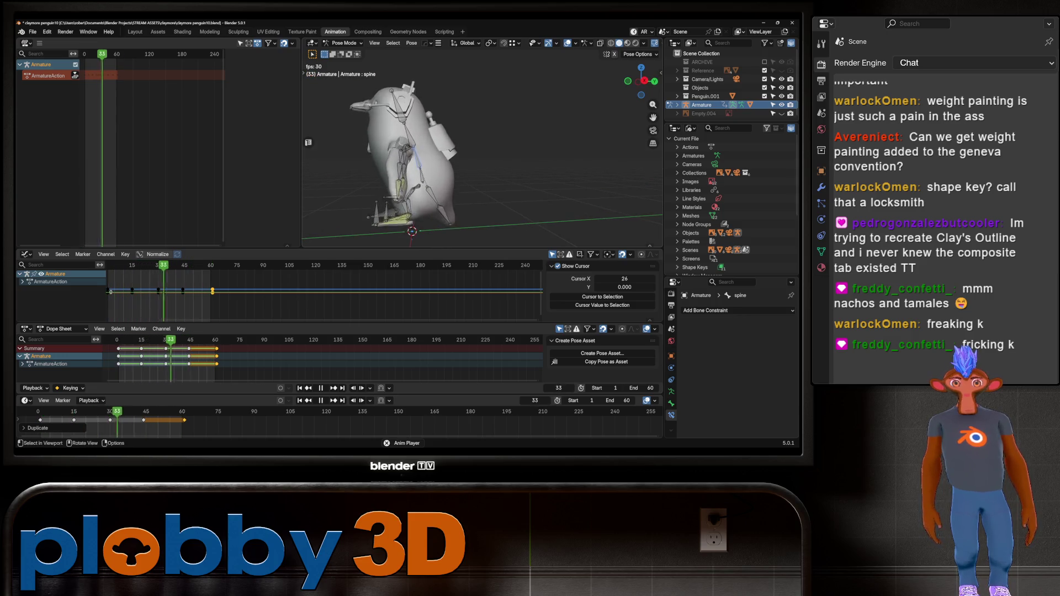
# - Select and frame the root bone, trying a move that is then undone
pyautogui.press('space')
pyautogui.click(425, 205)
pyautogui.press('KP_5')
pyautogui.scroll(5, 482, 138)
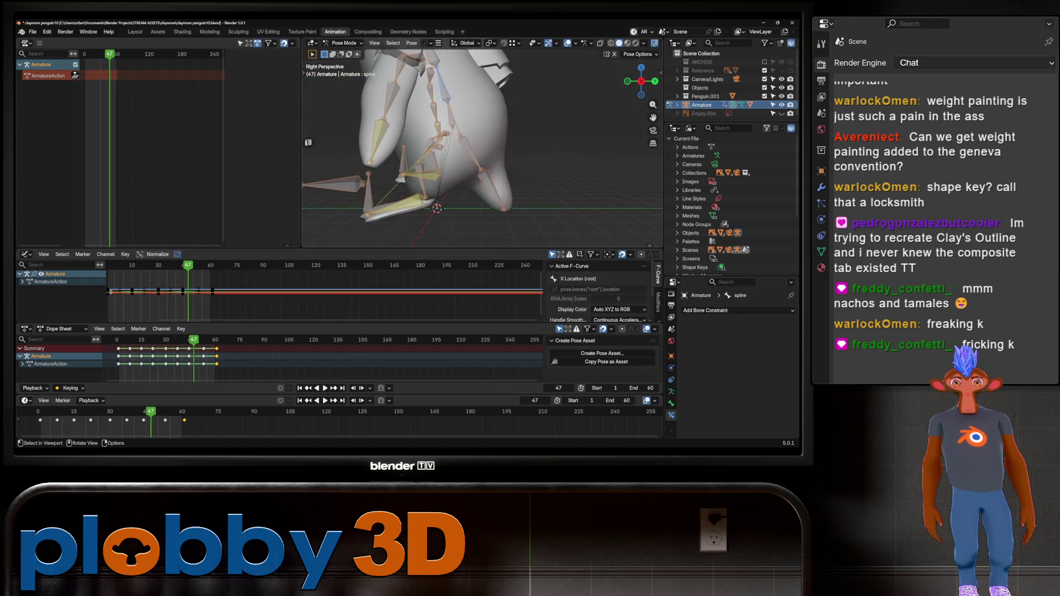
pyautogui.scroll(-5, 482, 138)
pyautogui.press('a')
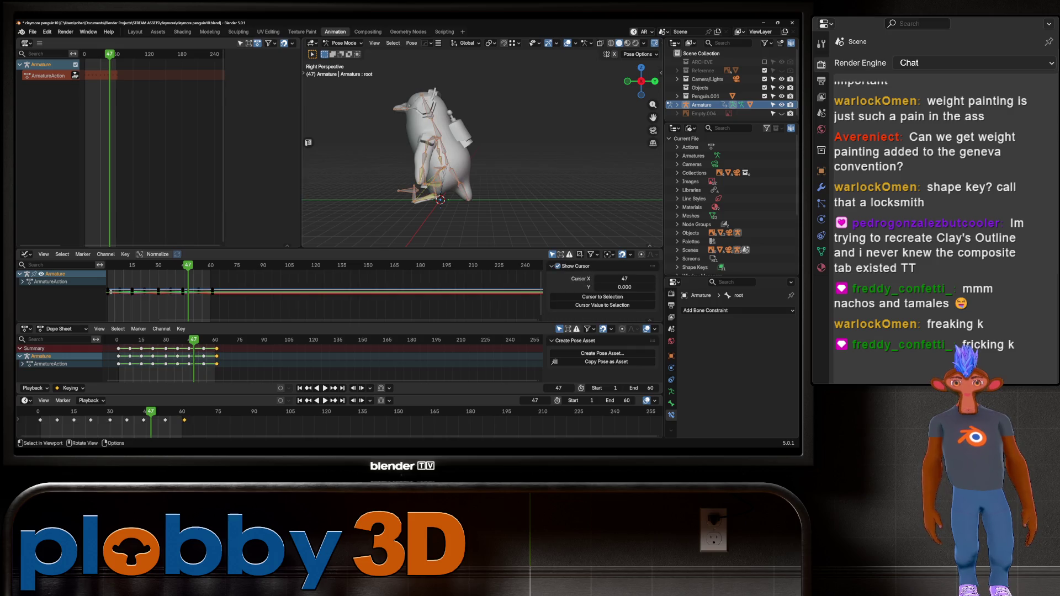
pyautogui.press('KP_5')
pyautogui.press('g')
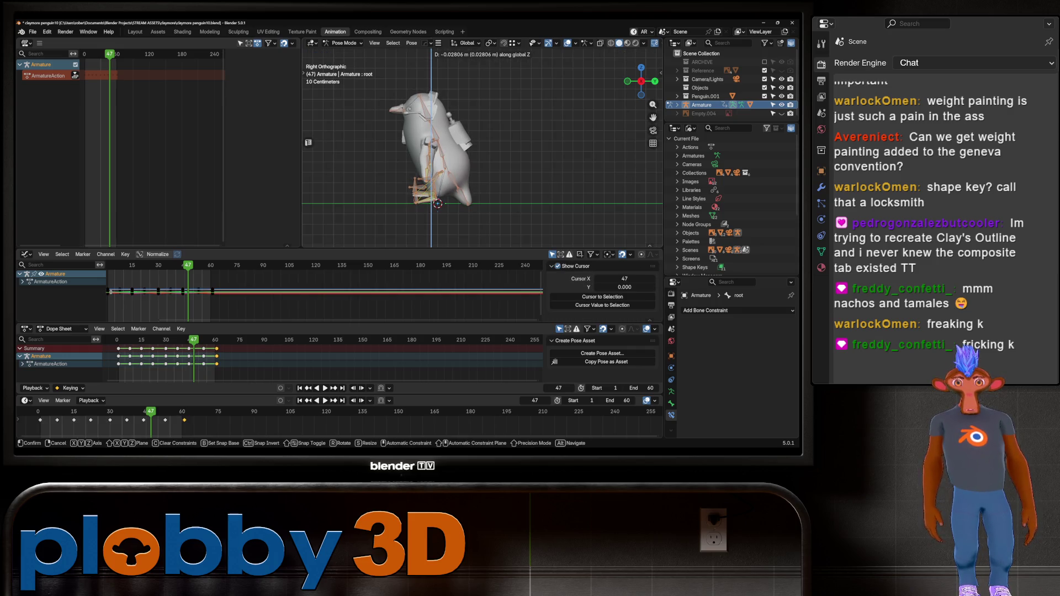
pyautogui.press('Return')
pyautogui.press('space')
pyautogui.press('space')
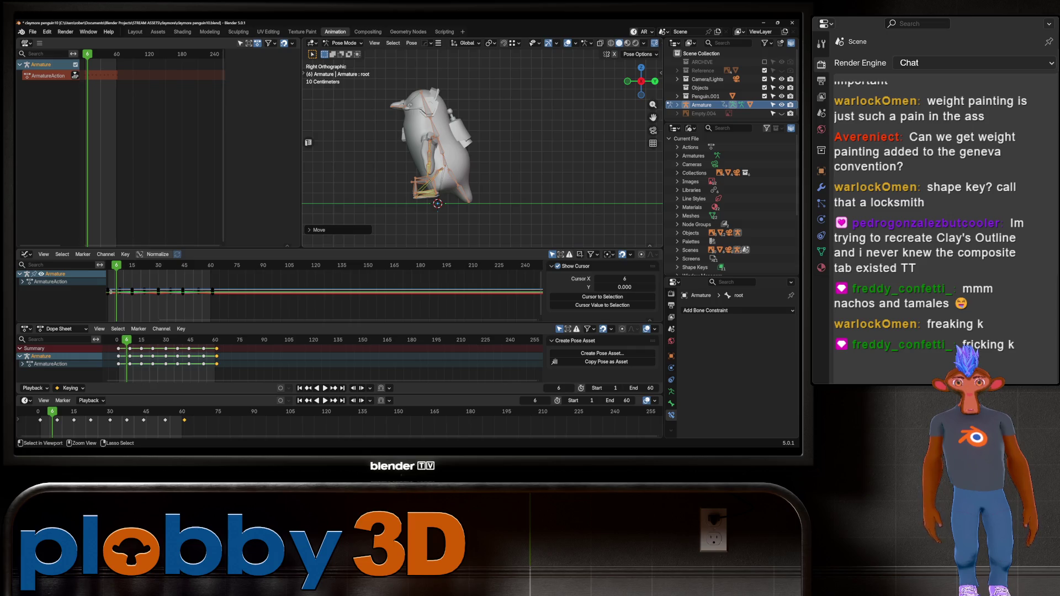
pyautogui.hotkey('ctrl', 'z')
pyautogui.hotkey('ctrl', 'z')
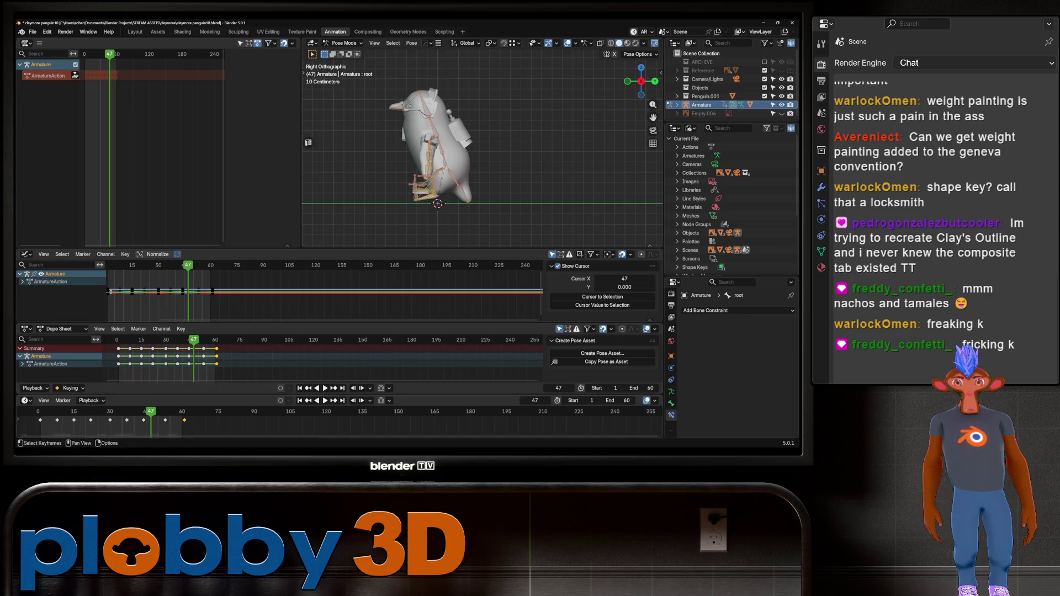
pyautogui.press('space')
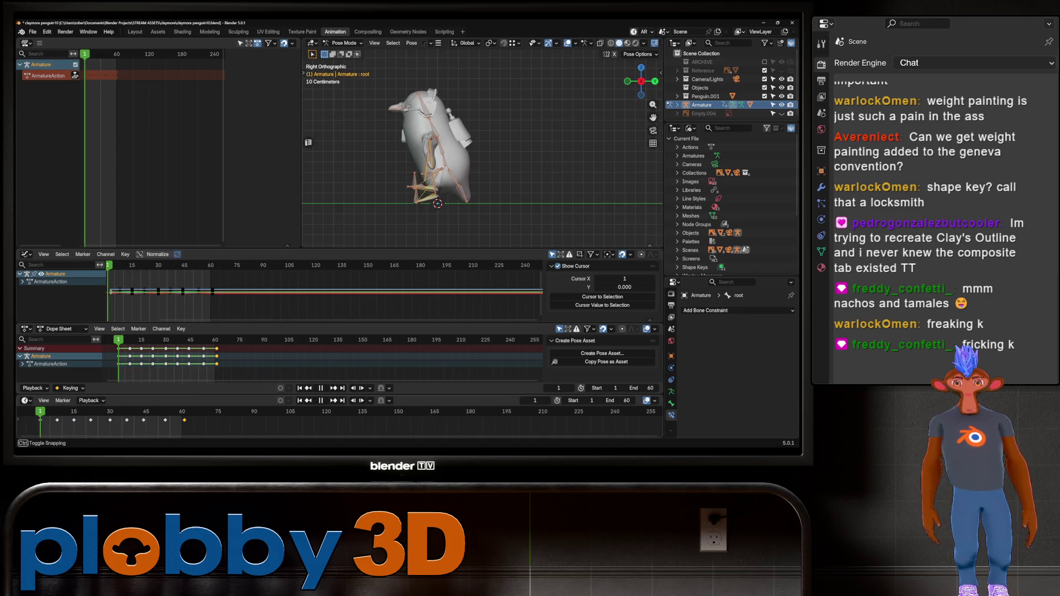
# - Lower the root bone about 0.0126 m along Z at frame 1
pyautogui.scroll(6, 446, 212)
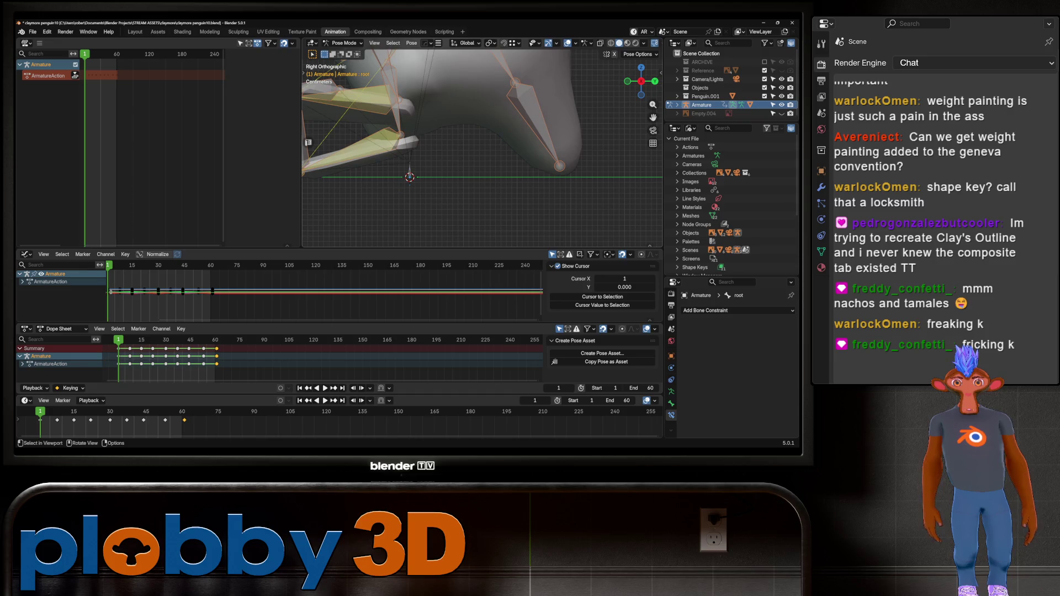
pyautogui.scroll(-5, 470, 205)
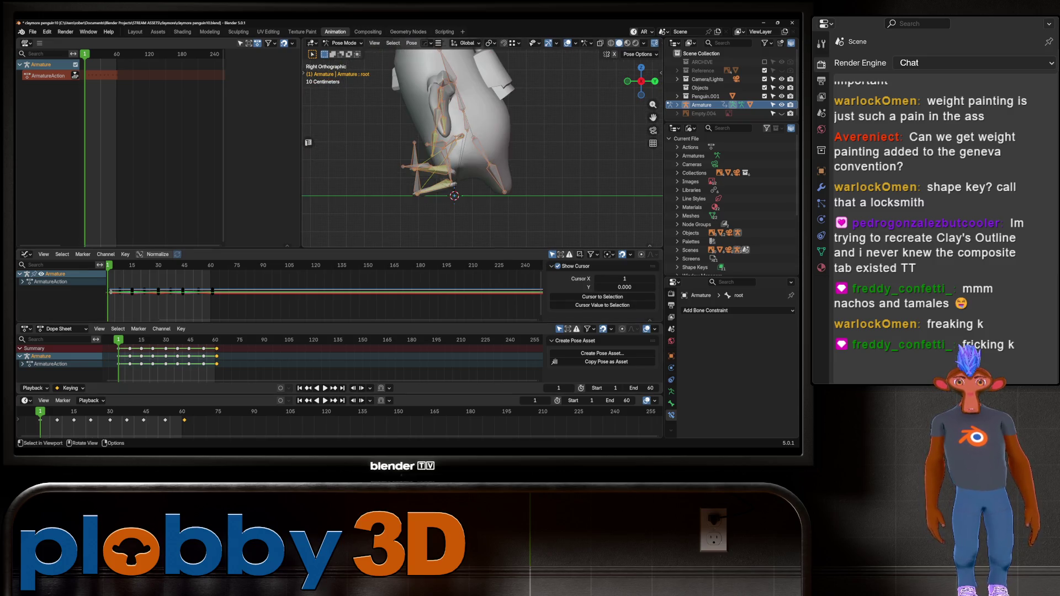
pyautogui.scroll(-2, 482, 143)
pyautogui.press('g')
pyautogui.press('z')
pyautogui.press('Return')
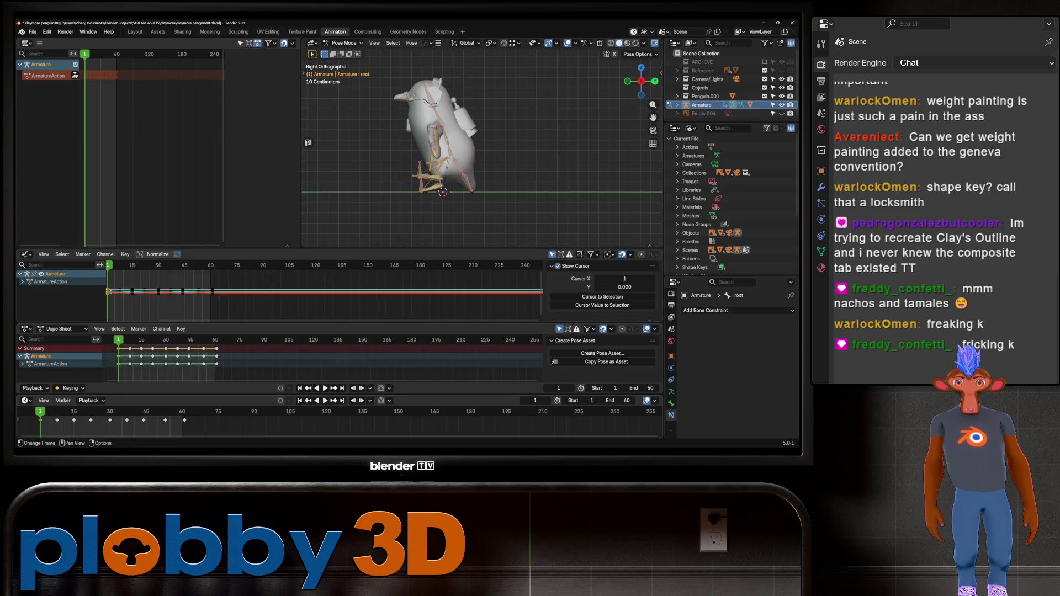
# - Copy the penguin's frame-1 pose and paste it at frame 15
pyautogui.rightClick(323, 331)
pyautogui.rightClick(386, 245)
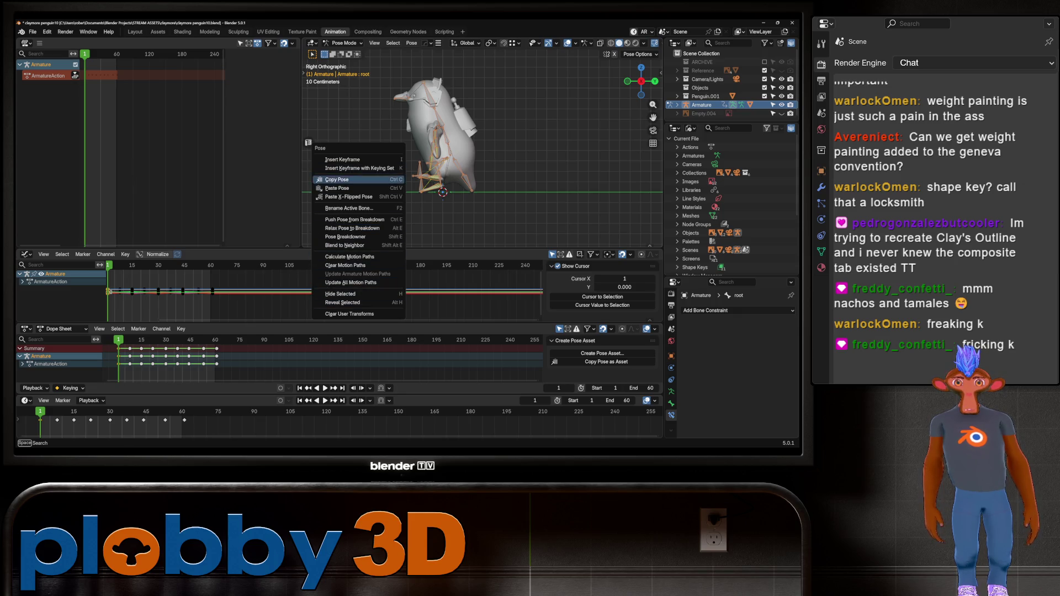
pyautogui.click(338, 180)
pyautogui.press('space')
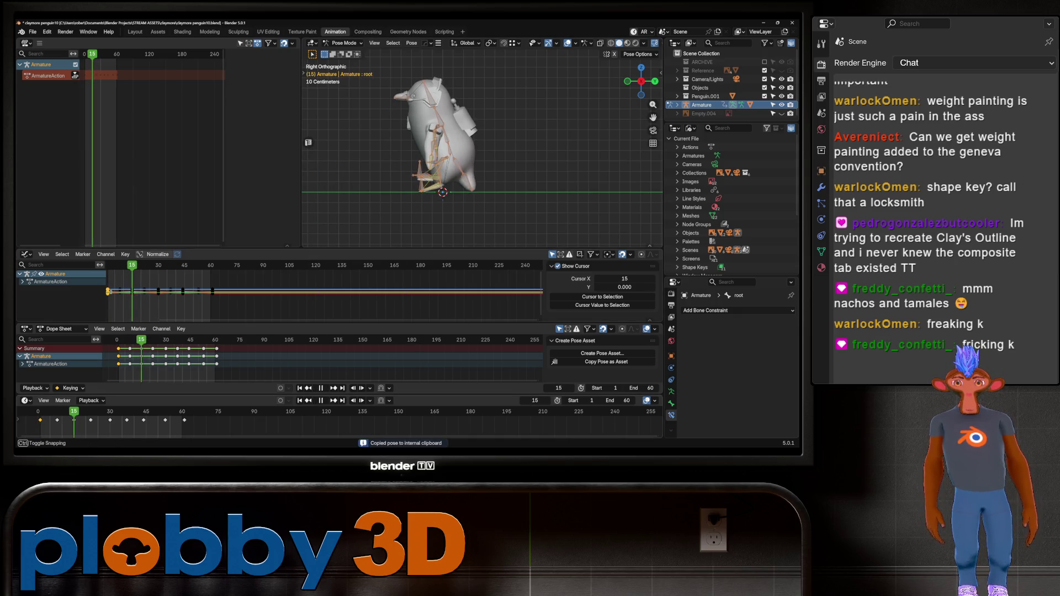
pyautogui.rightClick(303, 202)
pyautogui.click(302, 219)
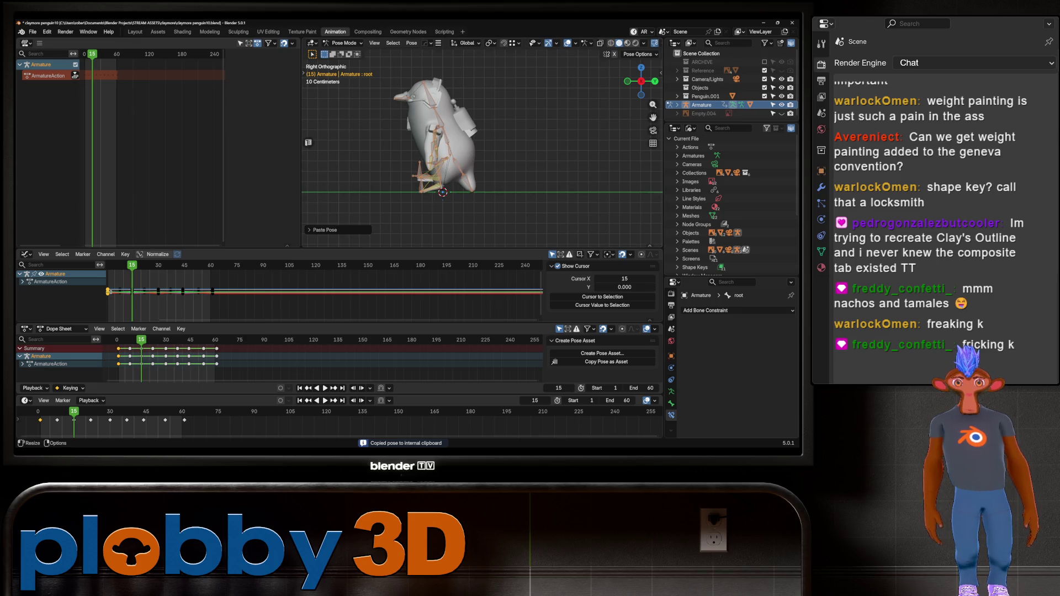
# - Duplicate the keyframes along the timeline out to frame 60 and play the waddle
pyautogui.hotkey('alt', 'a')
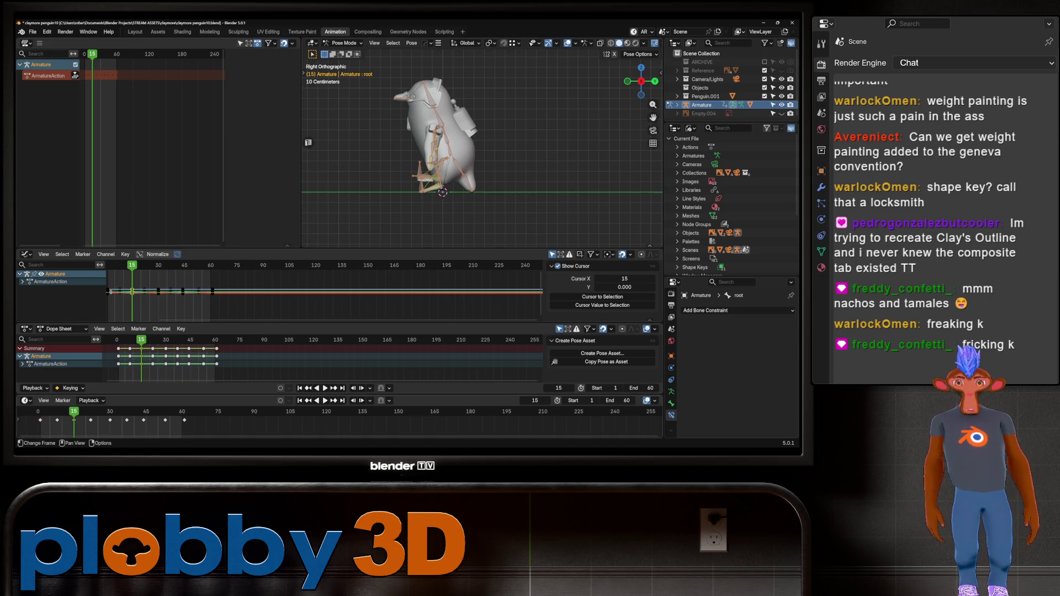
pyautogui.press('g')
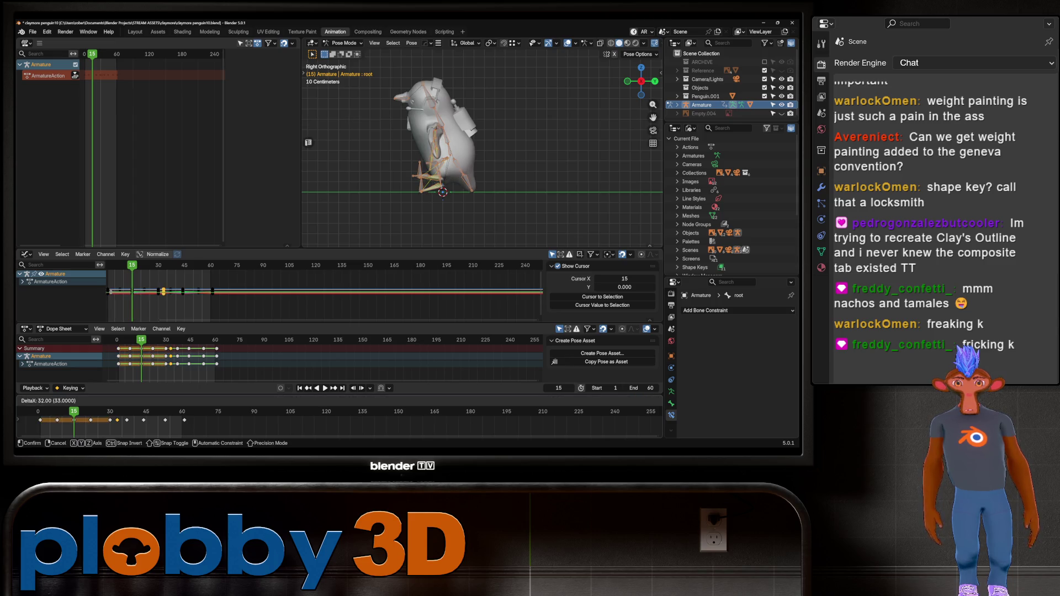
pyautogui.press('Return')
pyautogui.hotkey('shift', 'd')
pyautogui.press('Return')
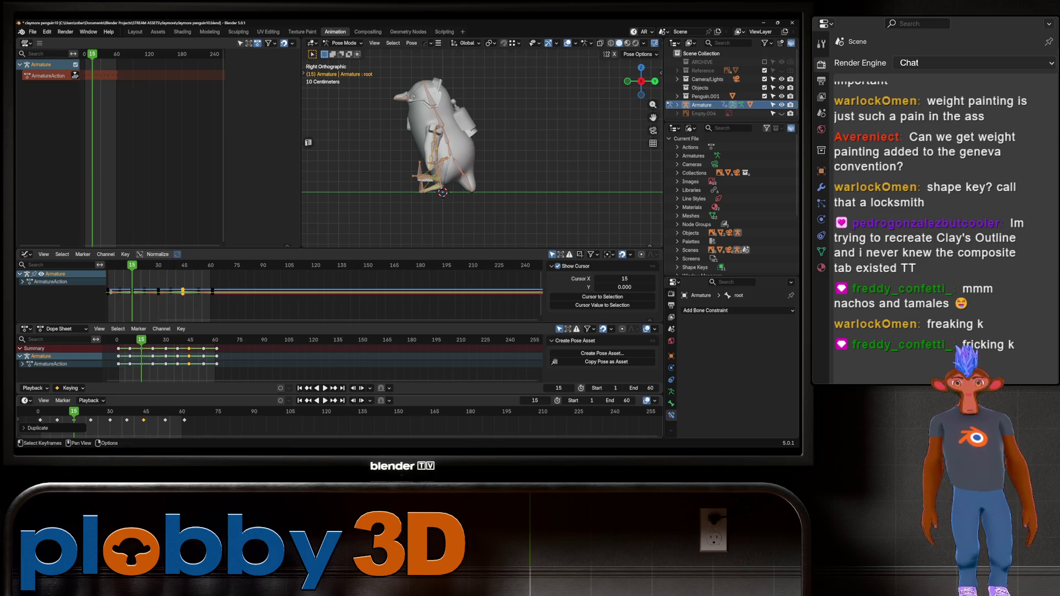
pyautogui.press('a')
pyautogui.hotkey('shift', 'd')
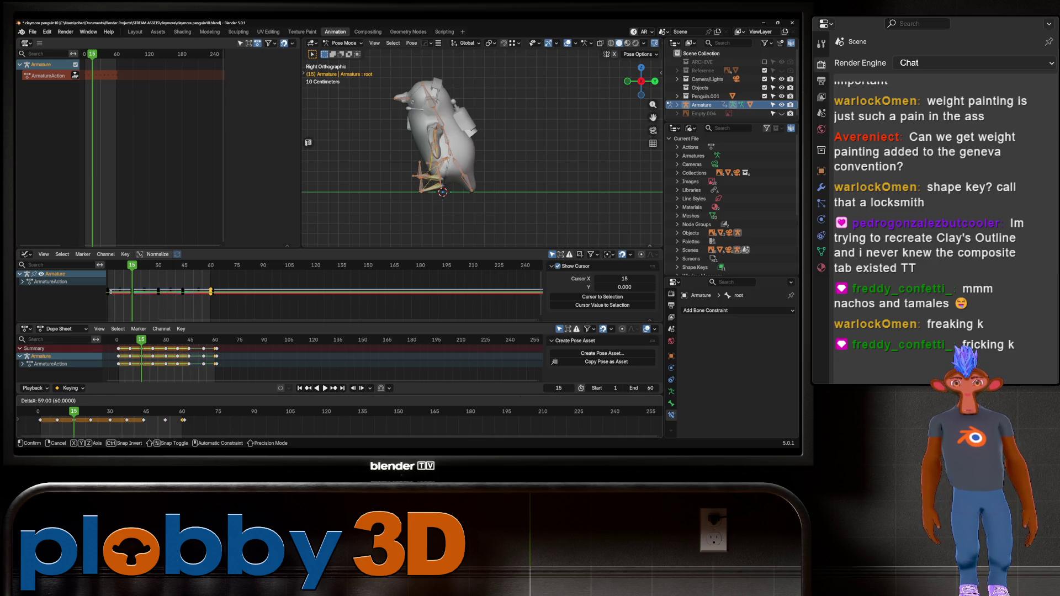
pyautogui.press('Return')
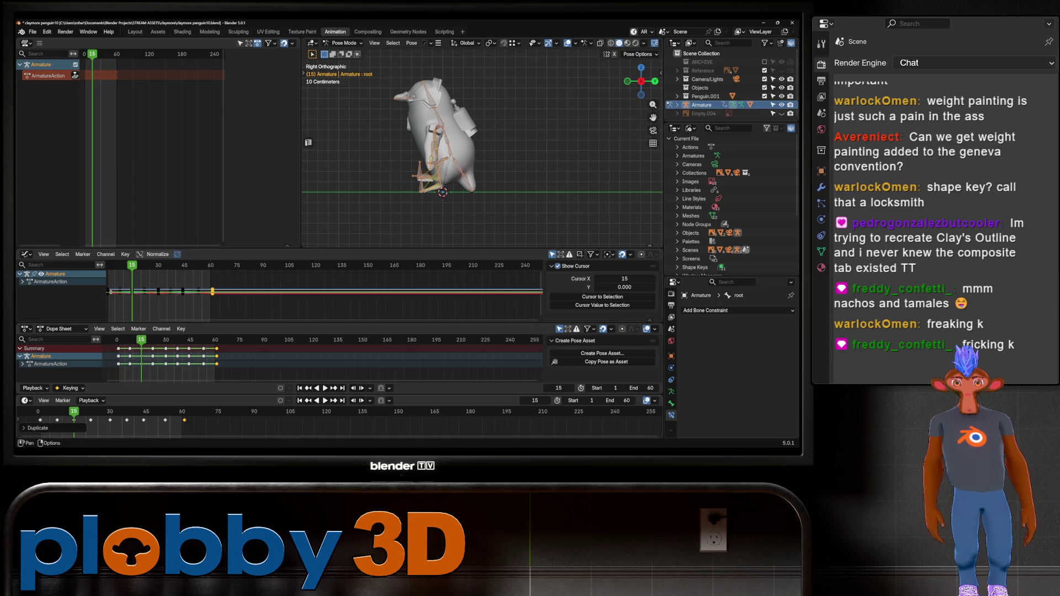
pyautogui.press('space')
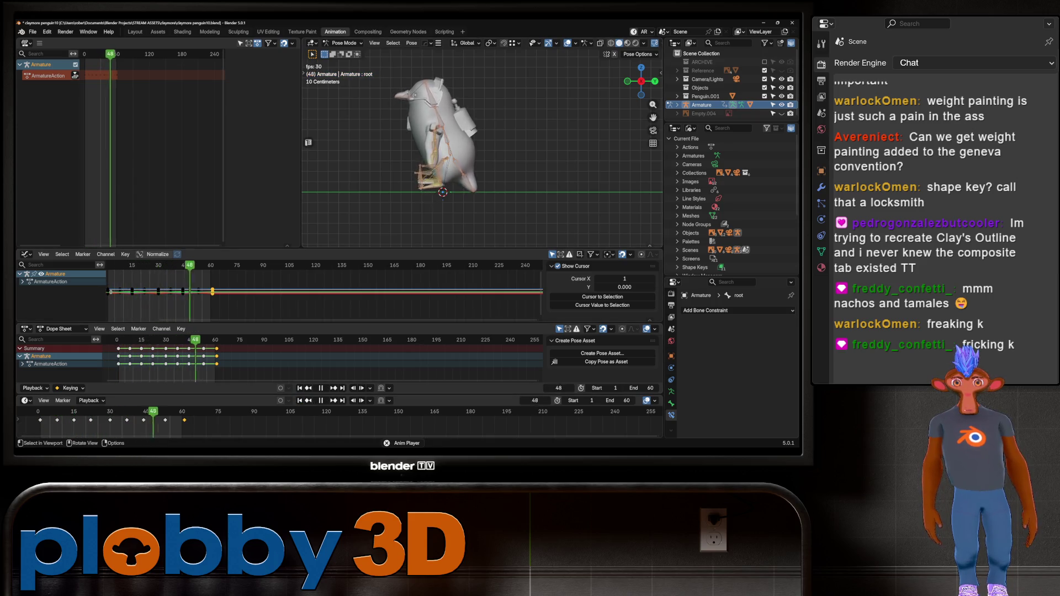
pyautogui.moveTo(480, 166)
pyautogui.mouseDown(button='middle')
pyautogui.moveTo(452, 180)
pyautogui.moveTo(441, 168)
pyautogui.moveTo(409, 171)
pyautogui.moveTo(433, 166)
pyautogui.moveTo(398, 172)
pyautogui.mouseUp(button='middle')
pyautogui.press('space')
pyautogui.press('space')
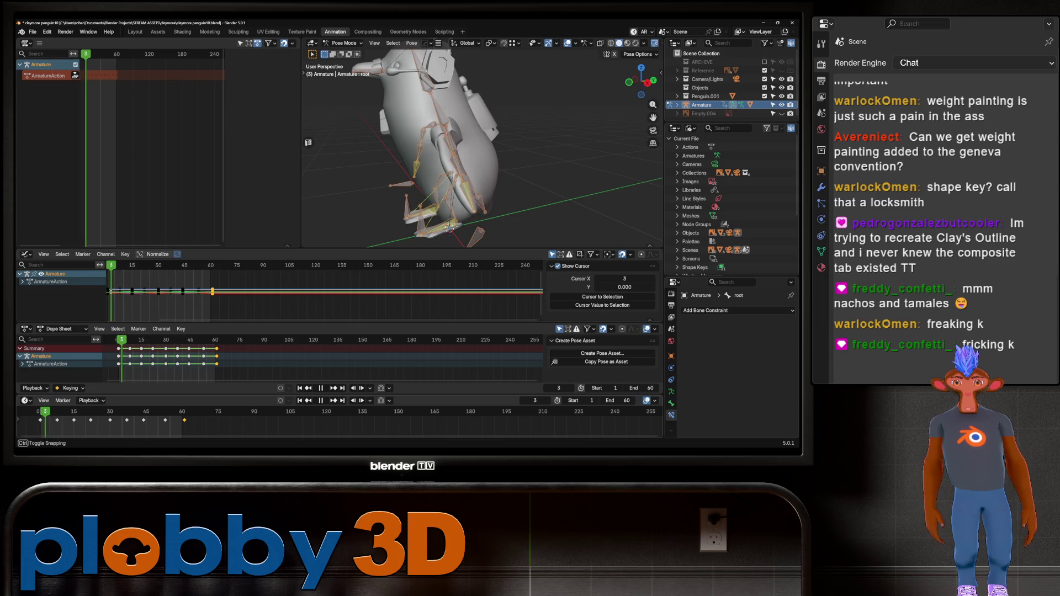
# - Select the head bone, tilt it around X at frame 9 and keyframe it
pyautogui.moveTo(42, 411); pyautogui.dragTo(40, 411)
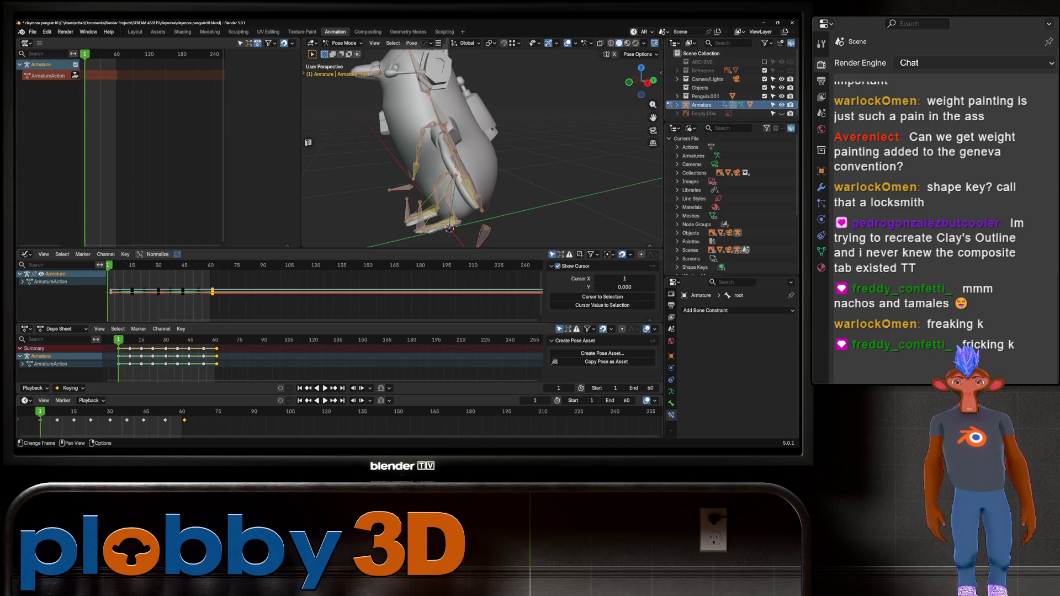
pyautogui.click(423, 77)
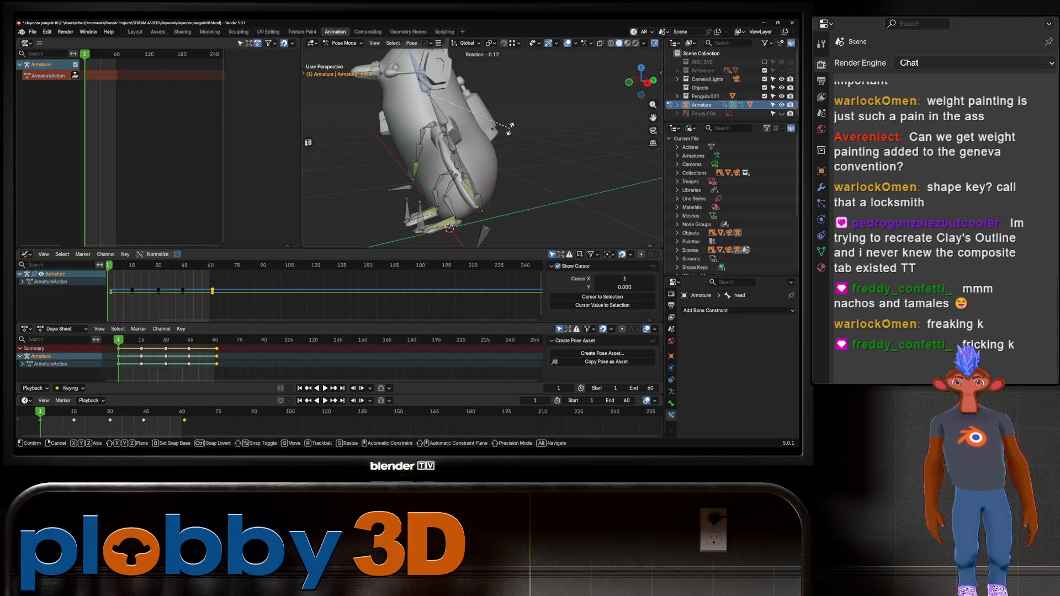
pyautogui.moveTo(442, 144); pyautogui.dragTo(431, 144, button='middle')
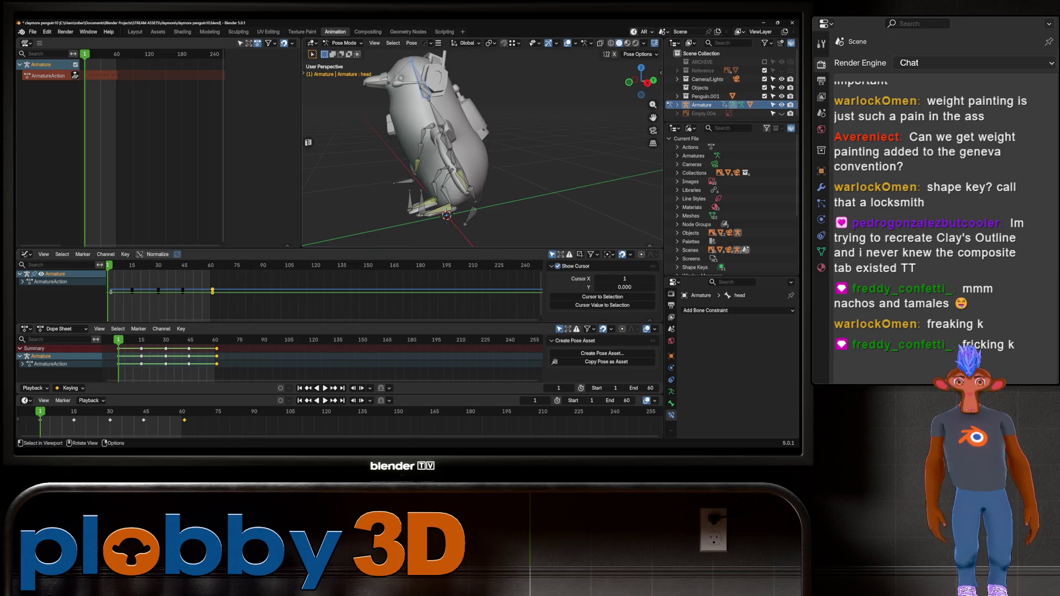
pyautogui.press('space')
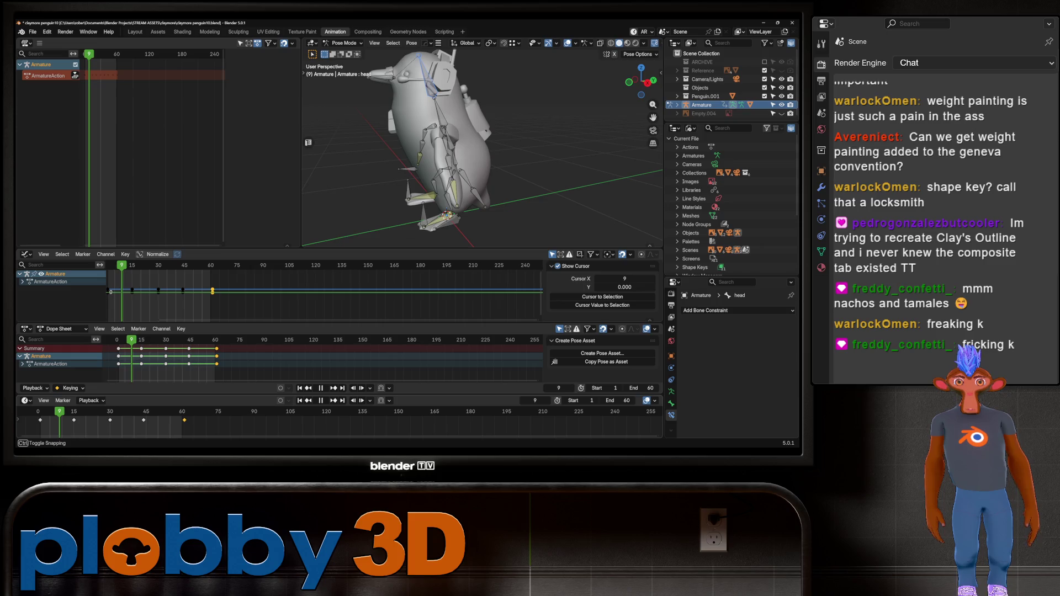
pyautogui.press('r')
pyautogui.press('x')
pyautogui.press('x')
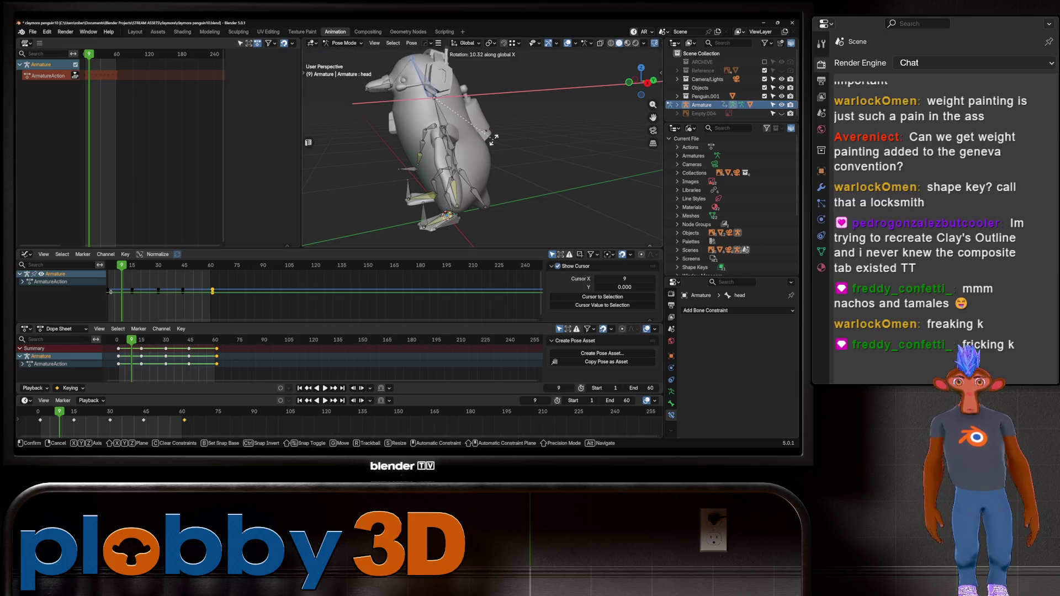
pyautogui.click(493, 138)
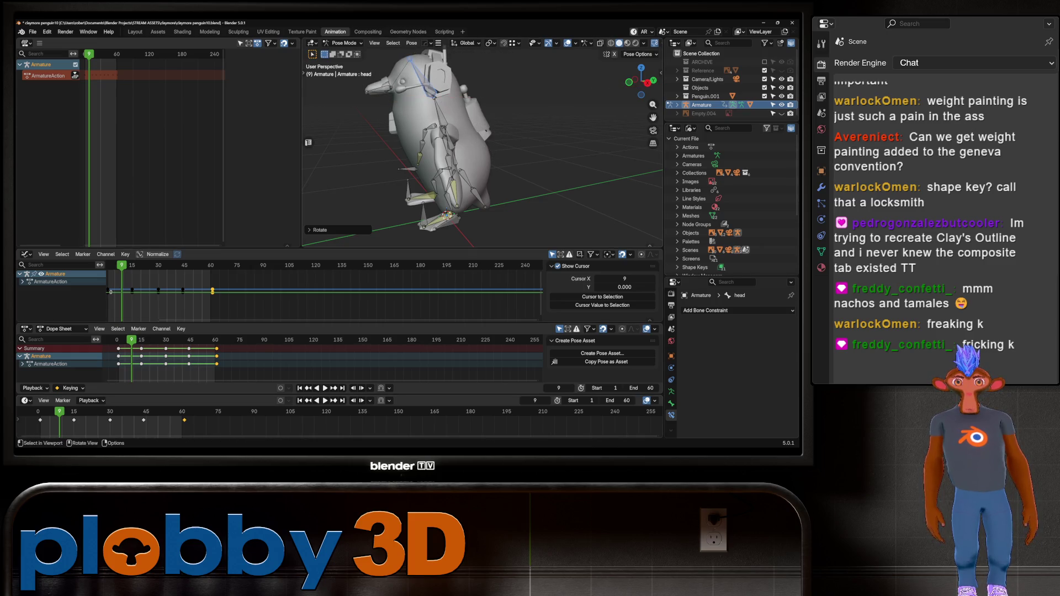
pyautogui.press('i')
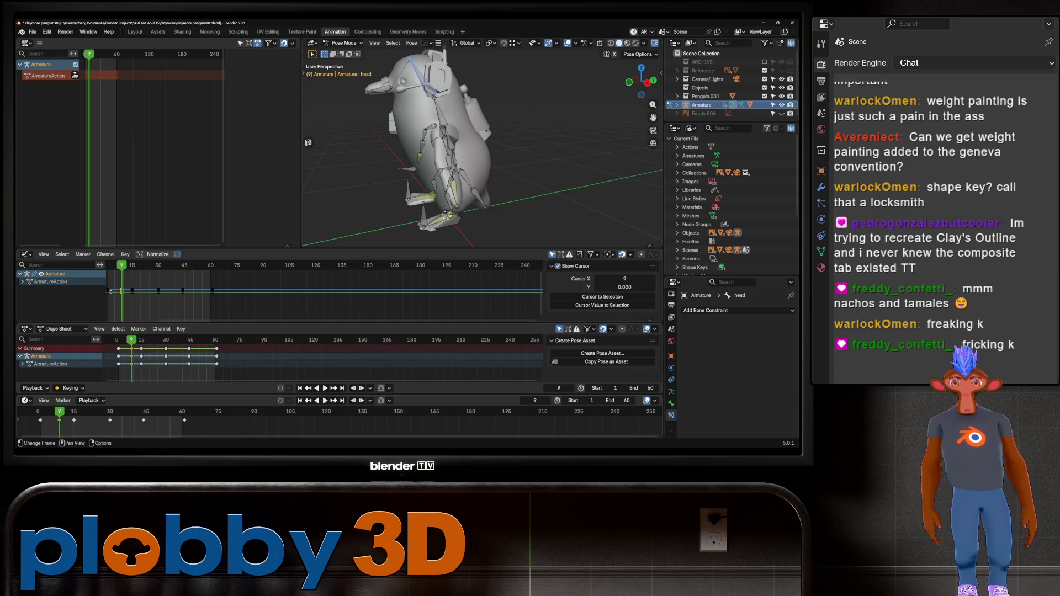
# - Duplicate the frame-9 head keys later, to about frame 40, and preview
pyautogui.click(58, 420)
pyautogui.press('g')
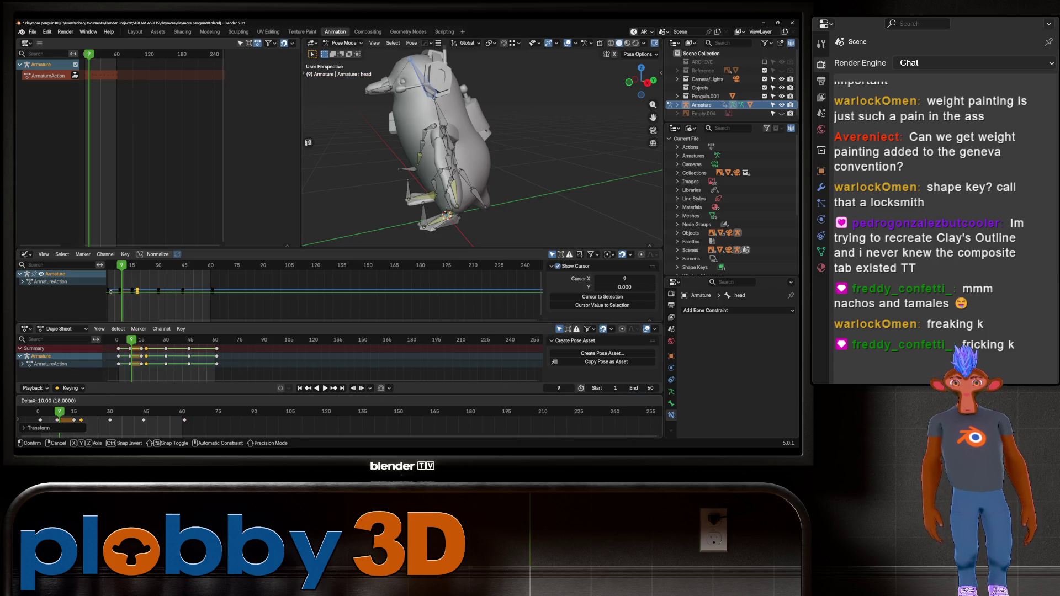
pyautogui.press('Return')
pyautogui.press('space')
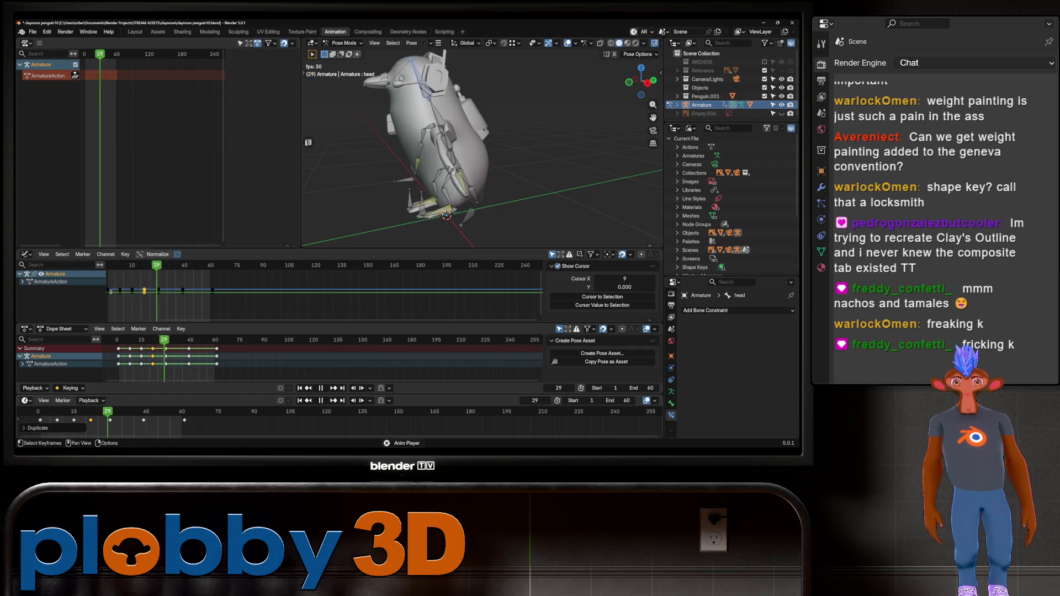
pyautogui.press('space')
pyautogui.press('Return')
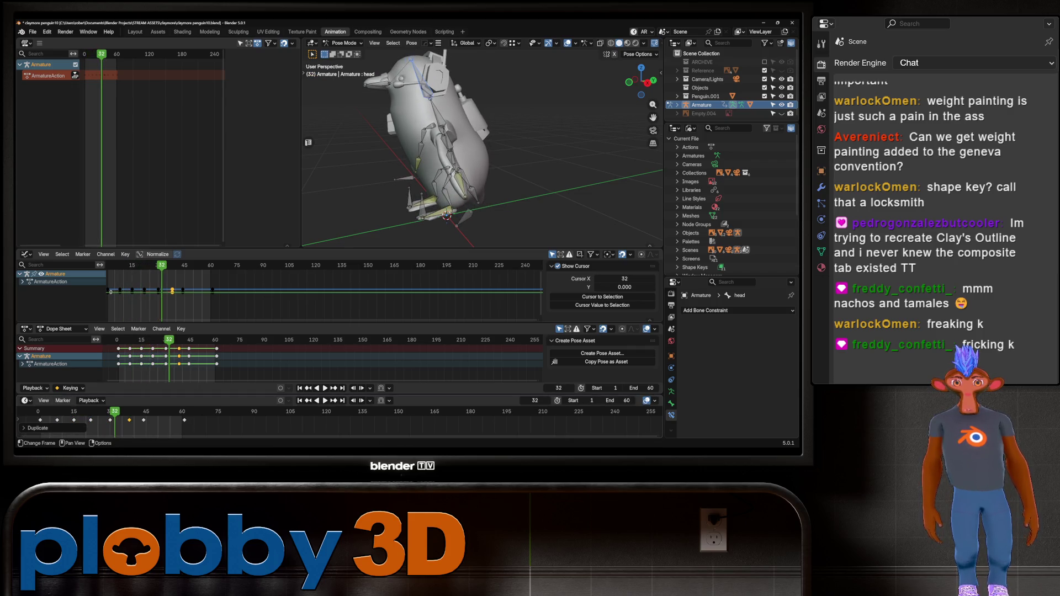
pyautogui.hotkey('shift', 'Left')
pyautogui.press('space')
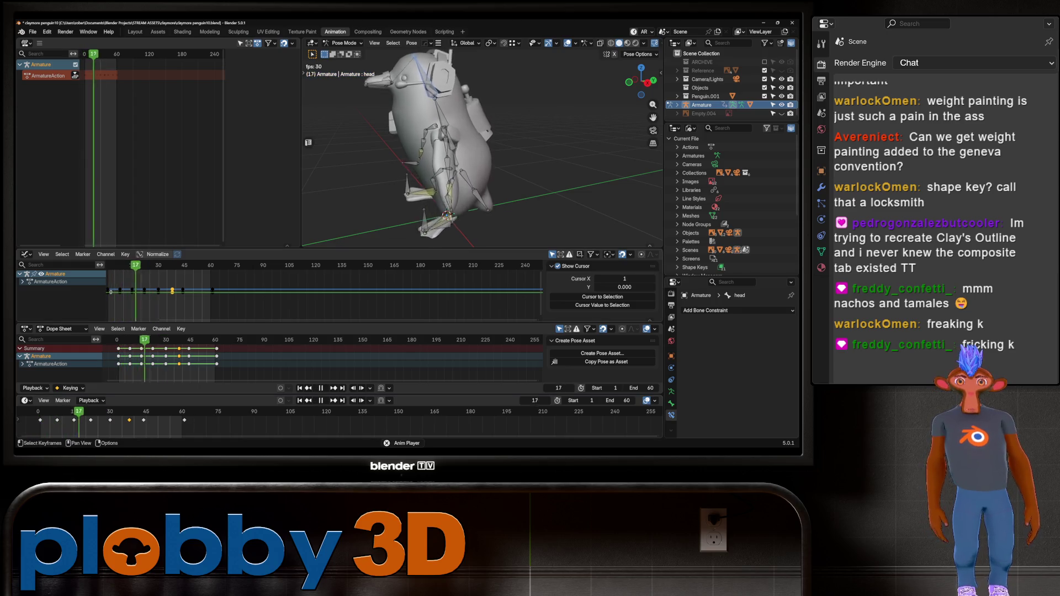
pyautogui.press('Escape')
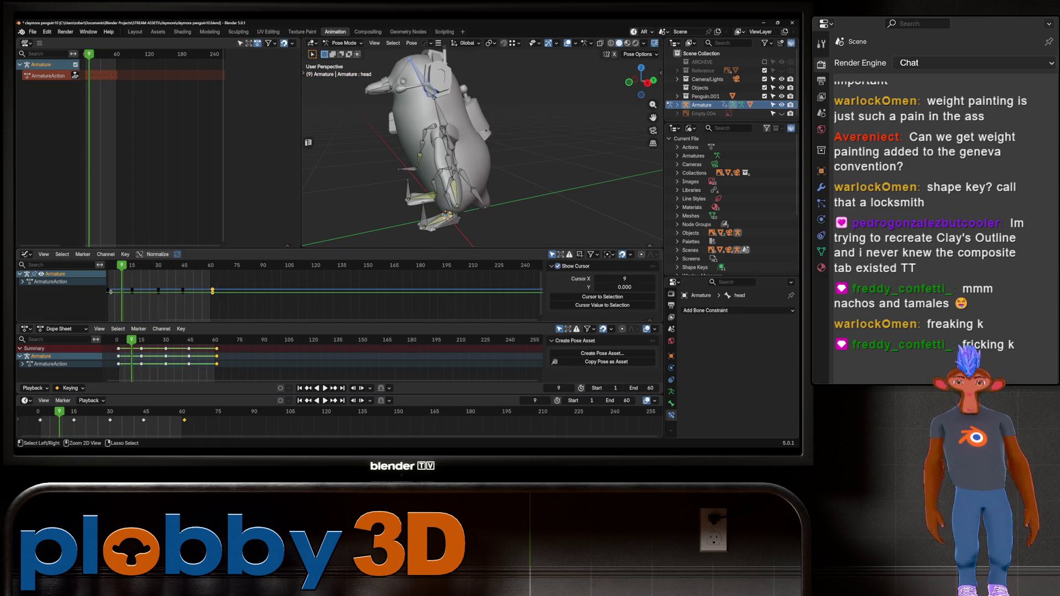
# - Rotate the head bone around X at frame 1 and keyframe it
pyautogui.hotkey('shift', 'Left')
pyautogui.press('r')
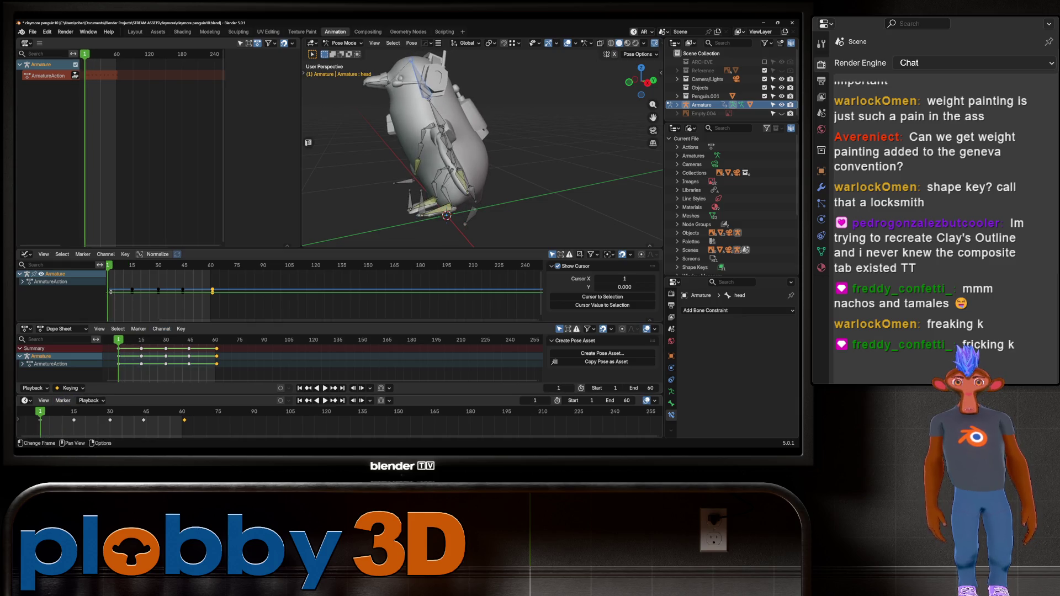
pyautogui.press('x')
pyautogui.click(444, 100)
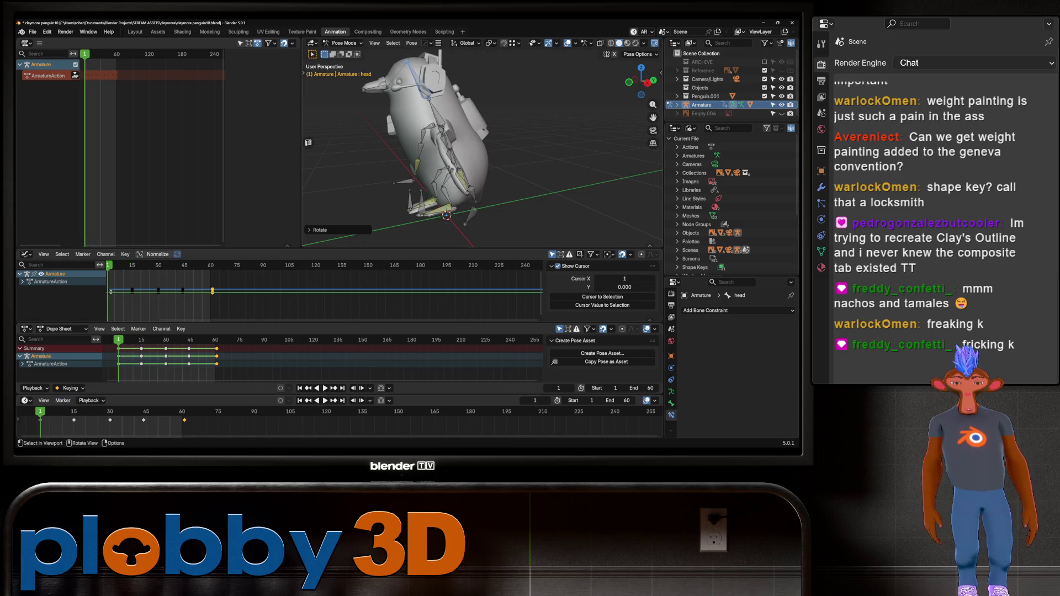
pyautogui.press('i')
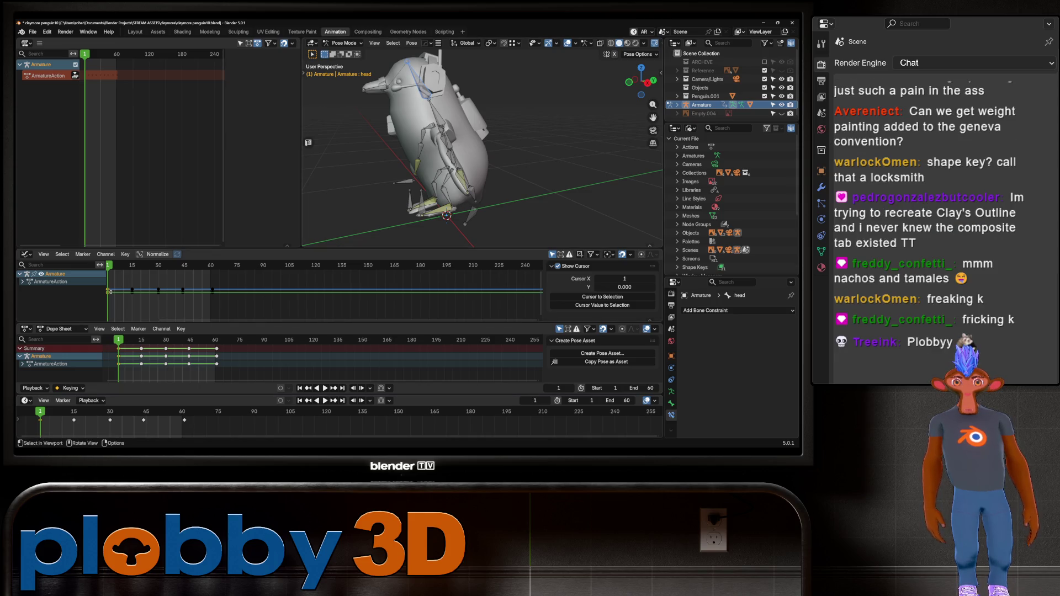
# - Duplicate the frame-1 head key to frame 15 and again further along
pyautogui.rightClick(442, 105)
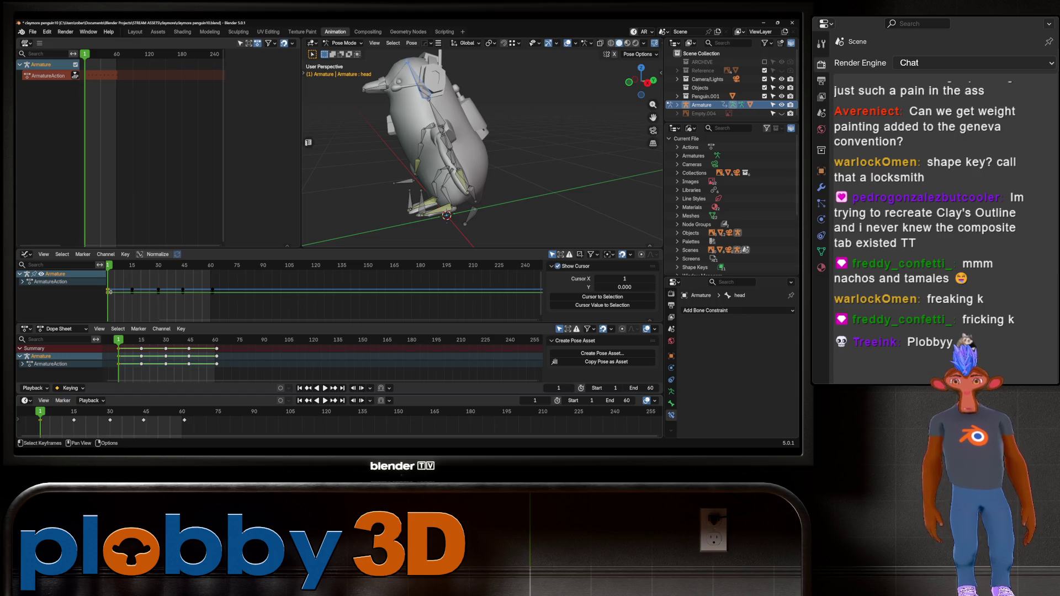
pyautogui.press('g')
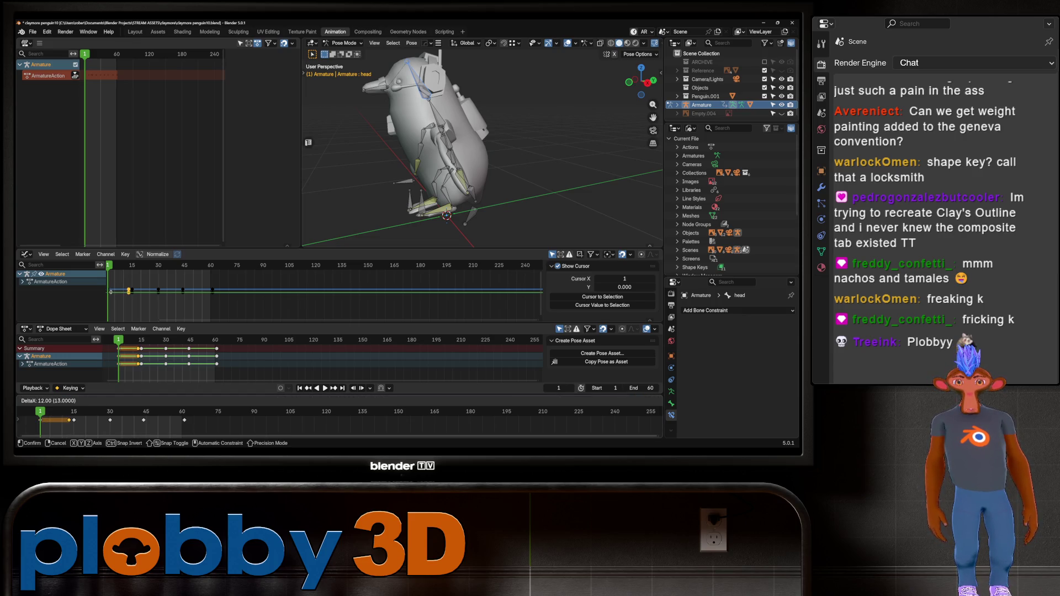
pyautogui.press('Return')
pyautogui.hotkey('shift', 'd')
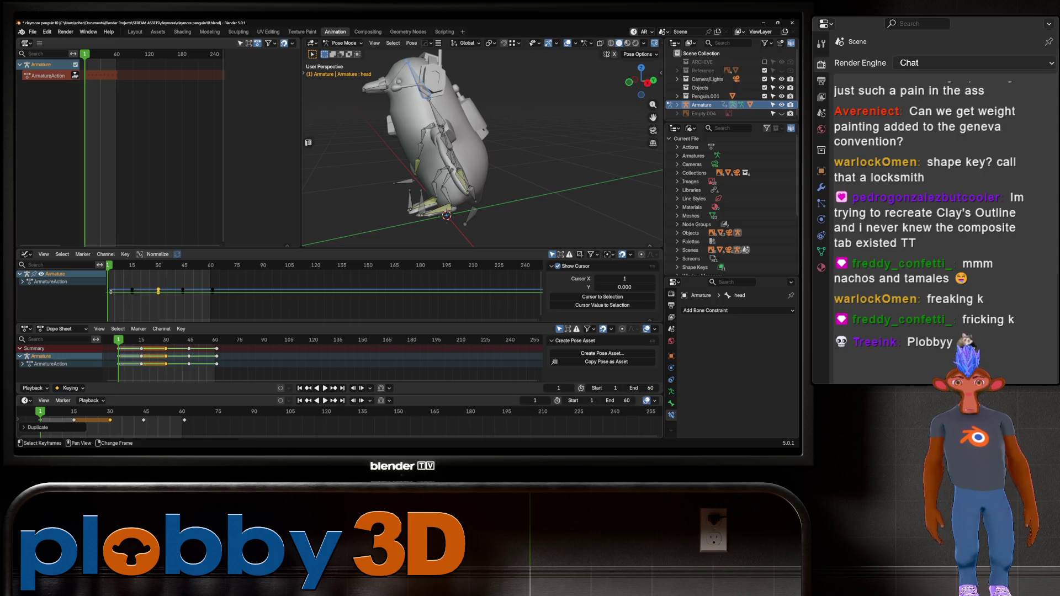
pyautogui.press('Return')
# - Shift a head key to frame 43, duplicate it onto frame 60, and preview the head bob
pyautogui.press('g')
pyautogui.press('Return')
pyautogui.press('g')
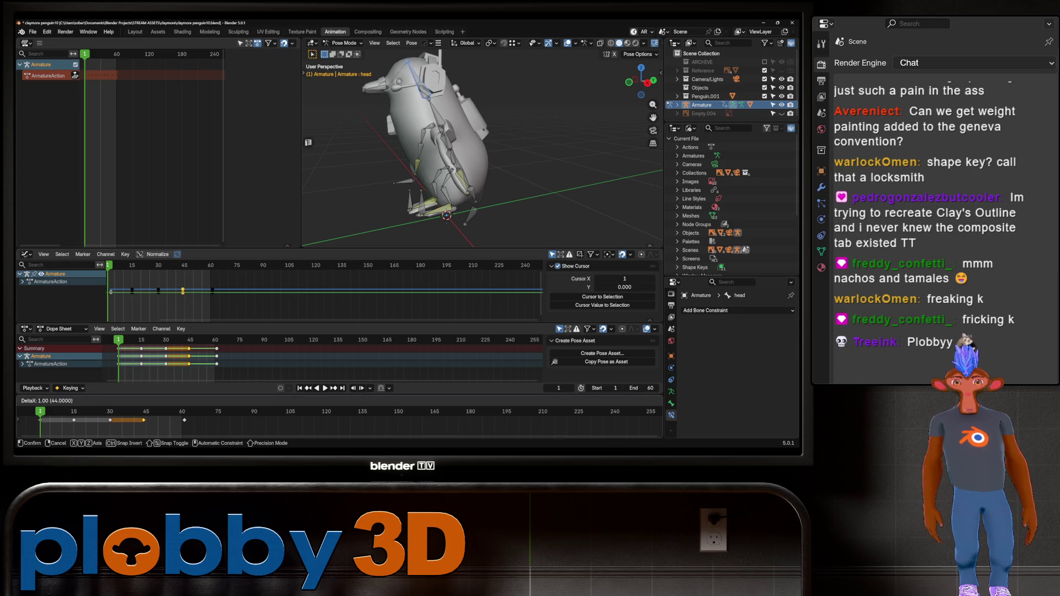
pyautogui.press('Escape')
pyautogui.hotkey('shift', 'd')
pyautogui.press('Return')
pyautogui.press('space')
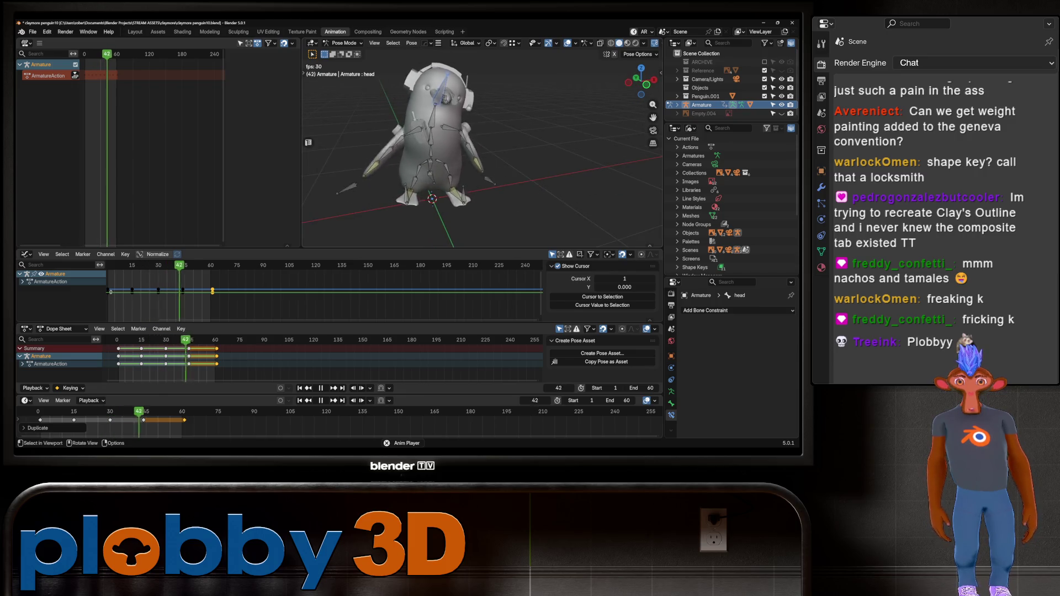
pyautogui.press('space')
# - Copy the frame-1 pose and paste it X-flipped at frame 15 as a keyframe
pyautogui.click(132, 291)
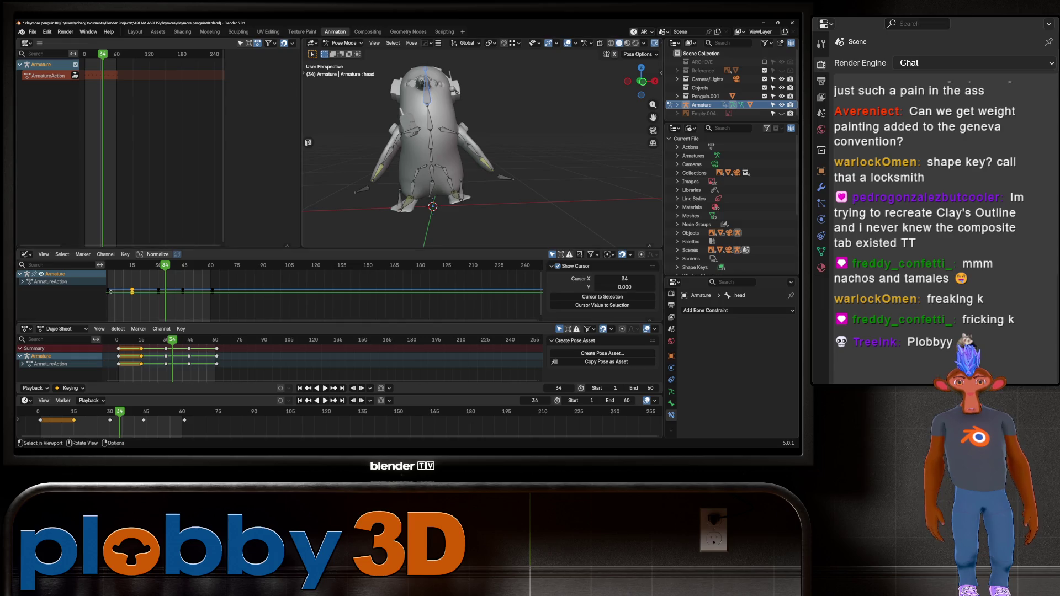
pyautogui.hotkey('shift', 'Left')
pyautogui.press('space')
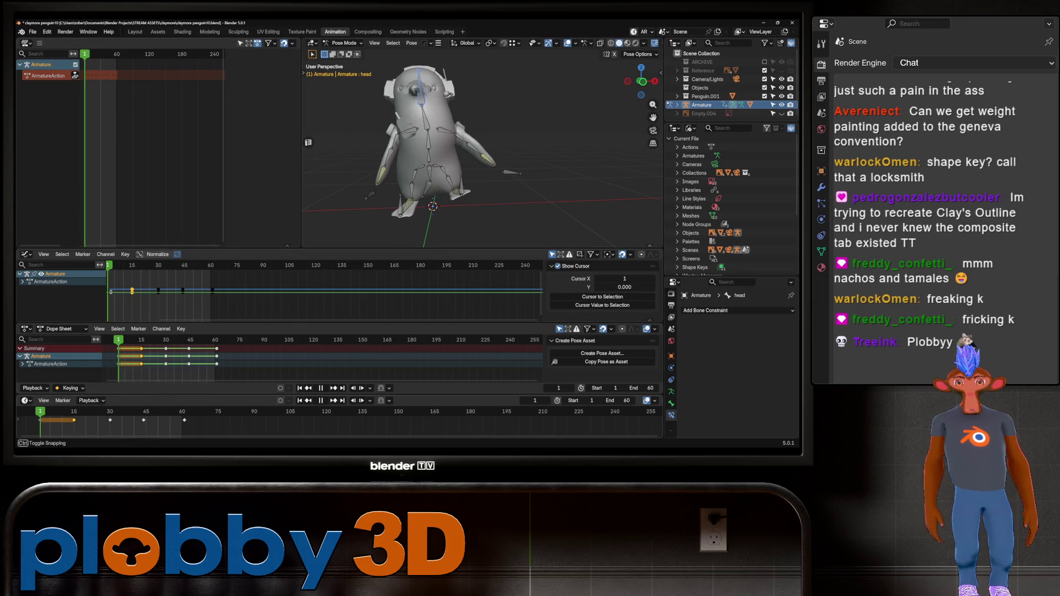
pyautogui.rightClick(409, 135)
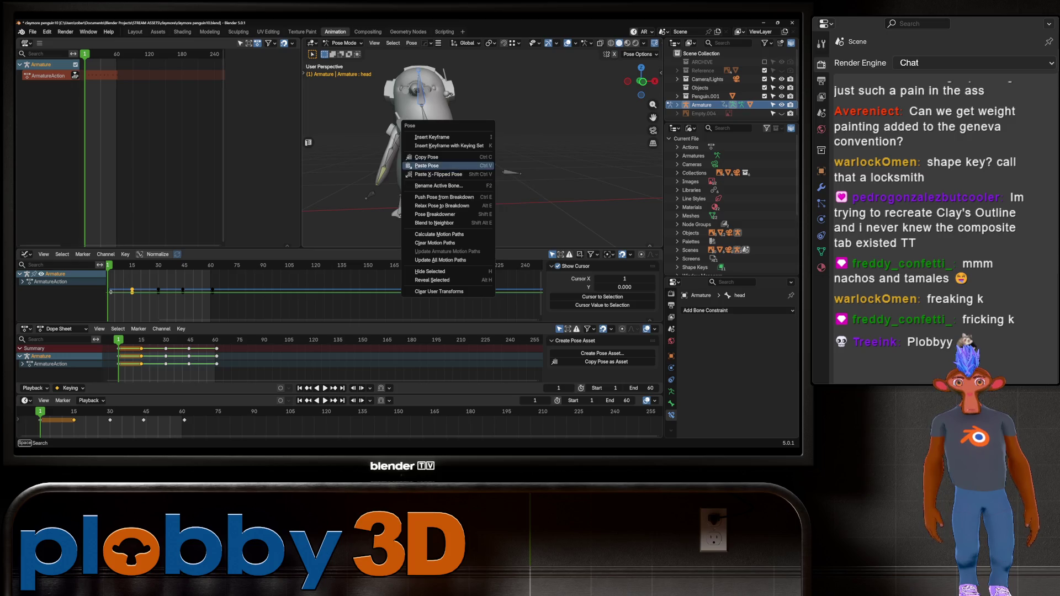
pyautogui.click(408, 135)
pyautogui.press('space')
pyautogui.rightClick(409, 155)
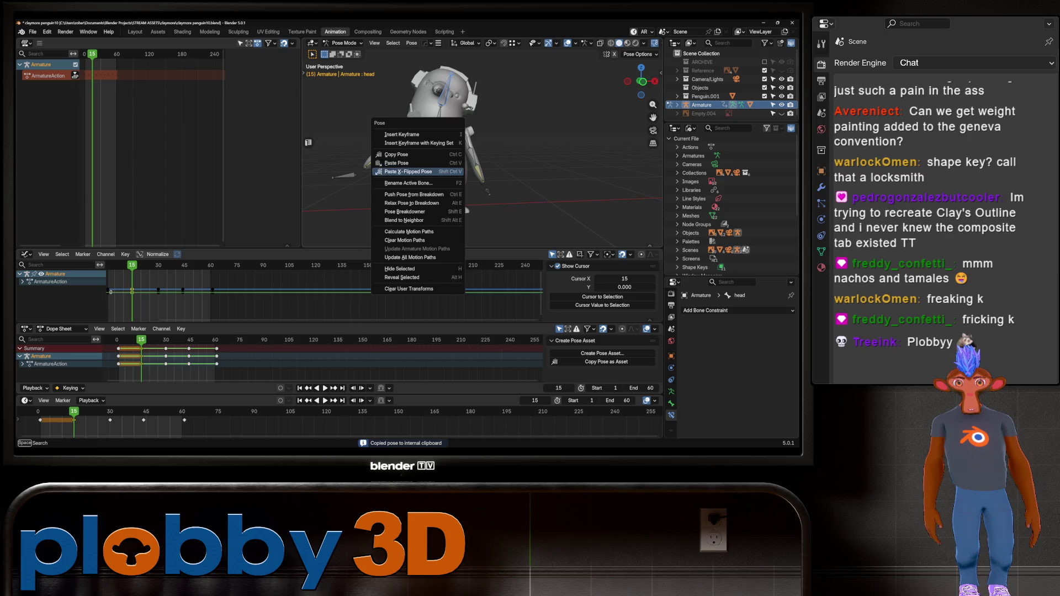
pyautogui.click(408, 163)
pyautogui.press('i')
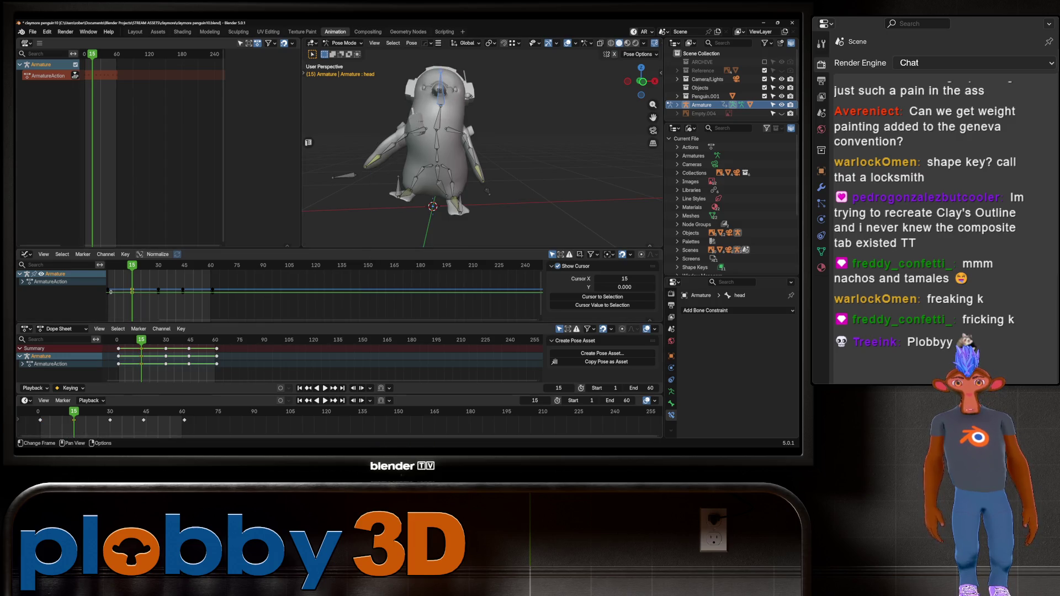
# - Duplicate the mirrored key 29 frames later and another key 26 frames later, then play
pyautogui.press('g')
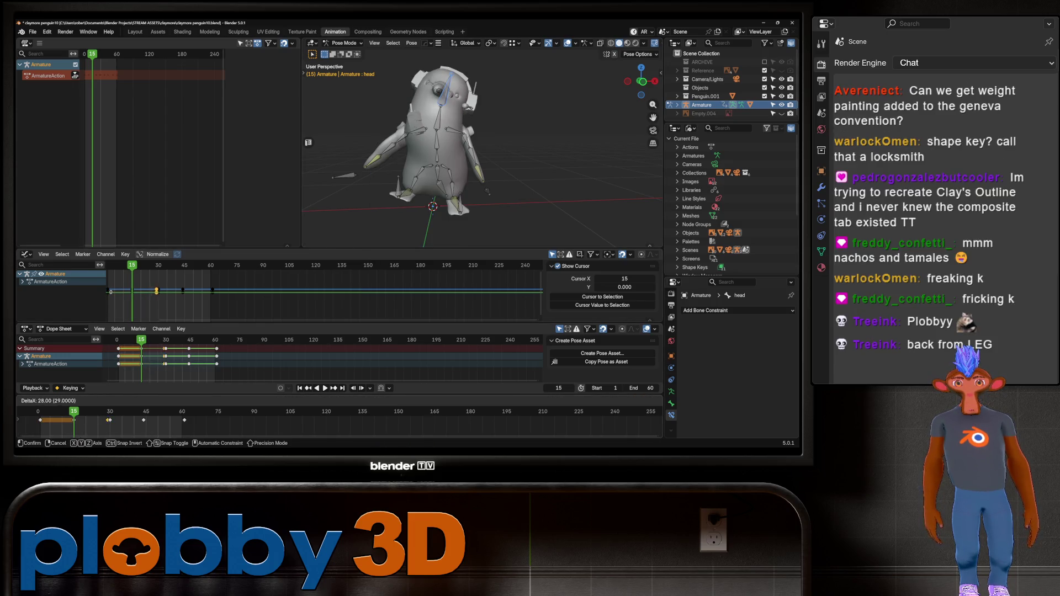
pyautogui.press('Return')
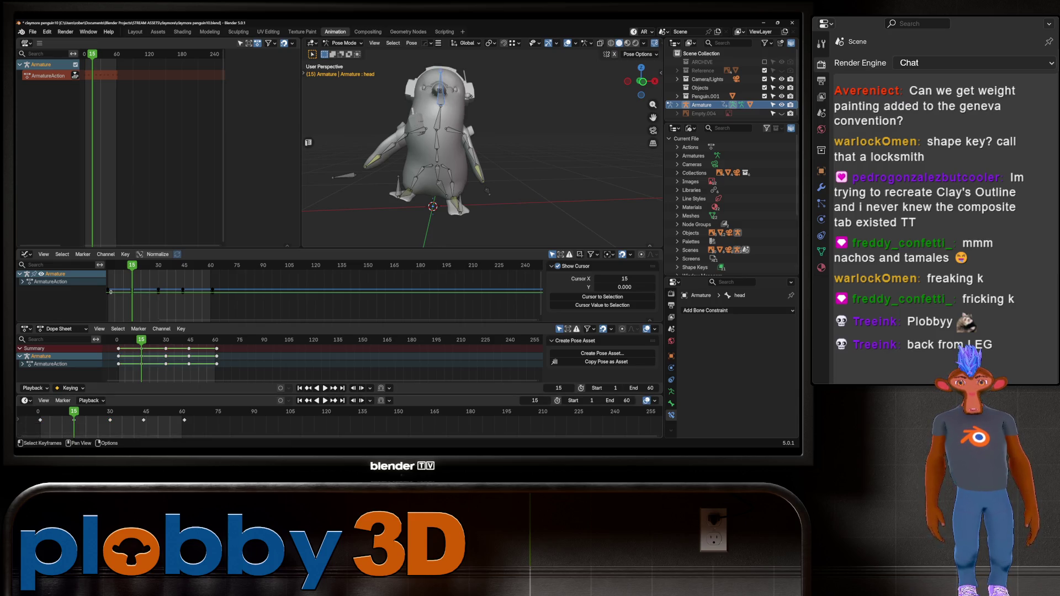
pyautogui.hotkey('shift', 'd')
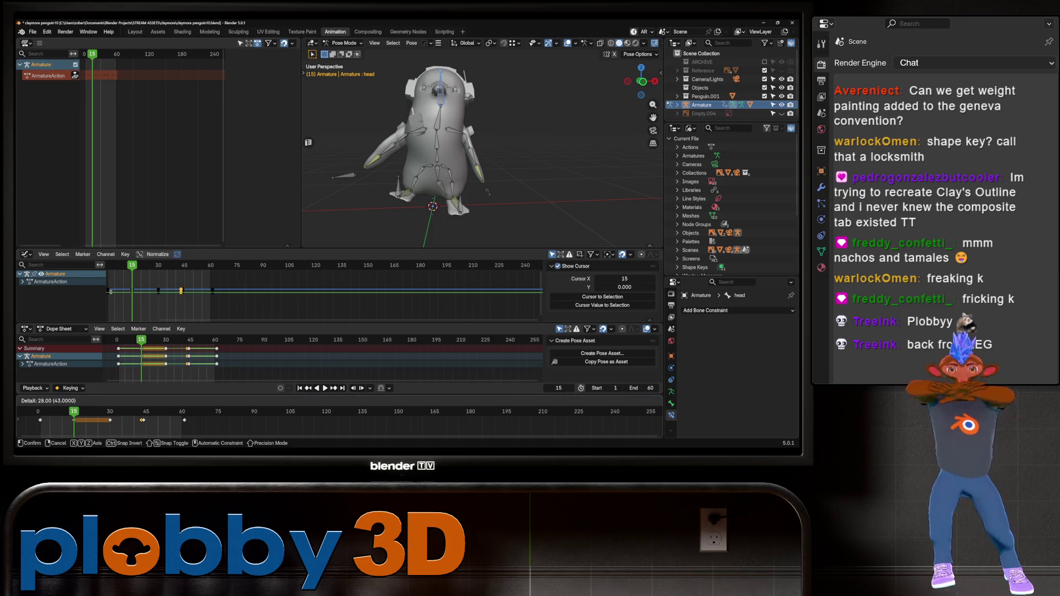
pyautogui.press('Return')
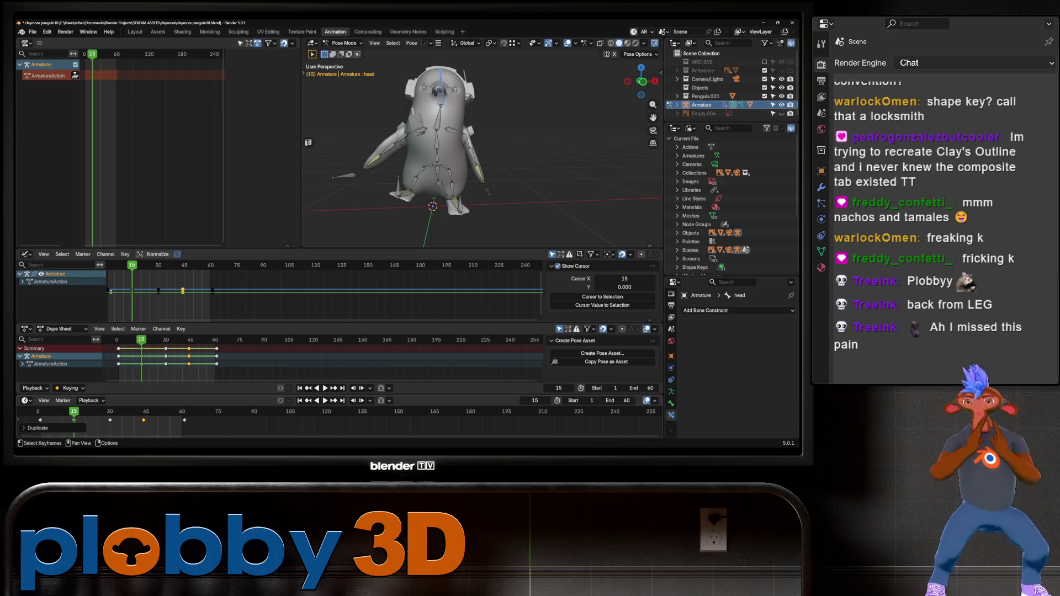
pyautogui.press('a')
pyautogui.hotkey('shift', 'd')
pyautogui.press('Escape')
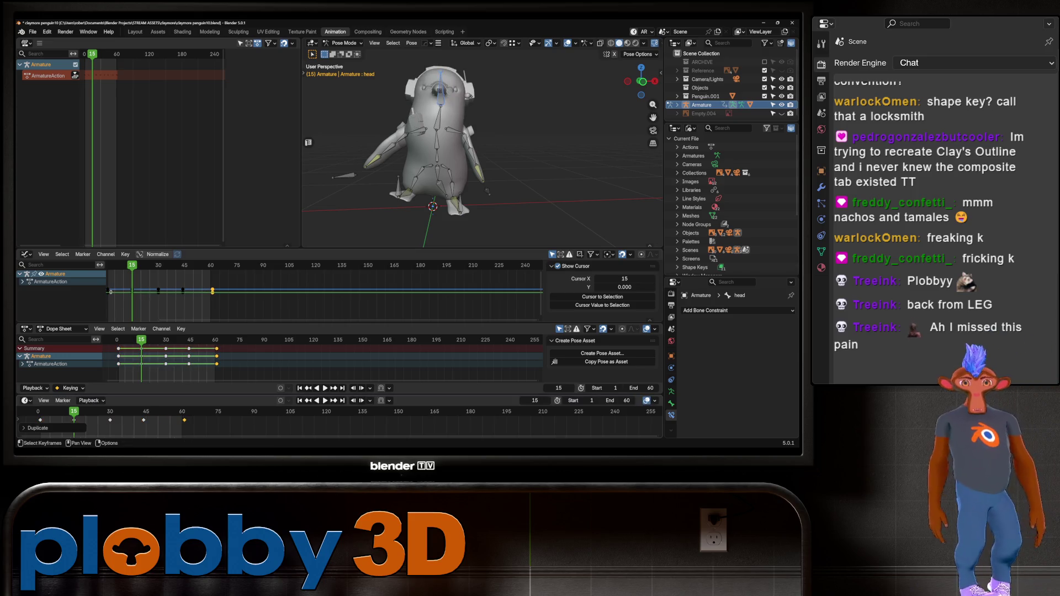
pyautogui.press('space')
# - Tilt the hips bone around global X at frame 8
pyautogui.moveTo(481, 166)
pyautogui.mouseDown(button='middle')
pyautogui.moveTo(608, 160)
pyautogui.moveTo(536, 161)
pyautogui.mouseUp(button='middle')
pyautogui.press('space')
pyautogui.click(468, 156)
pyautogui.press('r')
pyautogui.press('x')
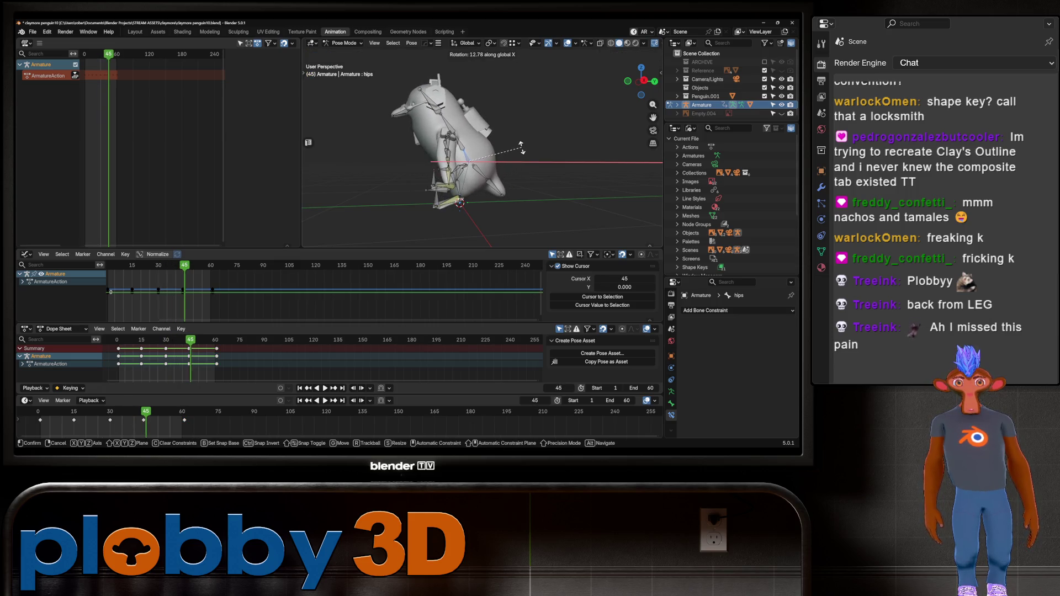
pyautogui.press('Escape')
pyautogui.hotkey('shift', 'Left')
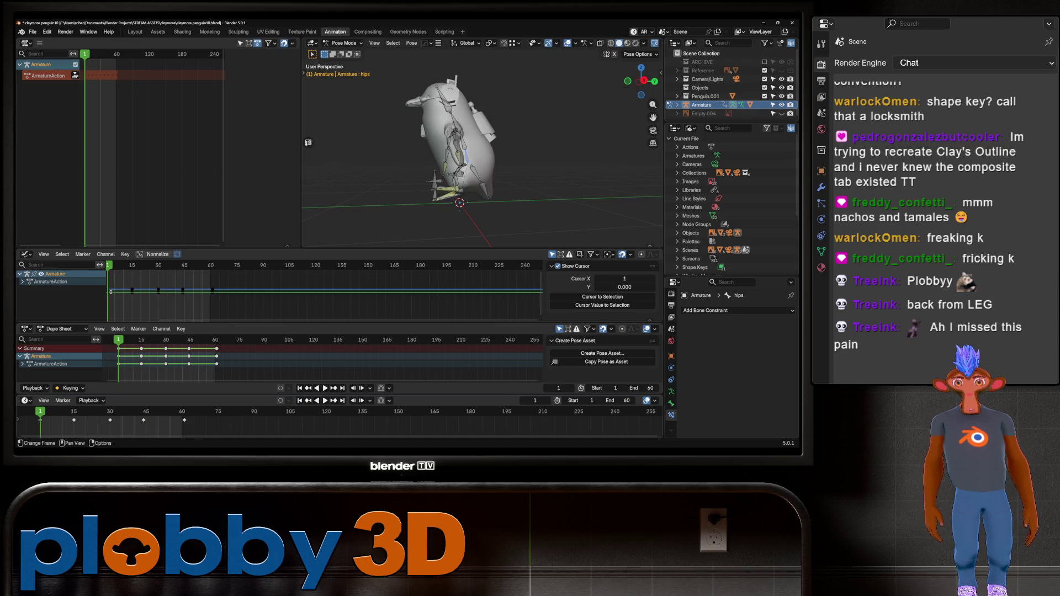
pyautogui.moveTo(40, 412); pyautogui.dragTo(57, 412)
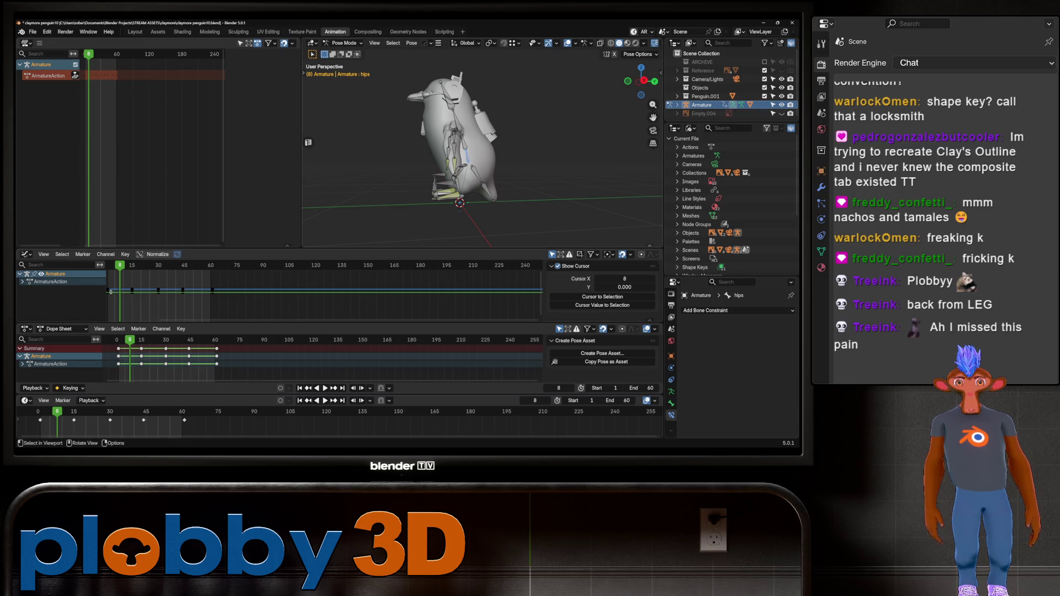
pyautogui.press('r')
pyautogui.press('x')
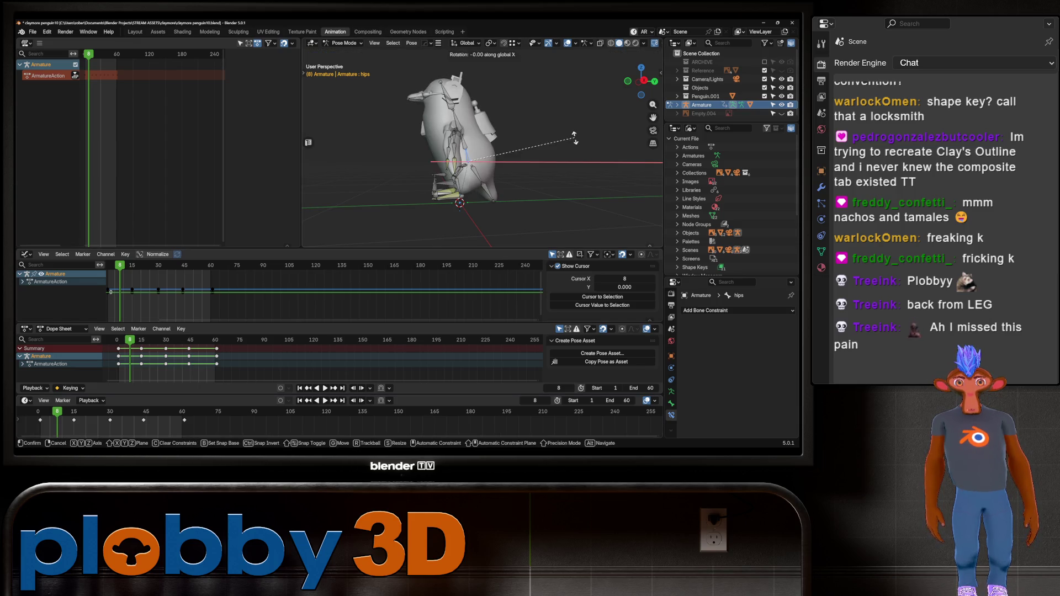
pyautogui.click(575, 118)
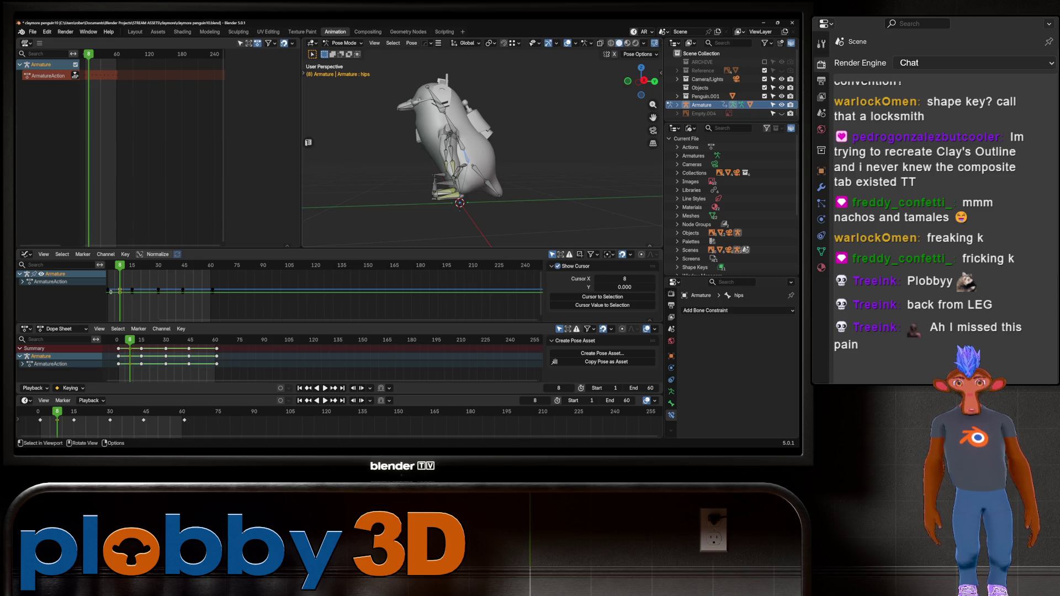
# - Copy the tilted hips pose, paste it at frame 23, then paste it mirrored at frame 38
pyautogui.rightClick(514, 136)
pyautogui.click(502, 127)
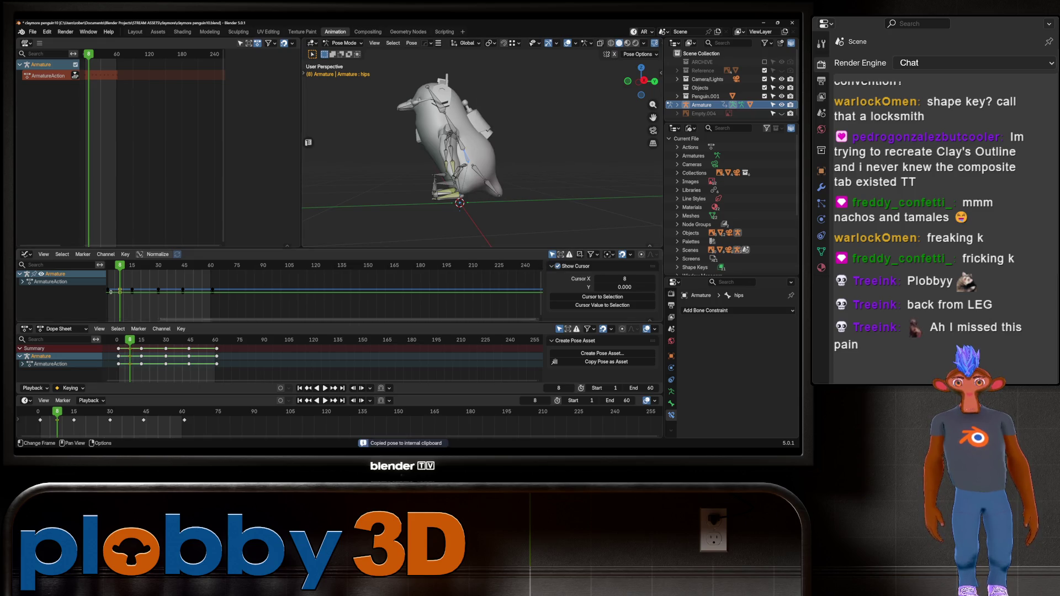
pyautogui.press('space')
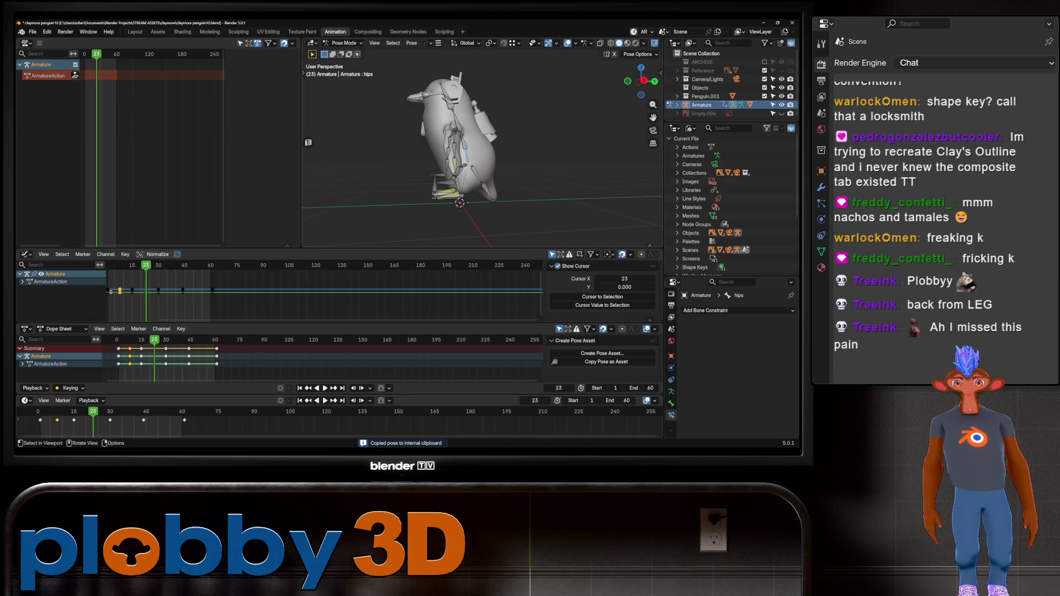
pyautogui.rightClick(475, 213)
pyautogui.click(475, 221)
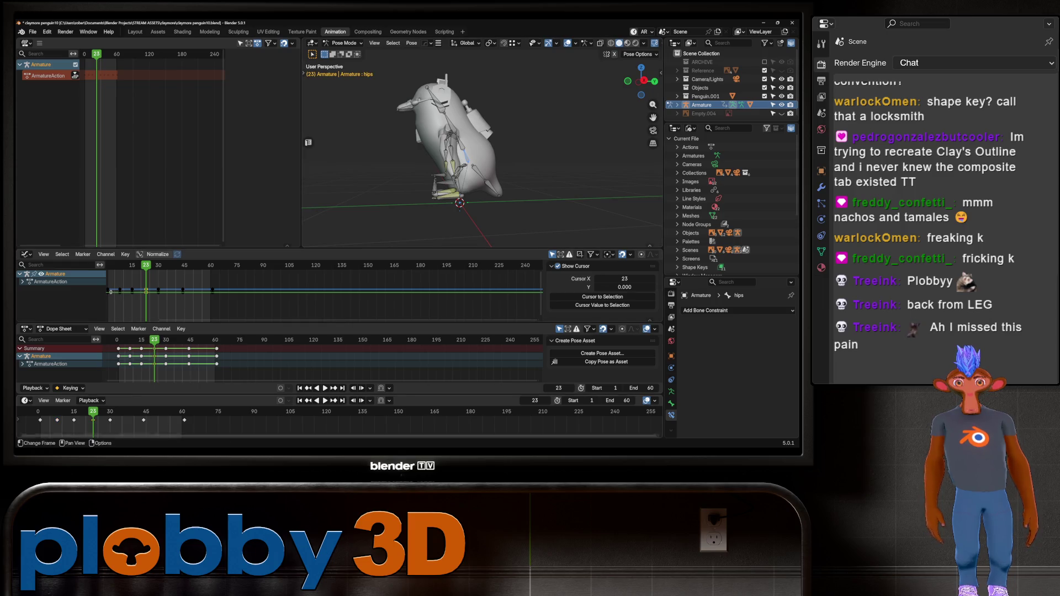
pyautogui.press('space')
pyautogui.press('space')
pyautogui.rightClick(530, 164)
pyautogui.click(530, 165)
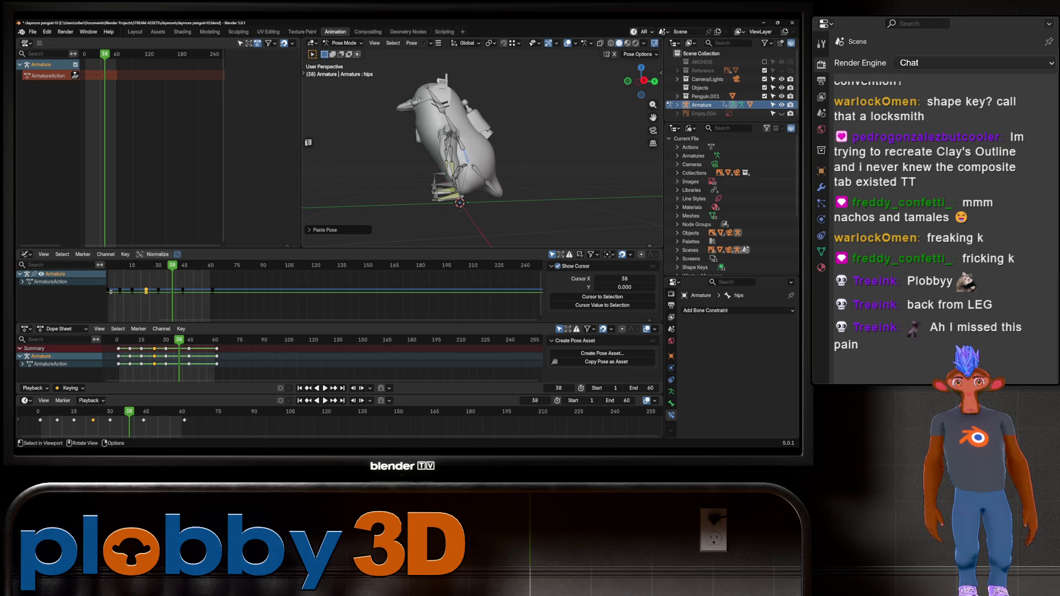
# - Preview the sway from the front, duplicate the hip keys 31 frames later and replay the cycle
pyautogui.press('KP_1')
pyautogui.press('space')
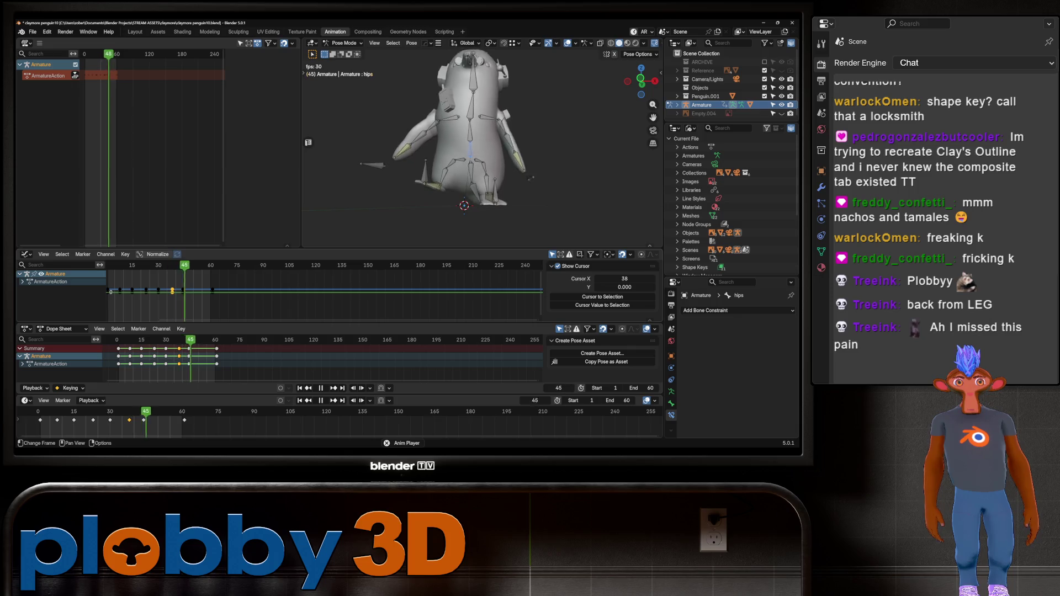
pyautogui.press('Escape')
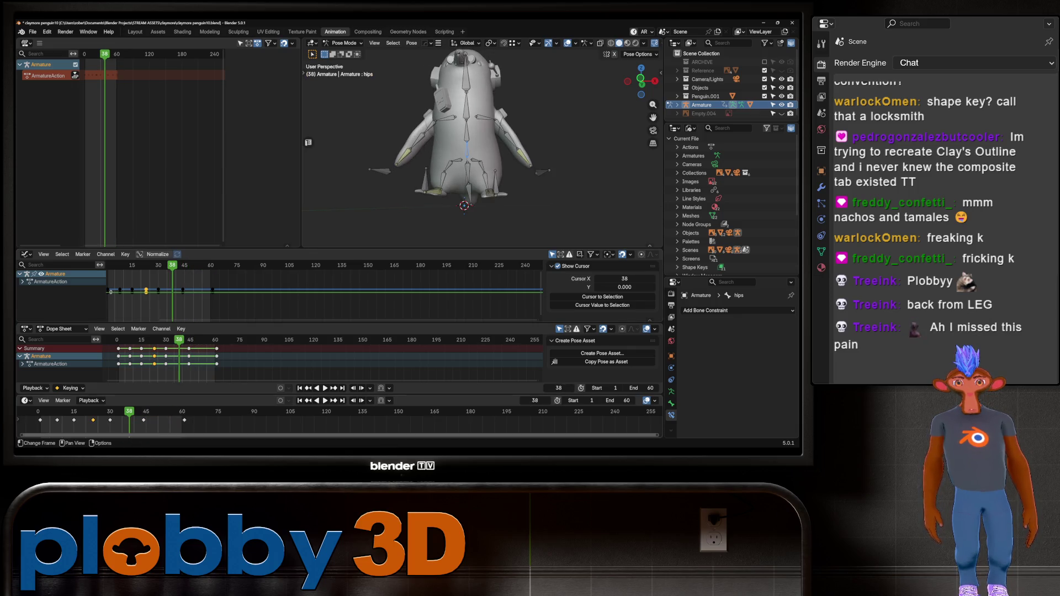
pyautogui.click(57, 412)
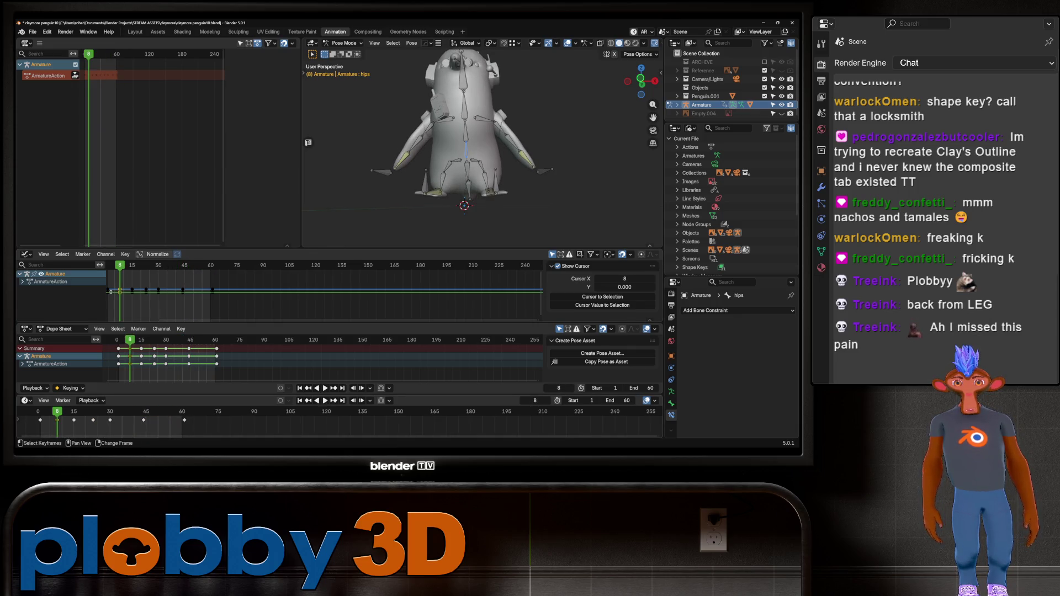
pyautogui.press('g')
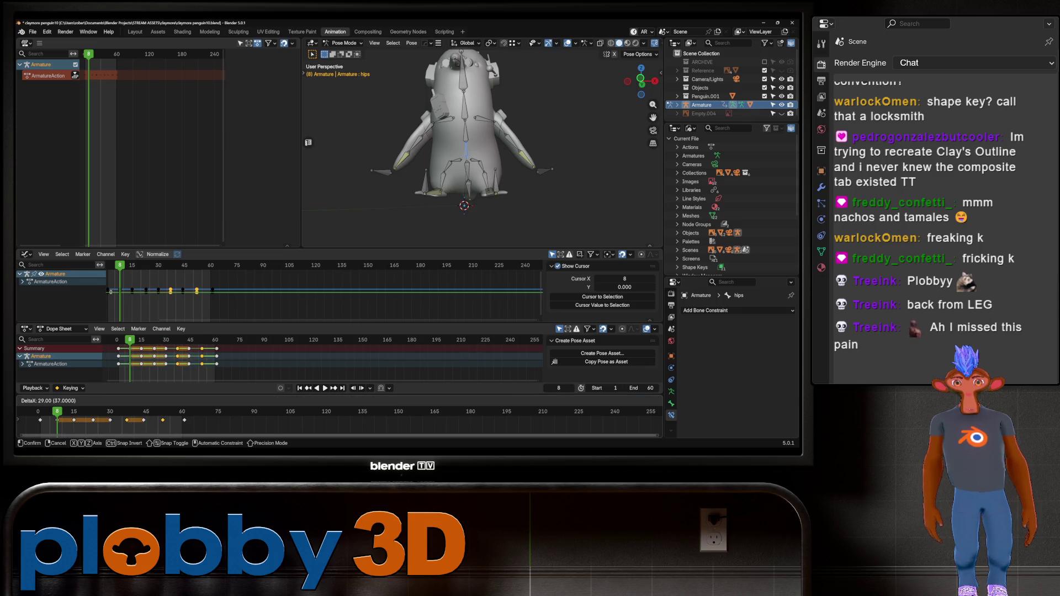
pyautogui.press('Return')
pyautogui.press('space')
pyautogui.moveTo(481, 166)
pyautogui.mouseDown(button='middle')
pyautogui.moveTo(464, 150)
pyautogui.moveTo(475, 116)
pyautogui.moveTo(500, 128)
pyautogui.moveTo(491, 143)
pyautogui.moveTo(452, 141)
pyautogui.moveTo(466, 111)
pyautogui.moveTo(488, 125)
pyautogui.mouseUp(button='middle')
pyautogui.scroll(4, 485, 139)
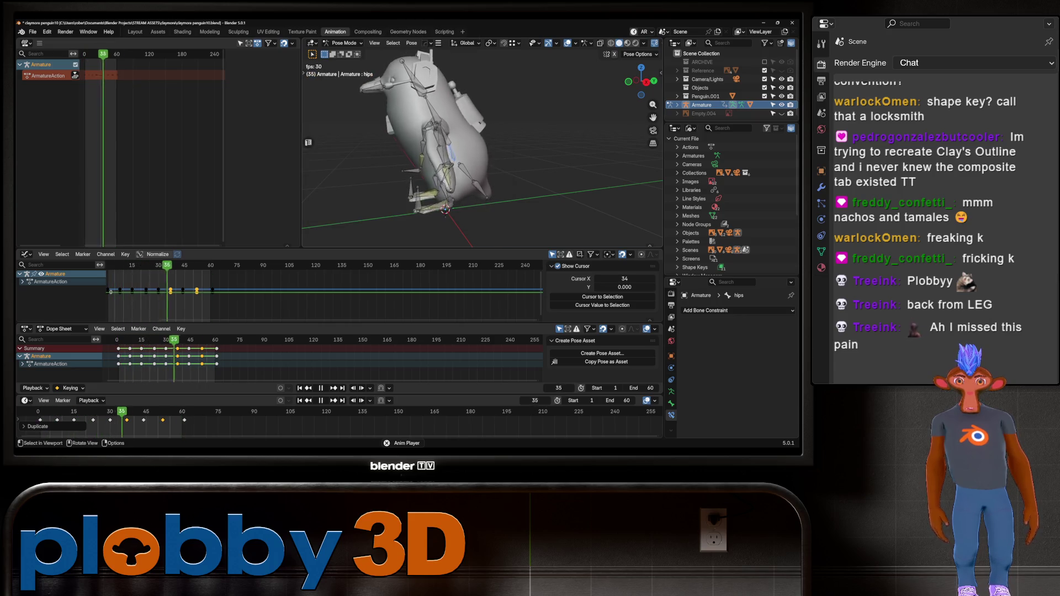
# - Rewind the animation to the start, save claymore penguin10, and switch to Warudo's Penguin prop
pyautogui.click(419, 71)
pyautogui.press('space')
pyautogui.hotkey('shift', 'Left')
pyautogui.press('space')
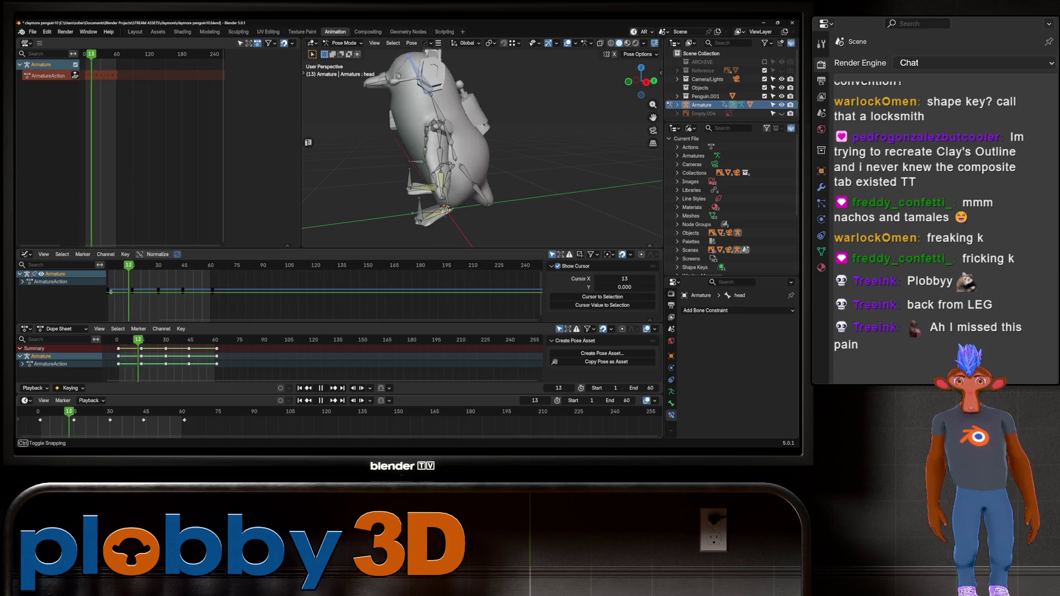
pyautogui.press('Escape')
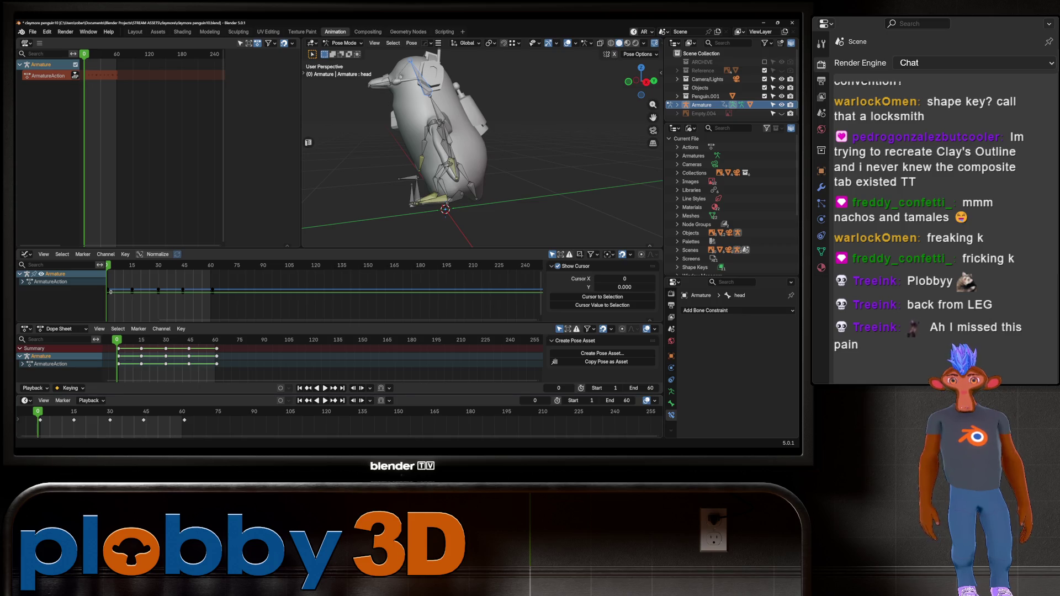
pyautogui.hotkey('ctrl', 's')
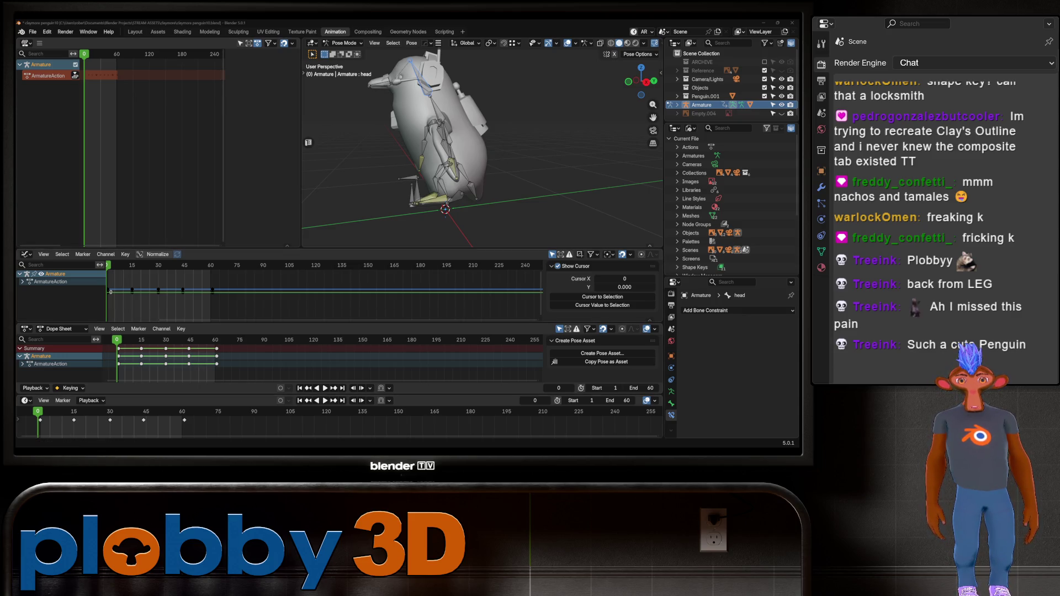
pyautogui.hotkey('alt', 'Tab')
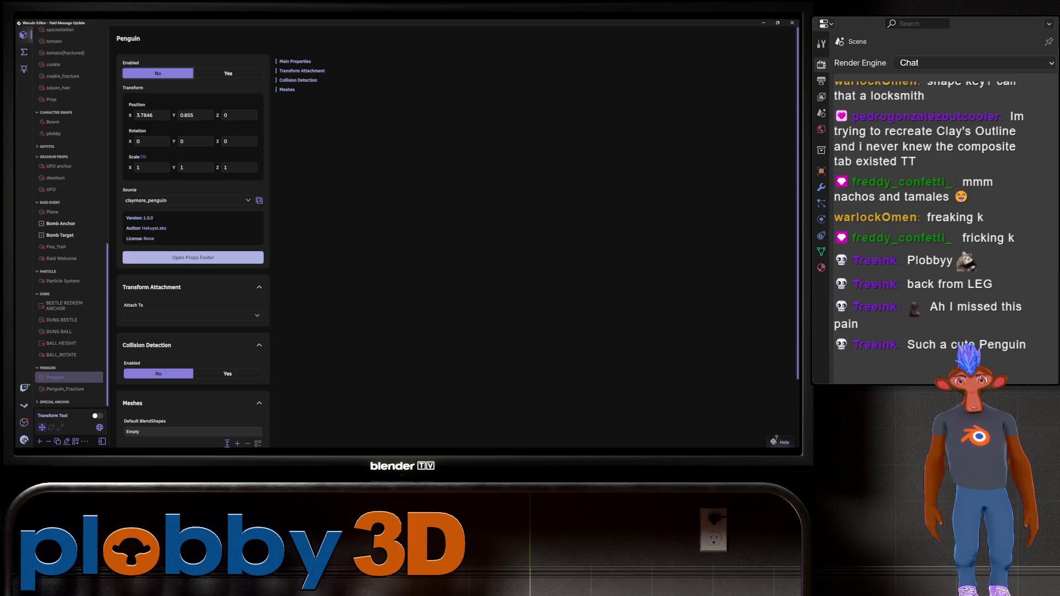
# - Open Warudo's Raid blueprint and inspect its Switch On String nodes
pyautogui.click(23, 52)
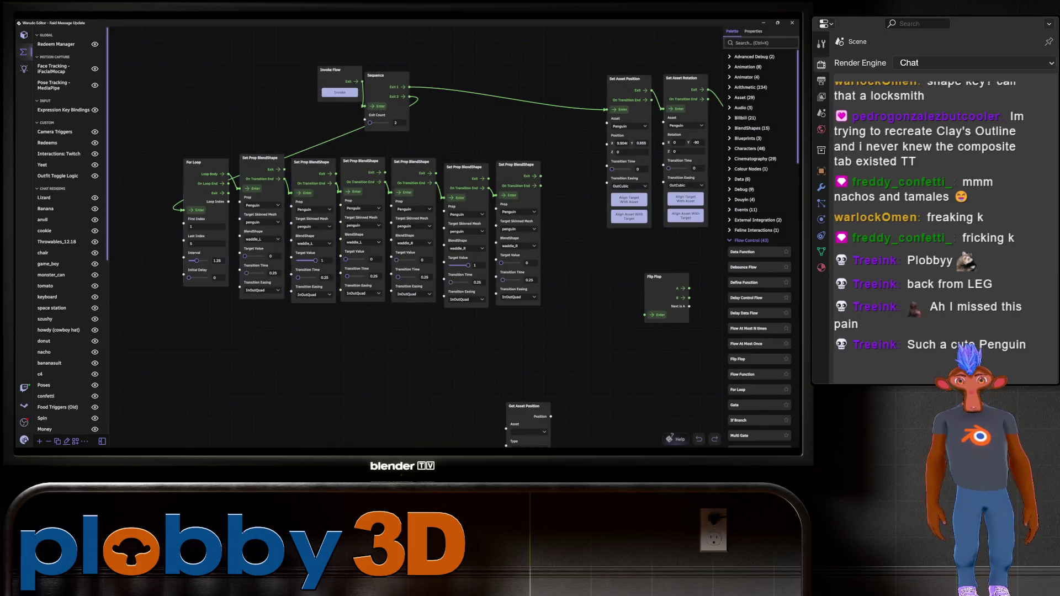
pyautogui.scroll(-2, 237, 297)
pyautogui.scroll(-5, 61, 394)
pyautogui.click(50, 427)
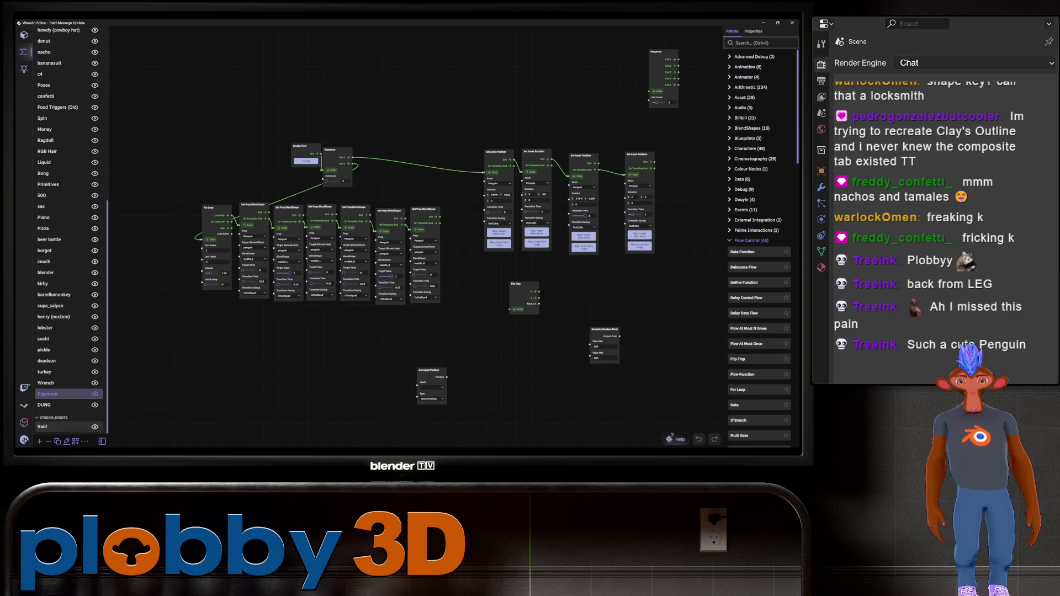
pyautogui.scroll(5, 415, 263)
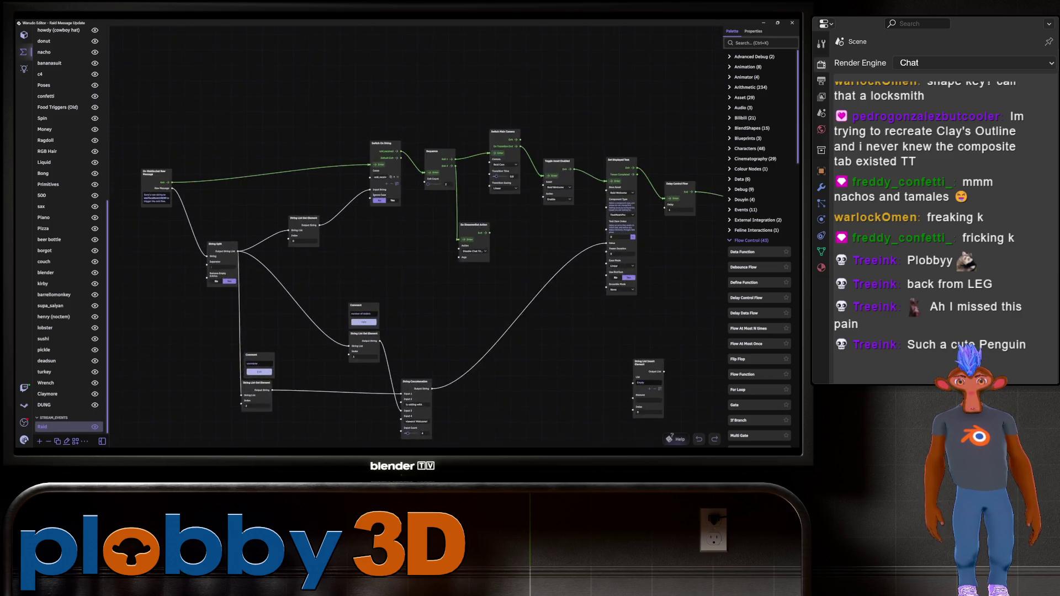
pyautogui.moveTo(416, 263); pyautogui.dragTo(360, 314)
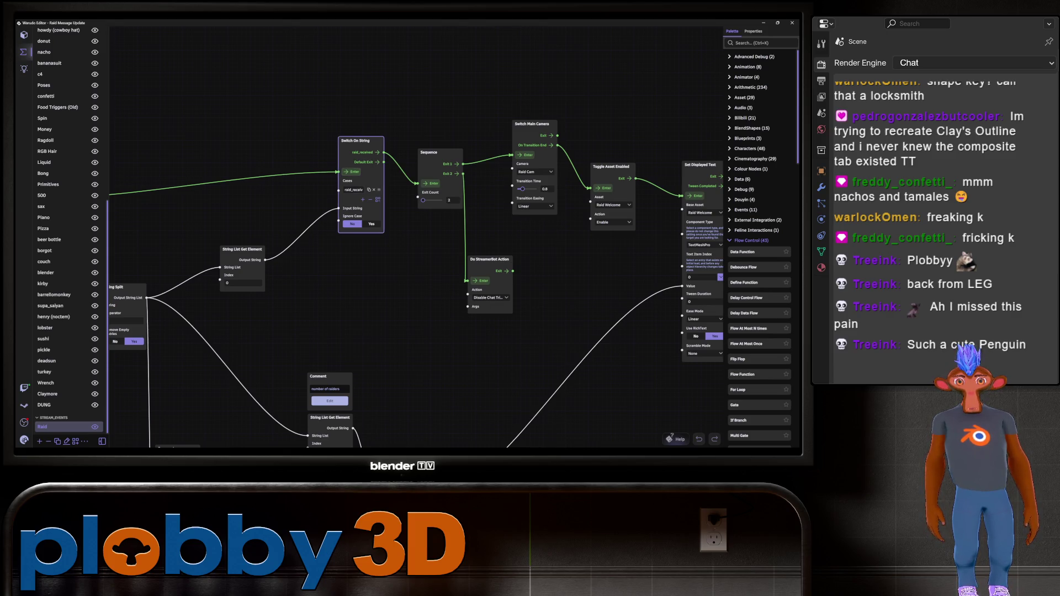
pyautogui.moveTo(361, 313); pyautogui.dragTo(252, 332)
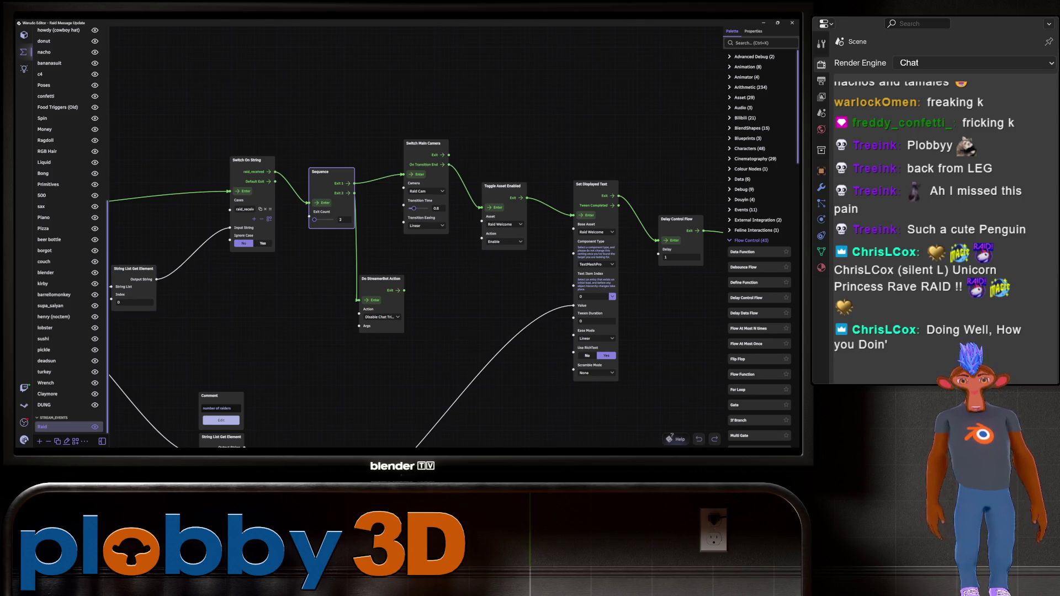
# - Back in Blender, orbit behind the rig and play the walk animation
pyautogui.hotkey('alt', 'Tab')
pyautogui.moveTo(475, 165)
pyautogui.mouseDown(button='middle')
pyautogui.moveTo(337, 170)
pyautogui.moveTo(339, 203)
pyautogui.moveTo(299, 204)
pyautogui.mouseUp(button='middle')
pyautogui.press('space')
pyautogui.press('space')
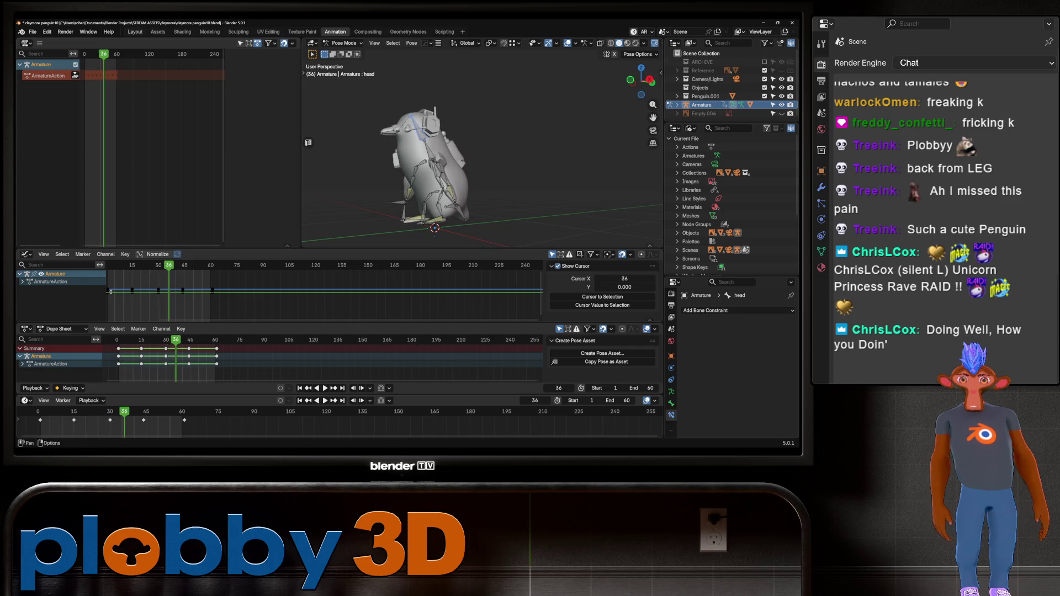
# - Rename the armature's action to 'waddle' and push it down into an NLA strip
pyautogui.hotkey('ctrl', 'pagedown')
pyautogui.hotkey('ctrl', 'pagedown')
pyautogui.hotkey('ctrl', 'pagedown')
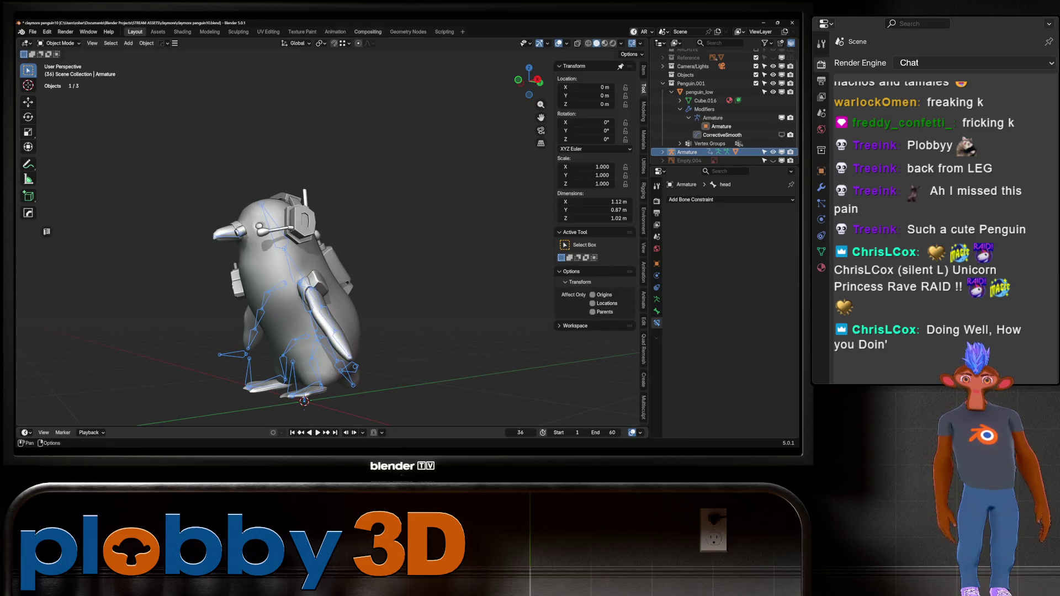
pyautogui.hotkey('ctrl', 'pageup')
pyautogui.hotkey('ctrl', 'pageup')
pyautogui.hotkey('ctrl', 'pageup')
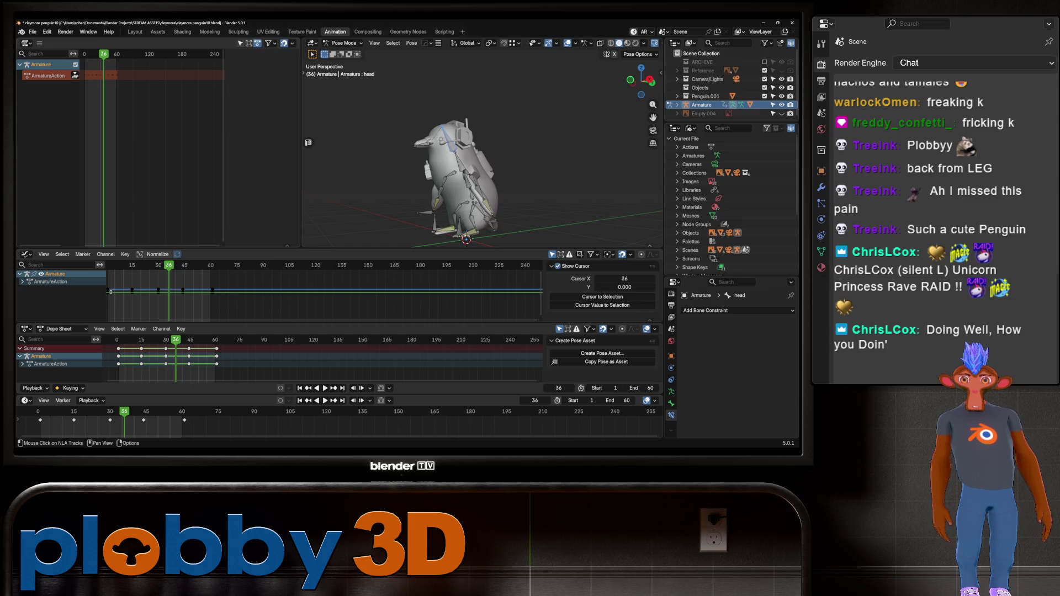
pyautogui.press('n')
pyautogui.doubleClick(256, 71)
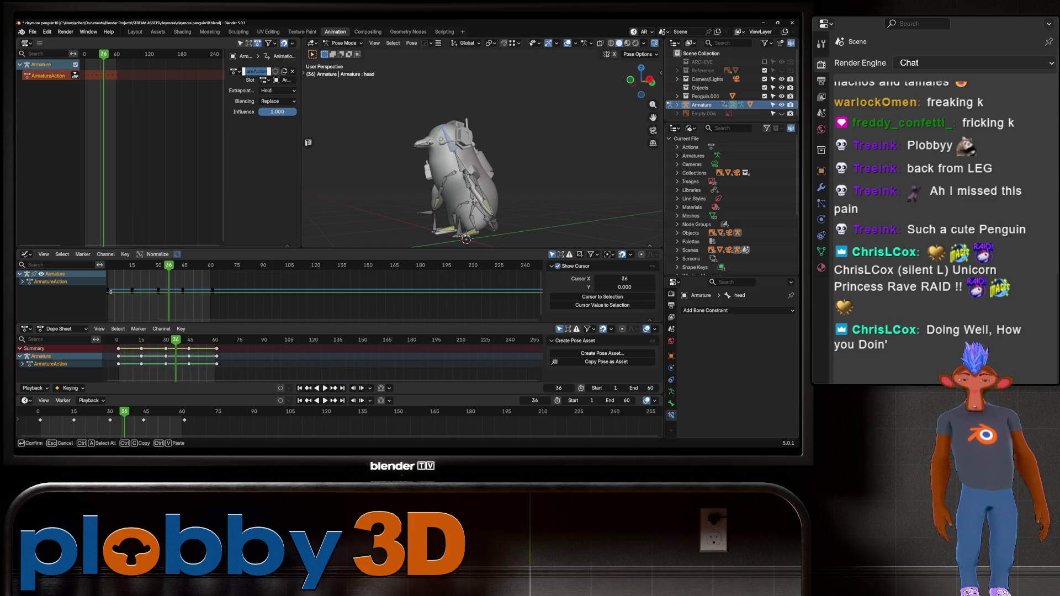
pyautogui.write('waddle')
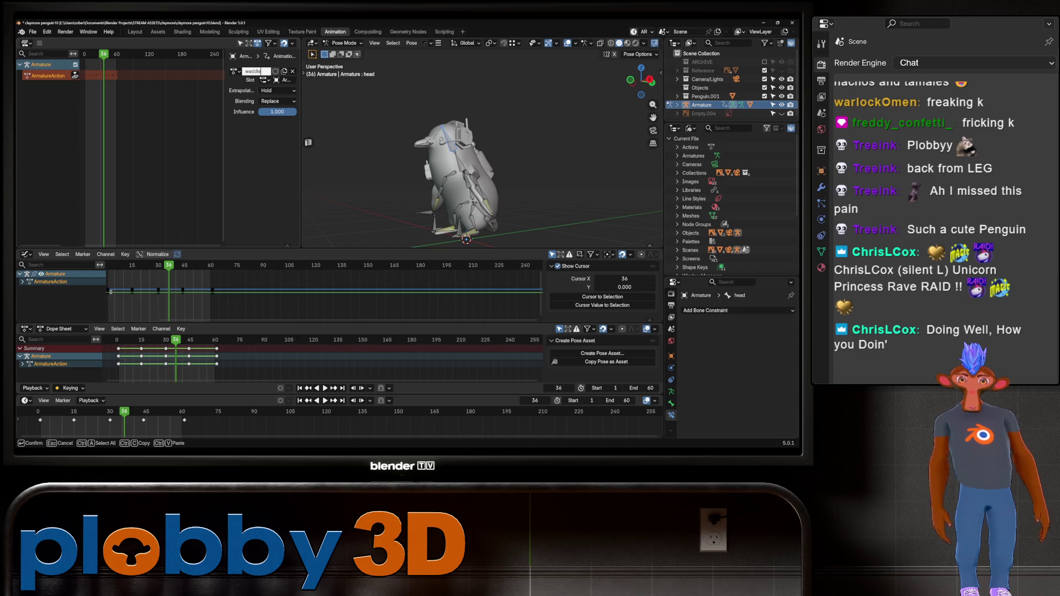
pyautogui.press('Return')
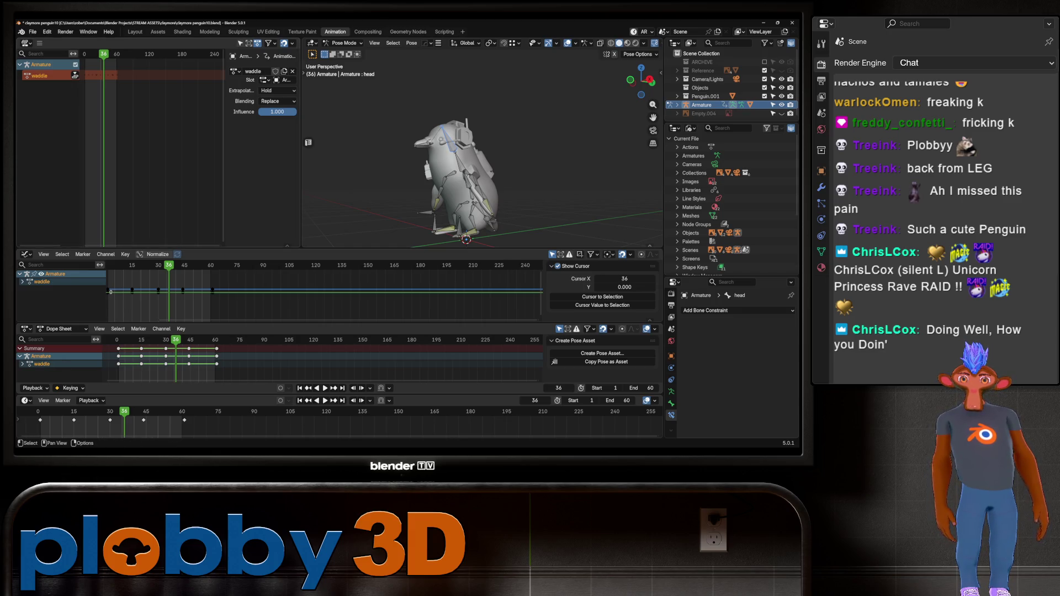
pyautogui.click(75, 75)
pyautogui.moveTo(480, 166); pyautogui.dragTo(379, 166, button='middle')
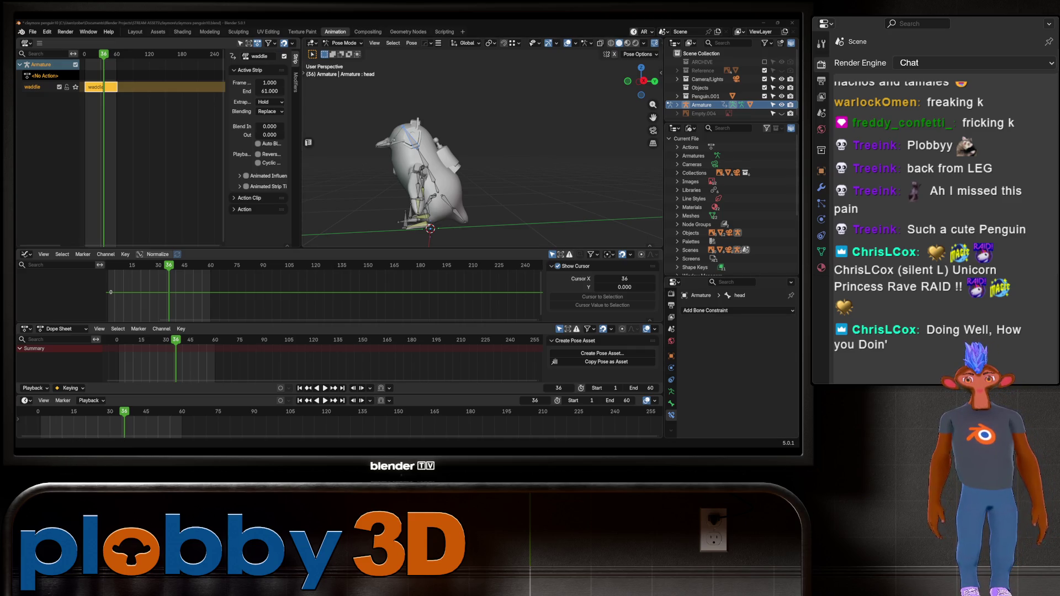
pyautogui.moveTo(480, 166); pyautogui.dragTo(370, 161, button='middle')
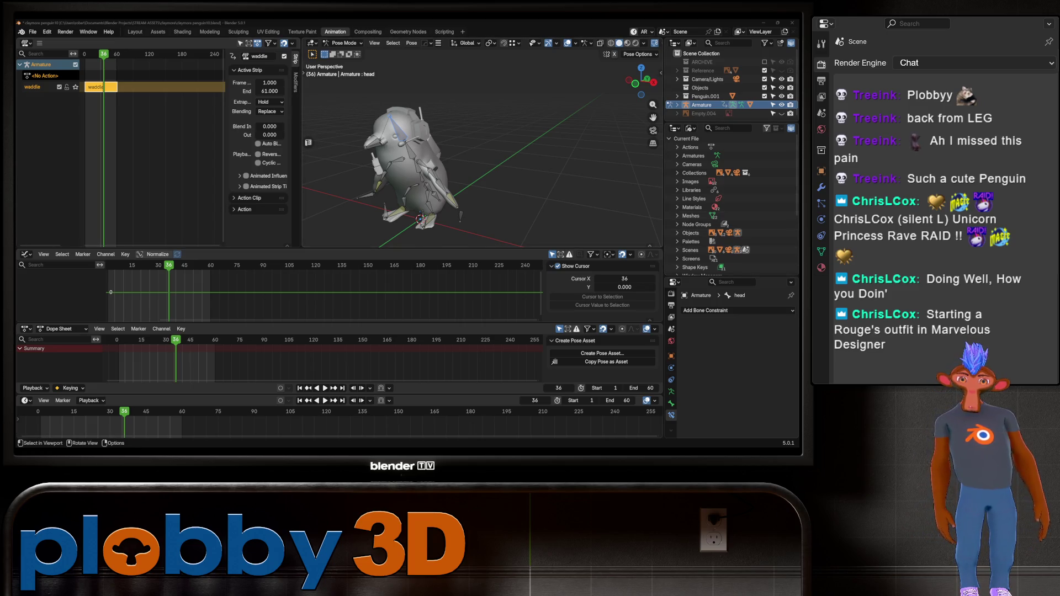
# - Preview the waddle, then enter the waddle strip and select all its keyframes
pyautogui.press('KP_1')
pyautogui.press('space')
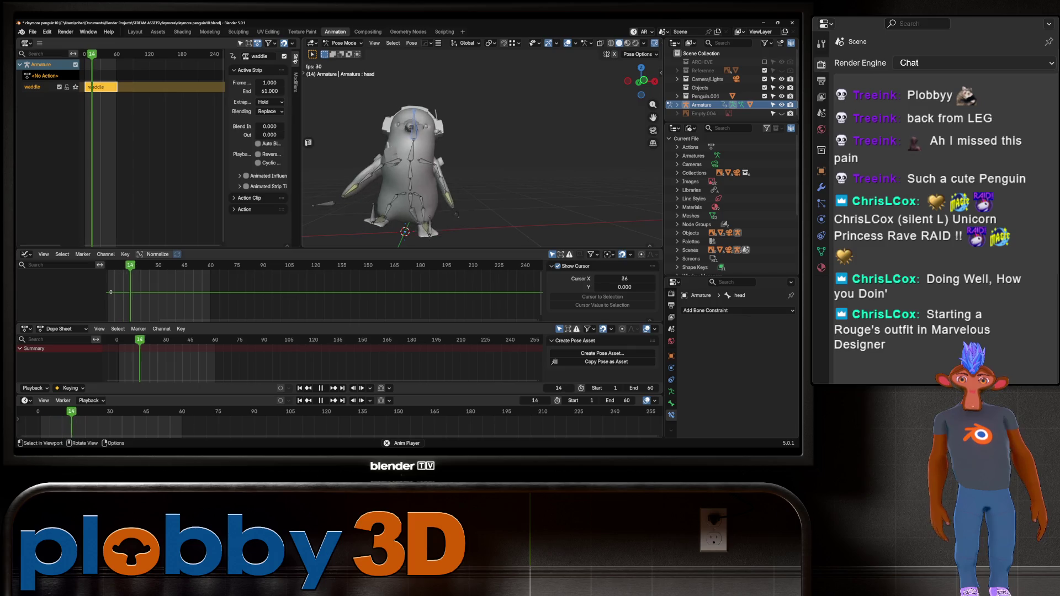
pyautogui.moveTo(480, 166)
pyautogui.mouseDown(button='middle')
pyautogui.moveTo(563, 161)
pyautogui.moveTo(442, 168)
pyautogui.mouseUp(button='middle')
pyautogui.press('space')
pyautogui.press('a')
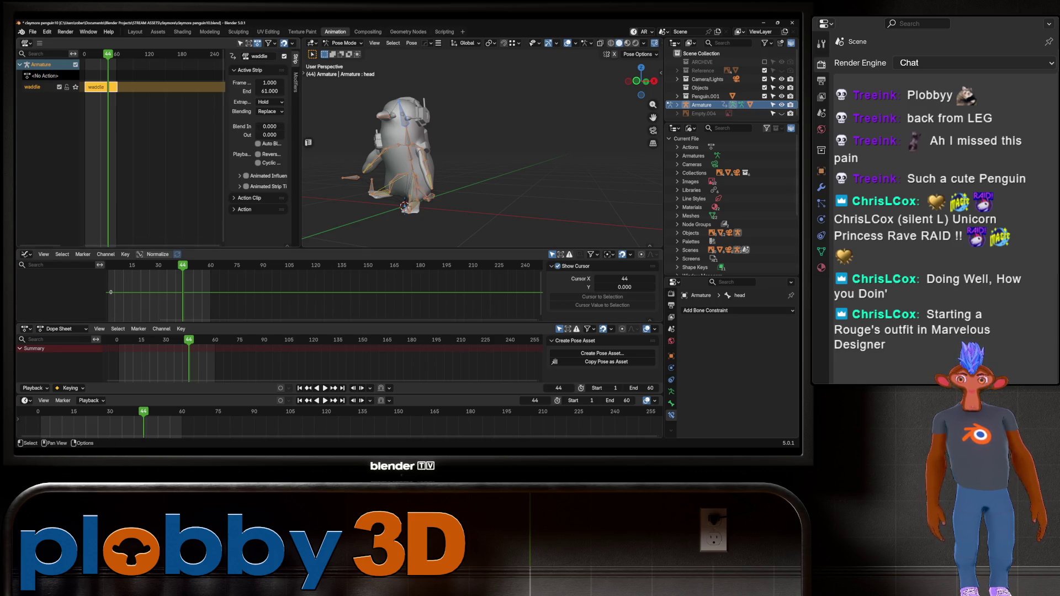
pyautogui.click(103, 53)
pyautogui.press('Tab')
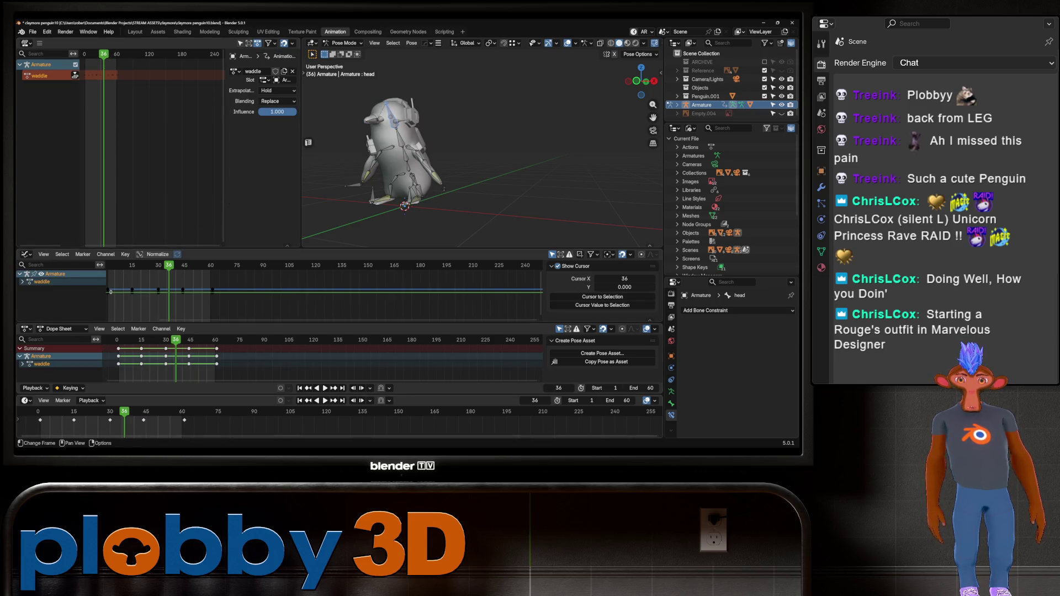
pyautogui.press('a')
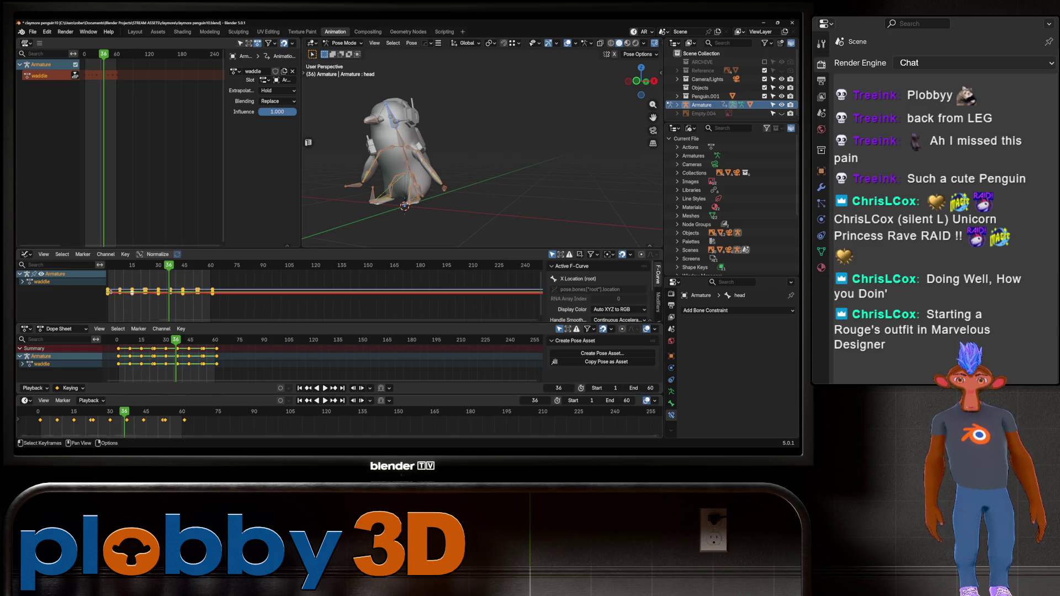
# - Set all waddle keyframes to Sinusoidal interpolation and play to check the easing
pyautogui.rightClick(127, 422)
pyautogui.moveTo(128, 383)
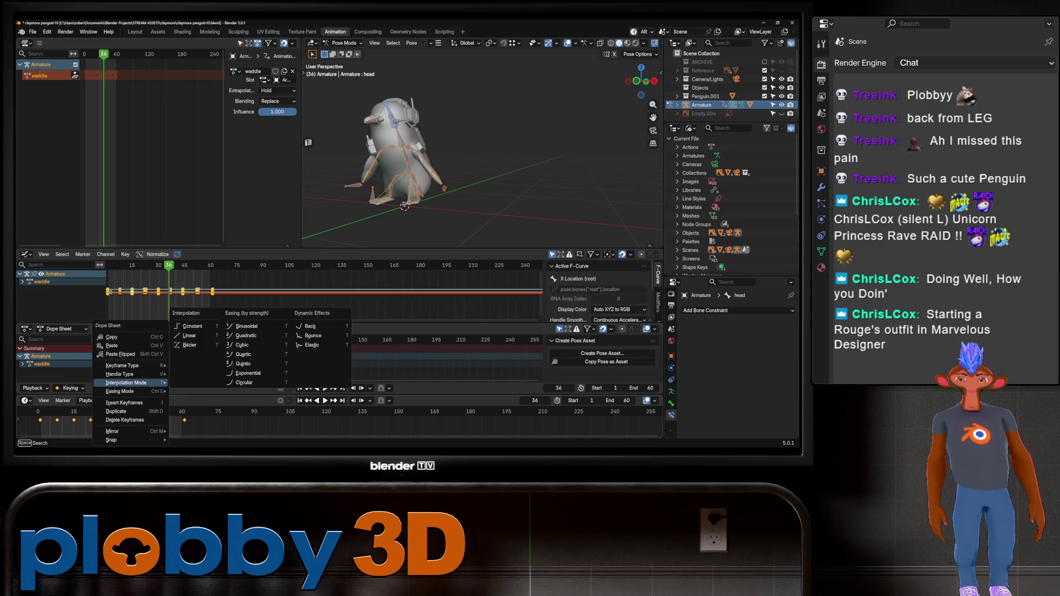
pyautogui.click(245, 326)
pyautogui.press('space')
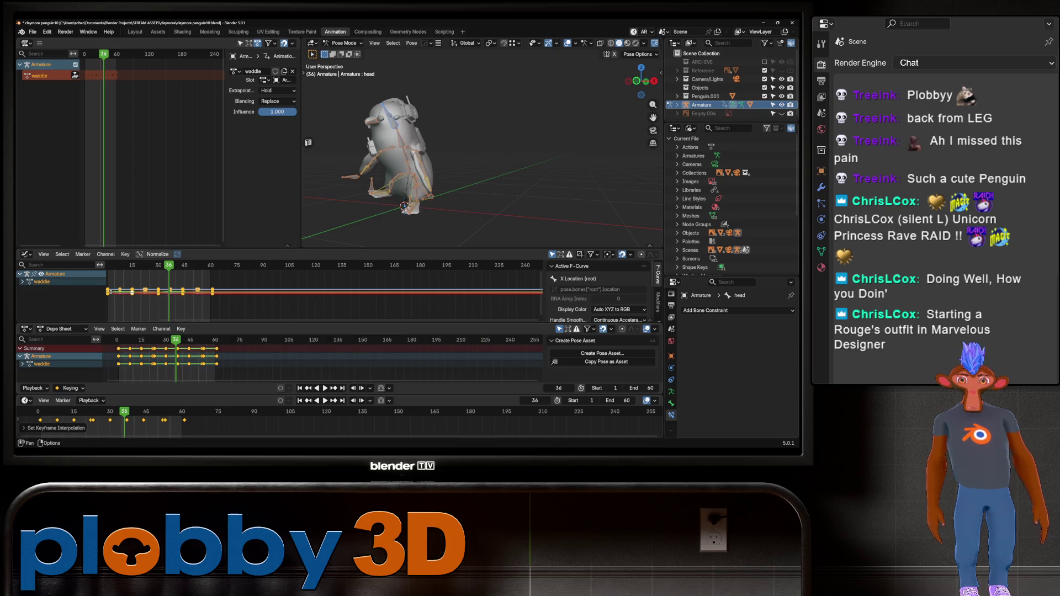
pyautogui.press('space')
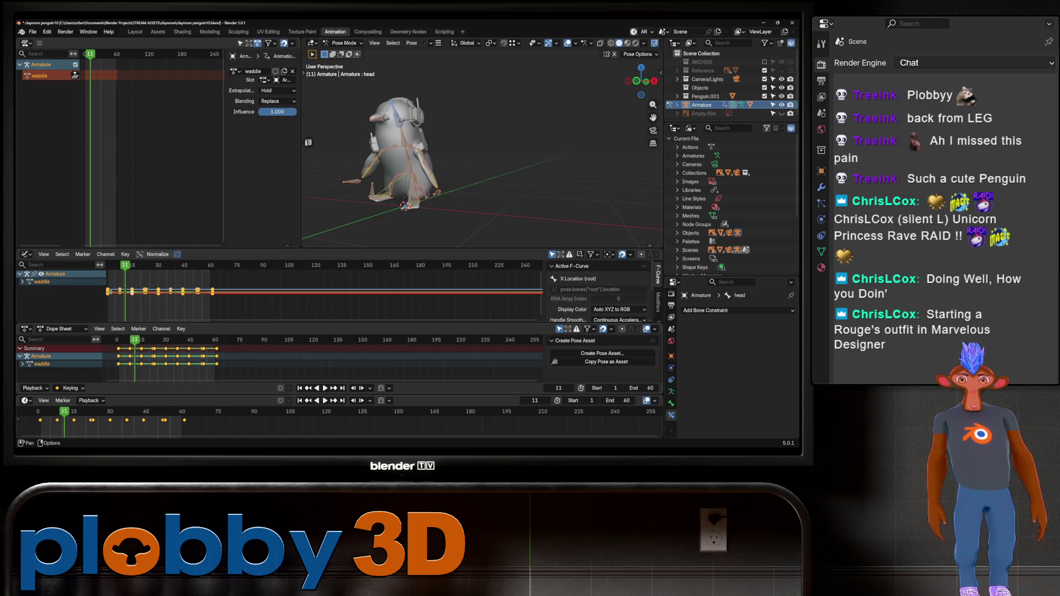
# - Grab and re-confirm the selected keyframes in place, then replay the animation
pyautogui.rightClick(113, 364)
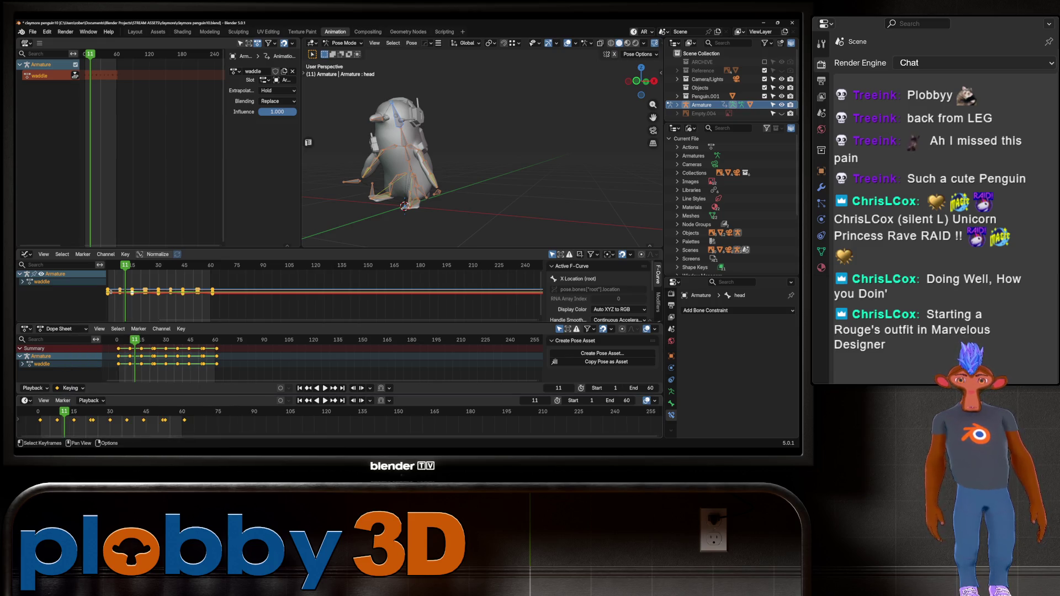
pyautogui.scroll(3, 97, 425)
pyautogui.press('g')
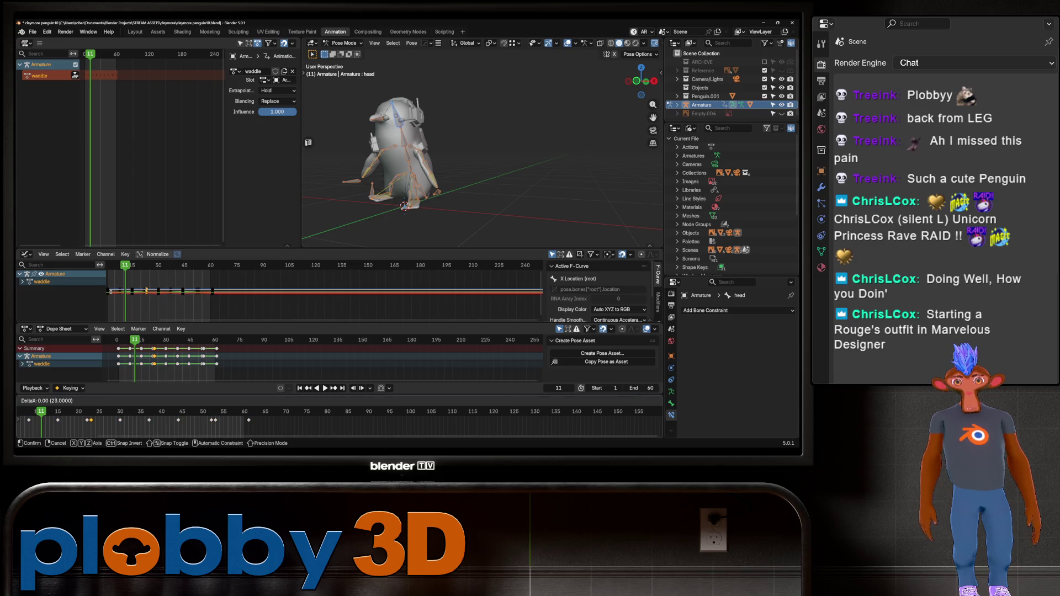
pyautogui.press('Return')
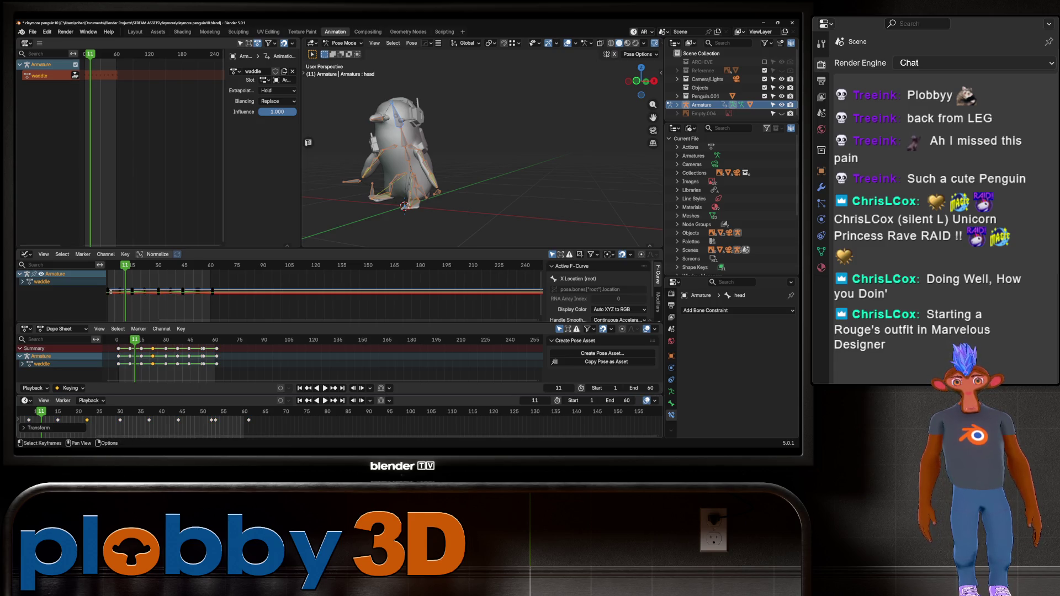
pyautogui.scroll(-2, 237, 423)
pyautogui.press('space')
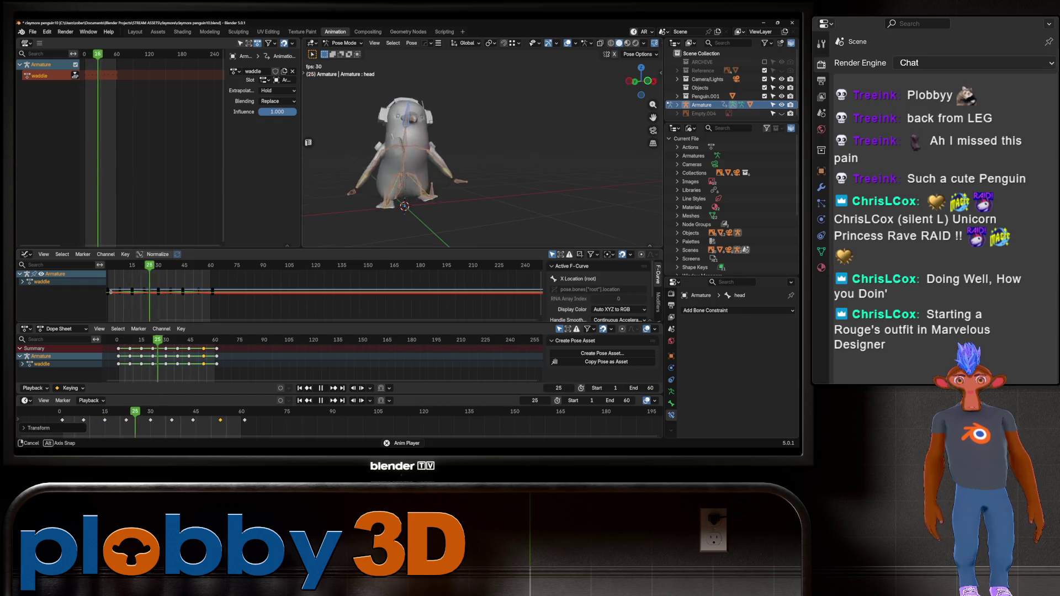
pyautogui.press('space')
pyautogui.moveTo(480, 166); pyautogui.dragTo(420, 166, button='middle')
# - Switch all keyframes to Quadratic interpolation and play the waddle to check it
pyautogui.press('a')
pyautogui.rightClick(161, 354)
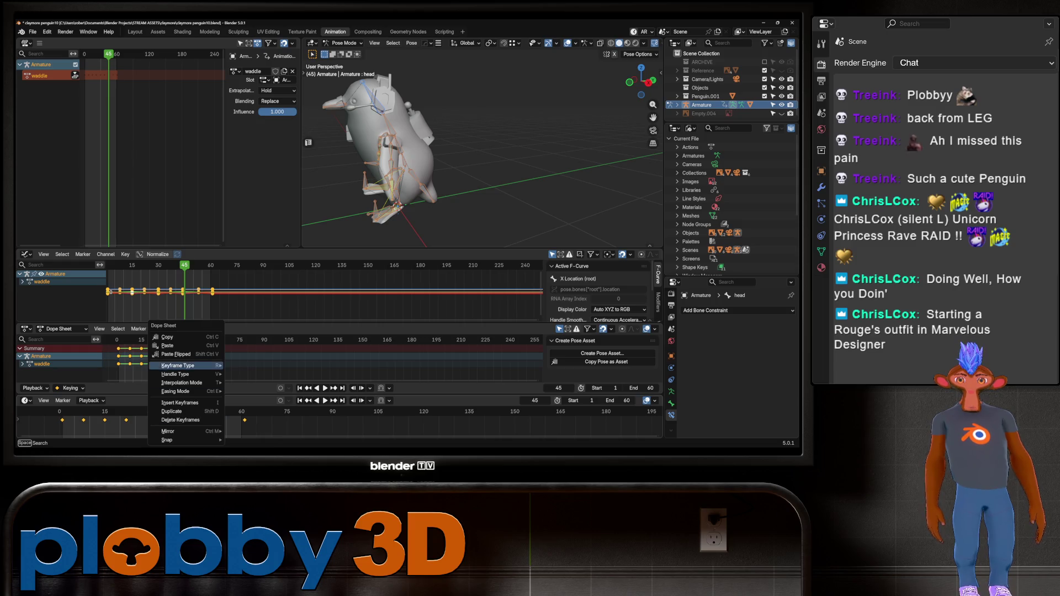
pyautogui.moveTo(182, 383)
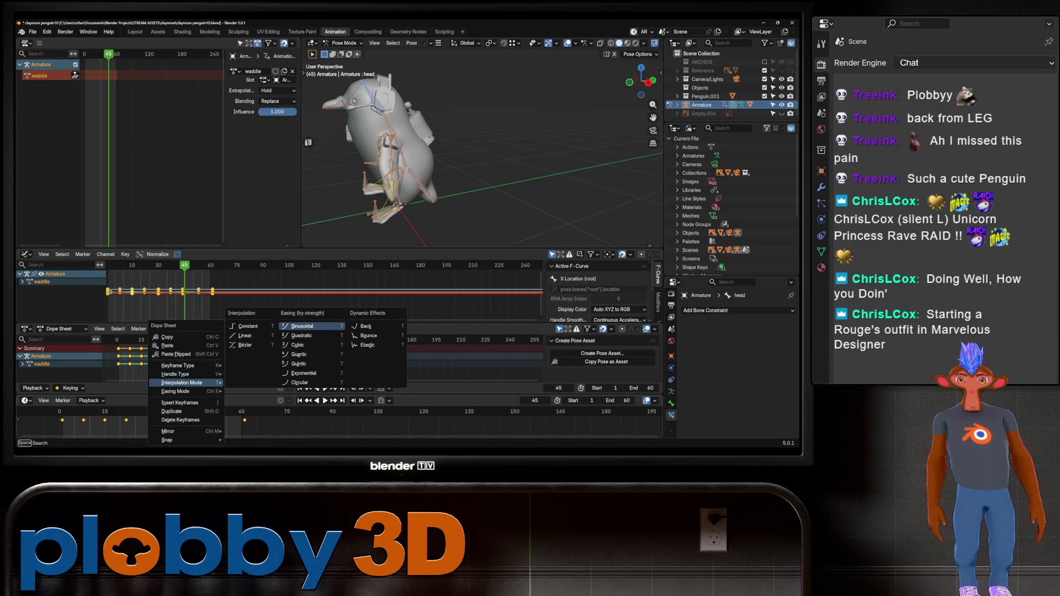
pyautogui.click(300, 336)
pyautogui.press('space')
pyautogui.press('KP_1')
pyautogui.moveTo(481, 165)
pyautogui.mouseDown(button='middle')
pyautogui.moveTo(508, 138)
pyautogui.moveTo(486, 163)
pyautogui.moveTo(508, 154)
pyautogui.moveTo(485, 162)
pyautogui.mouseUp(button='middle')
pyautogui.press('space')
# - In the Layout workspace, play the waddle with Material Preview shading
pyautogui.click(134, 32)
pyautogui.press('space')
pyautogui.press('space')
pyautogui.moveTo(486, 160)
pyautogui.mouseDown(button='middle')
pyautogui.moveTo(419, 166)
pyautogui.moveTo(486, 165)
pyautogui.mouseUp(button='middle')
pyautogui.press('z')
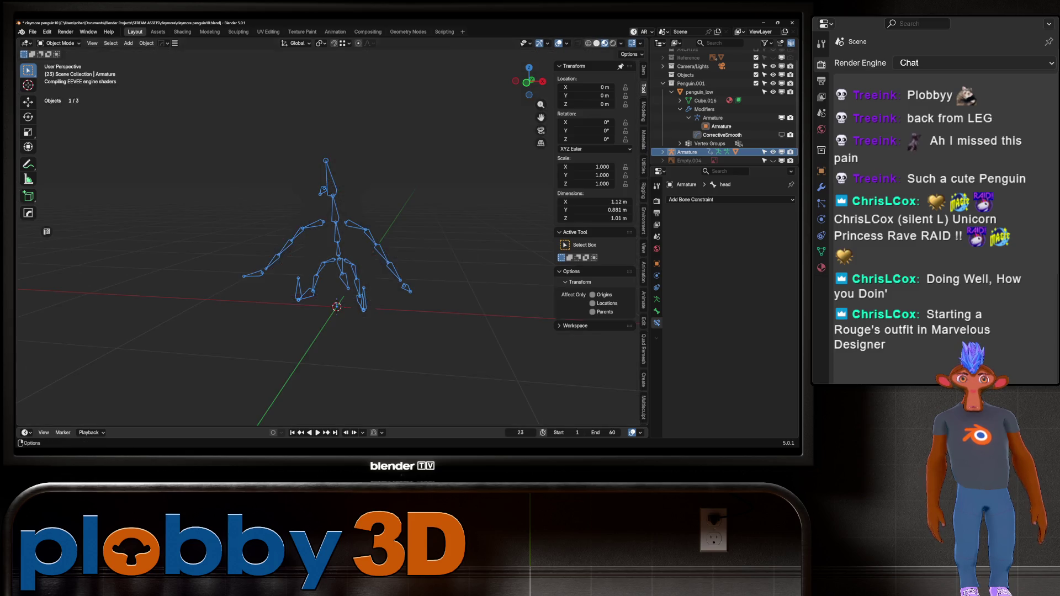
pyautogui.click(594, 44)
pyautogui.press('space')
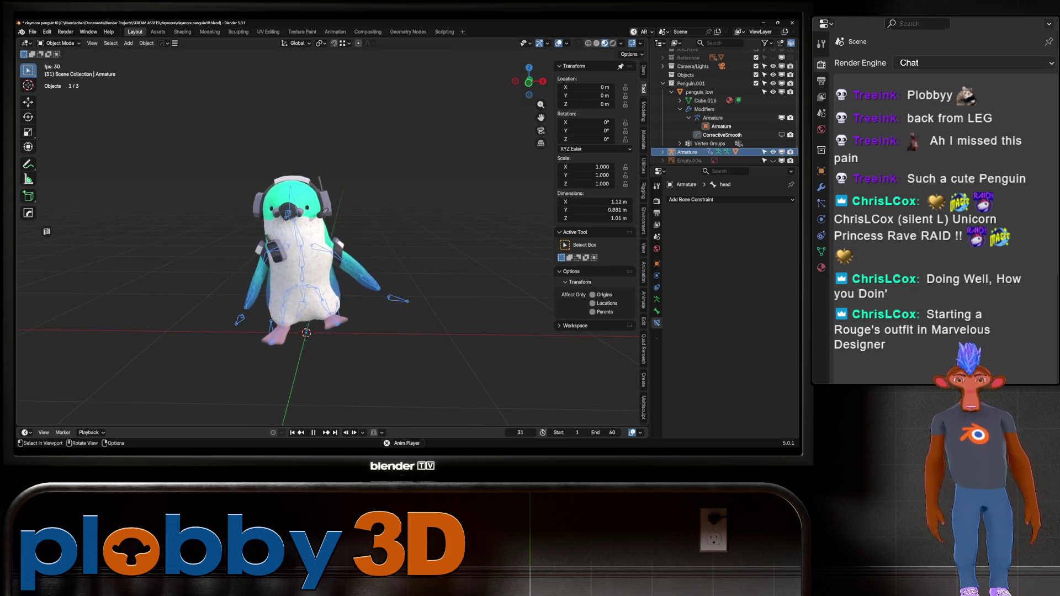
pyautogui.press('space')
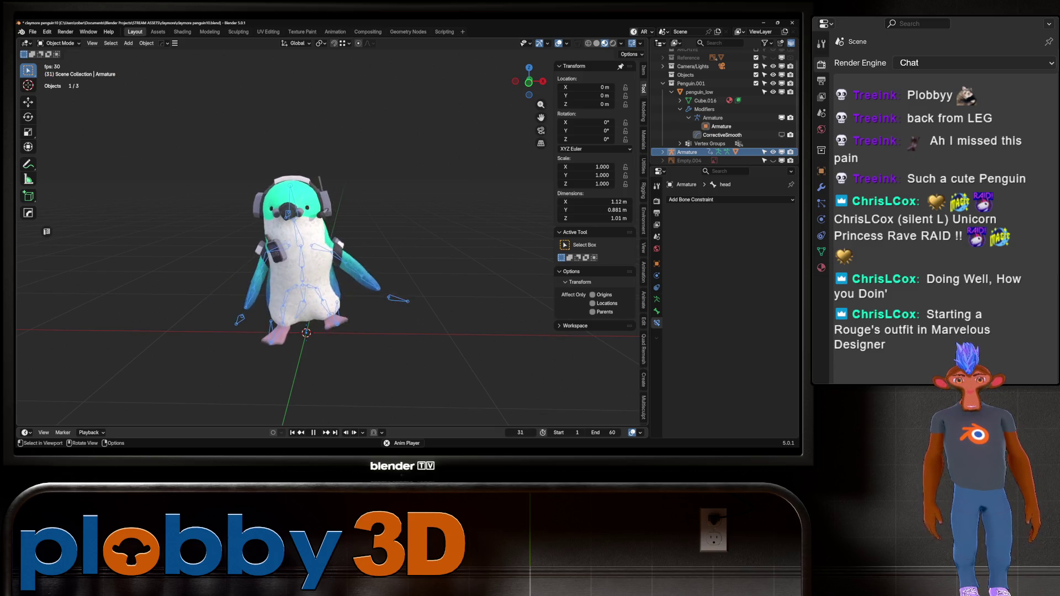
# - Replay the cycle, then box-select penguin_low with the Armature and save the file
pyautogui.press('space')
pyautogui.moveTo(331, 248)
pyautogui.mouseDown(button='middle')
pyautogui.moveTo(176, 255)
pyautogui.moveTo(409, 250)
pyautogui.mouseUp(button='middle')
pyautogui.press('space')
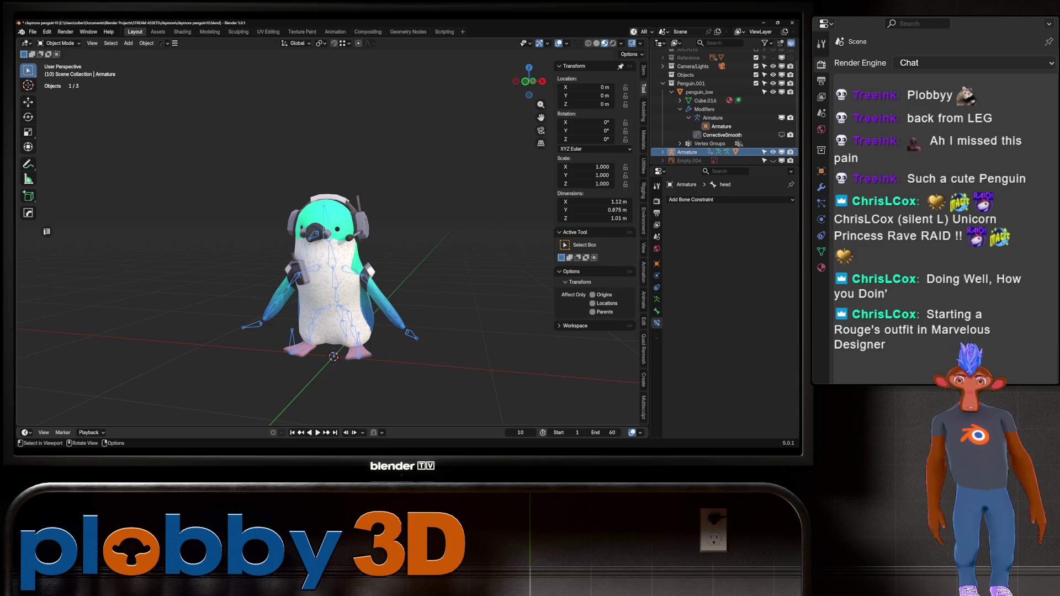
pyautogui.moveTo(409, 250)
pyautogui.mouseDown(button='middle')
pyautogui.moveTo(375, 250)
pyautogui.moveTo(409, 250)
pyautogui.moveTo(387, 250)
pyautogui.mouseUp(button='middle')
pyautogui.moveTo(243, 127); pyautogui.dragTo(469, 394)
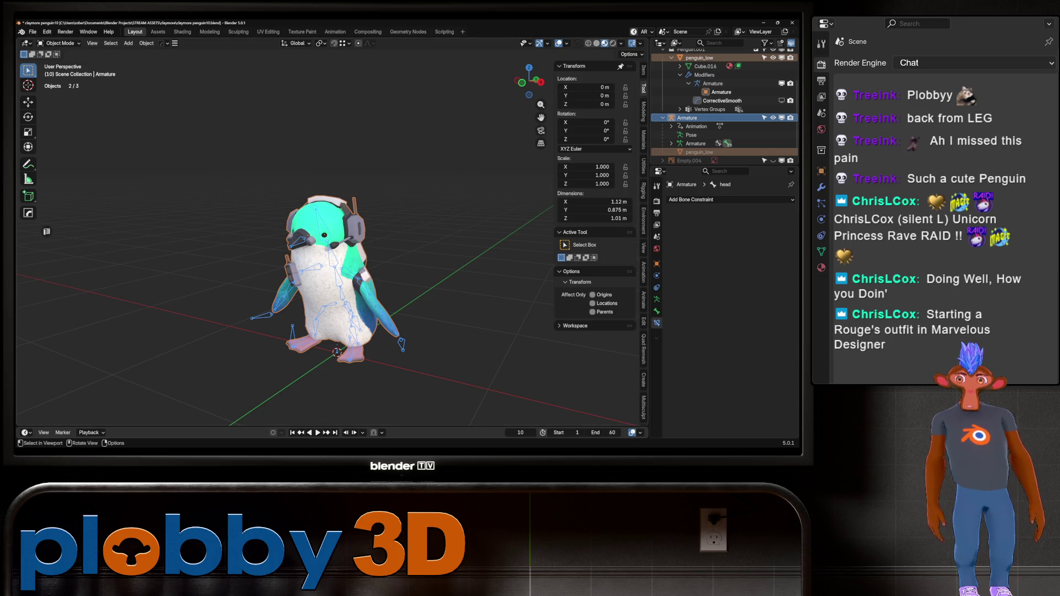
pyautogui.hotkey('ctrl', 's')
# - Export the selected objects with Better FBX to the Desktop as 'penguin'
pyautogui.click(33, 31)
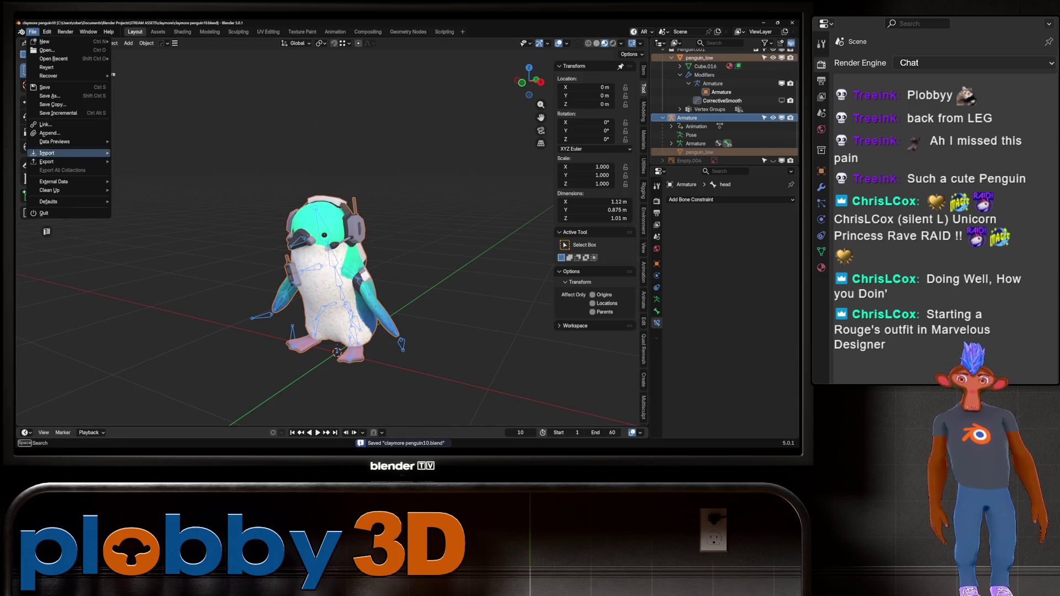
pyautogui.moveTo(46, 161)
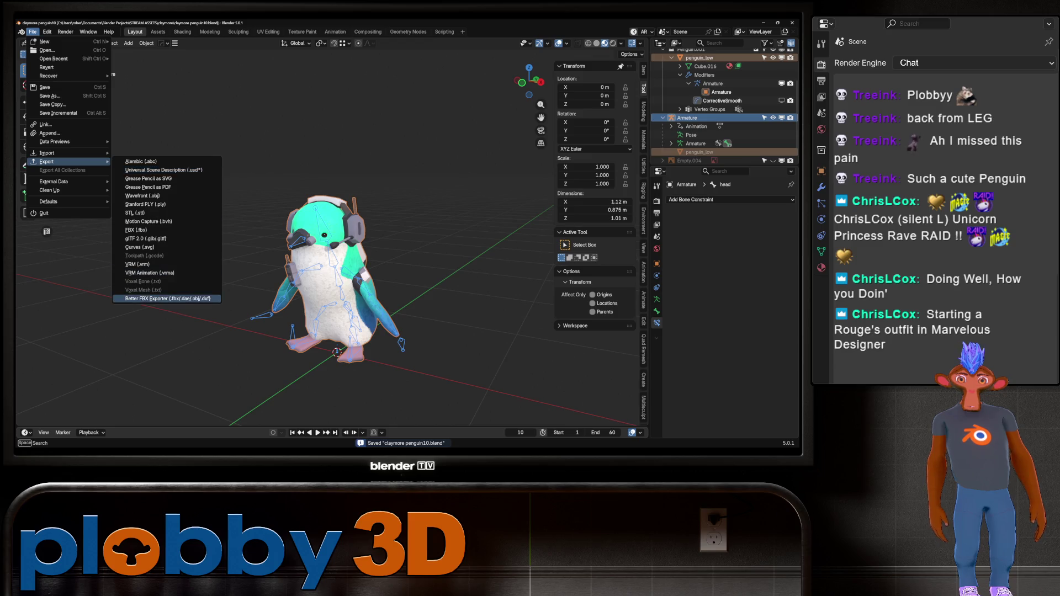
pyautogui.click(167, 299)
pyautogui.click(161, 175)
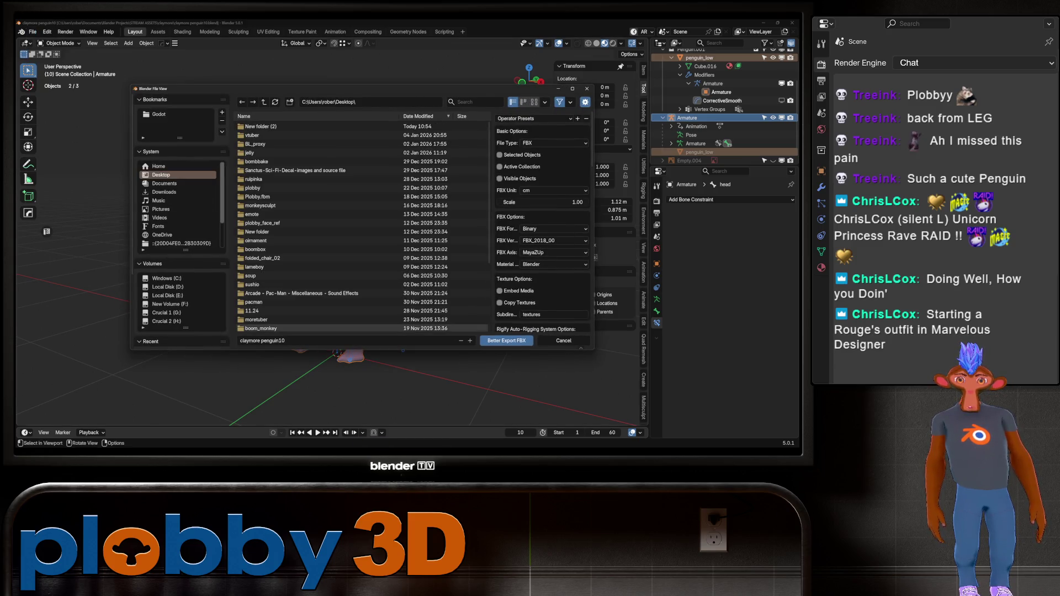
pyautogui.click(271, 341)
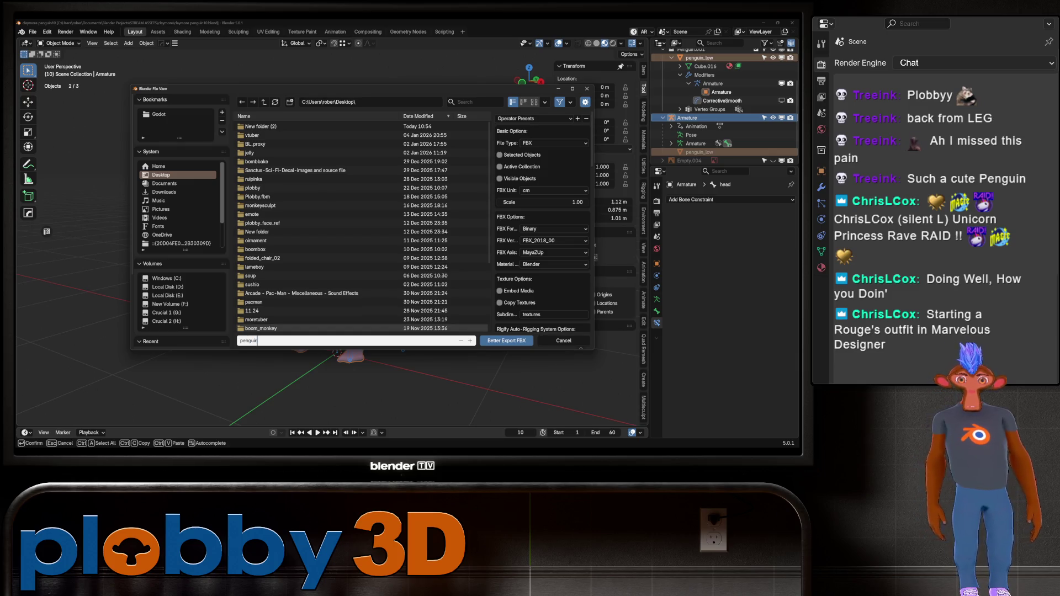
pyautogui.click(500, 154)
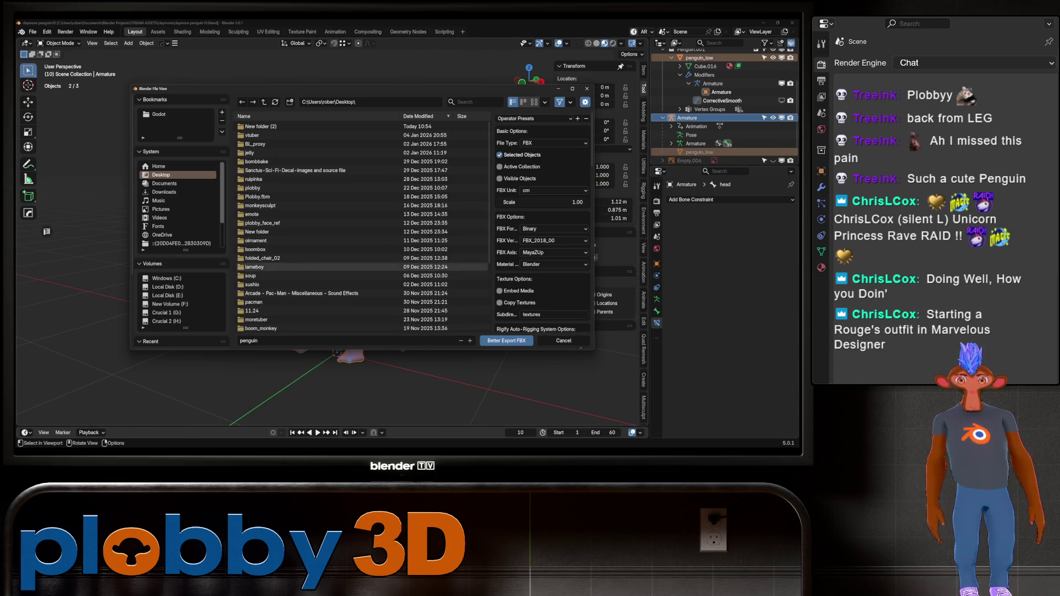
pyautogui.click(506, 341)
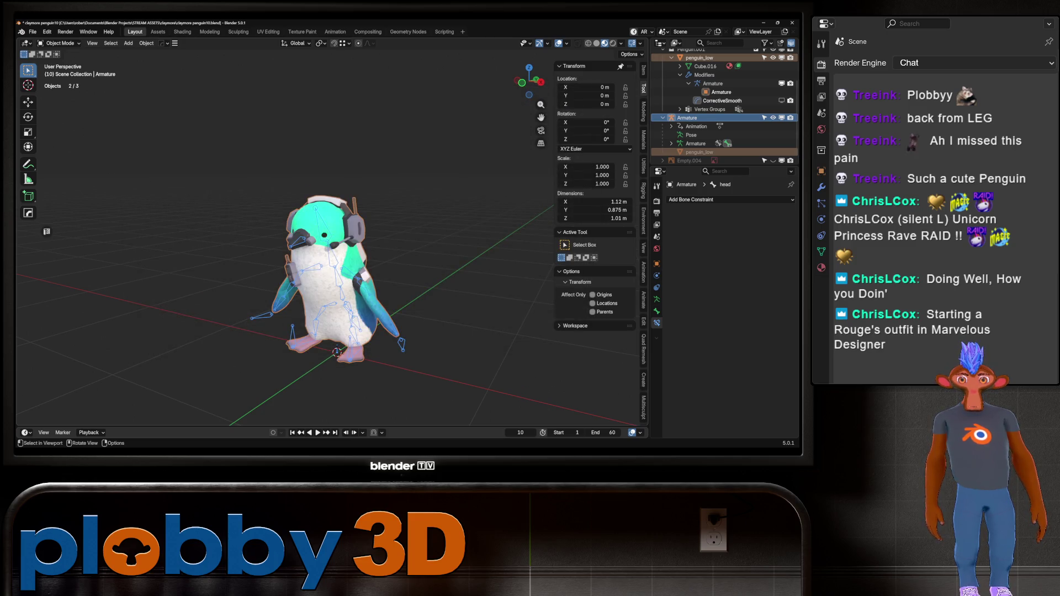
# - Save again, play and orbit around the walk cycle, rewind to frame 1, then switch to Unity
pyautogui.hotkey('ctrl', 's')
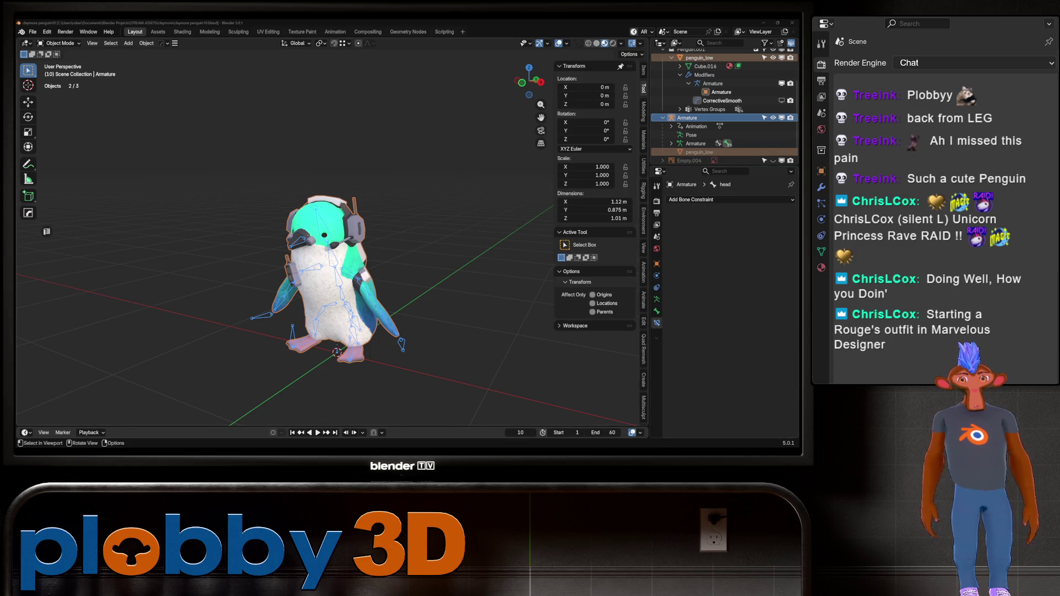
pyautogui.press('space')
pyautogui.moveTo(331, 249); pyautogui.dragTo(669, 257, button='middle')
pyautogui.press('space')
pyautogui.press('space')
pyautogui.press('space')
pyautogui.moveTo(387, 248); pyautogui.dragTo(431, 251, button='middle')
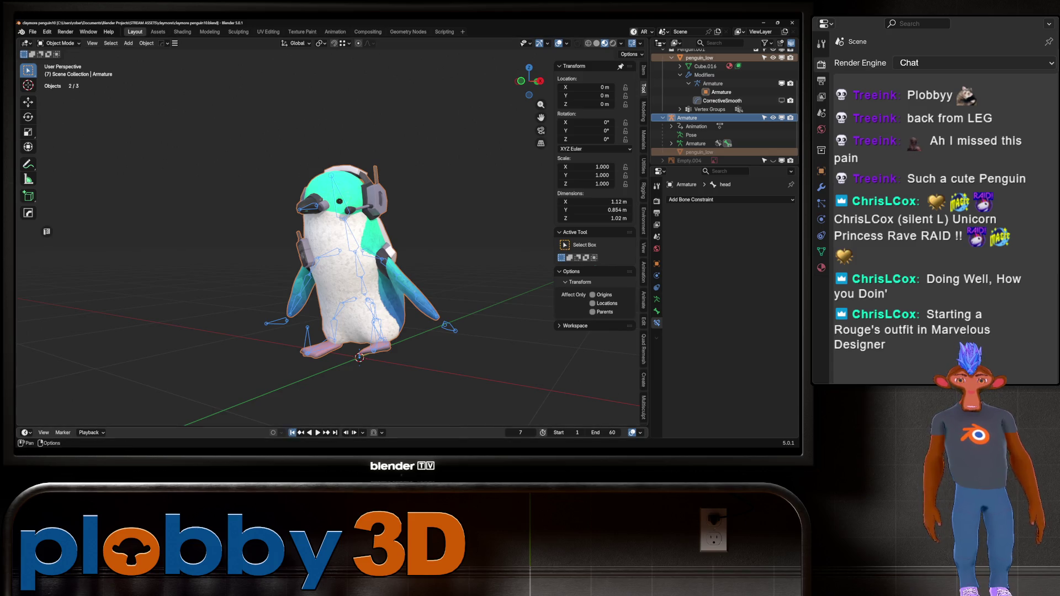
pyautogui.click(292, 433)
pyautogui.moveTo(331, 276)
pyautogui.mouseDown(button='middle')
pyautogui.moveTo(359, 277)
pyautogui.moveTo(354, 260)
pyautogui.mouseUp(button='middle')
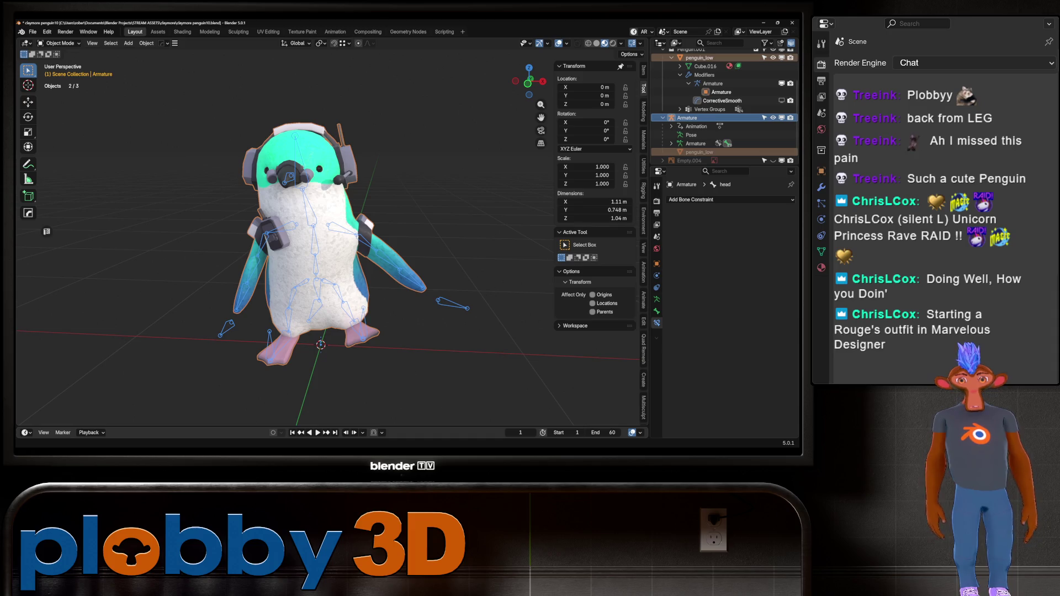
pyautogui.hotkey('alt', 'Tab')
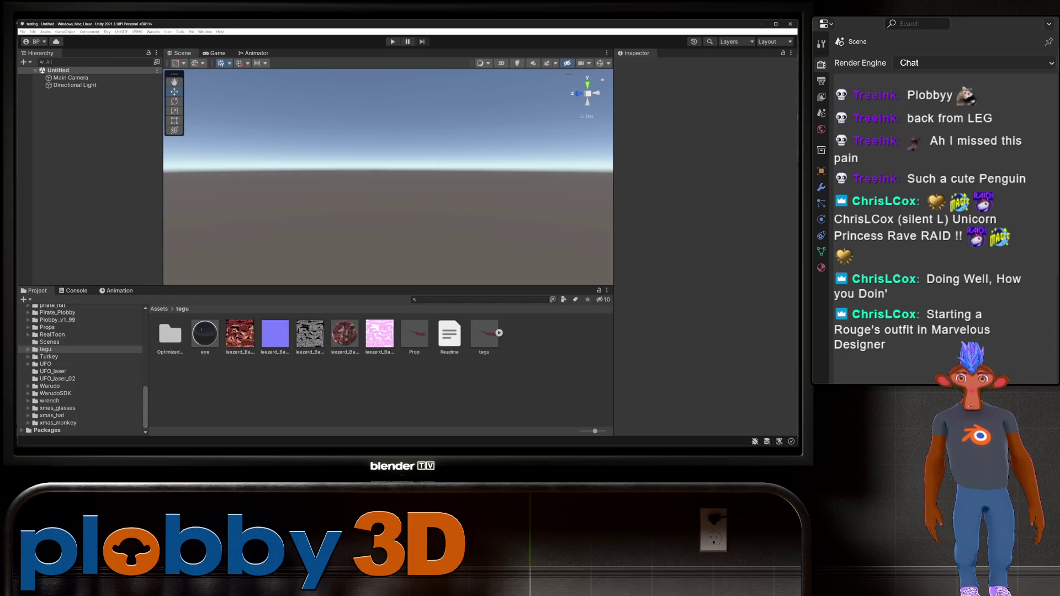
# - Set the Warudo Mod Settings active profile to claymore_penguin and close the window
pyautogui.click(153, 32)
pyautogui.click(177, 72)
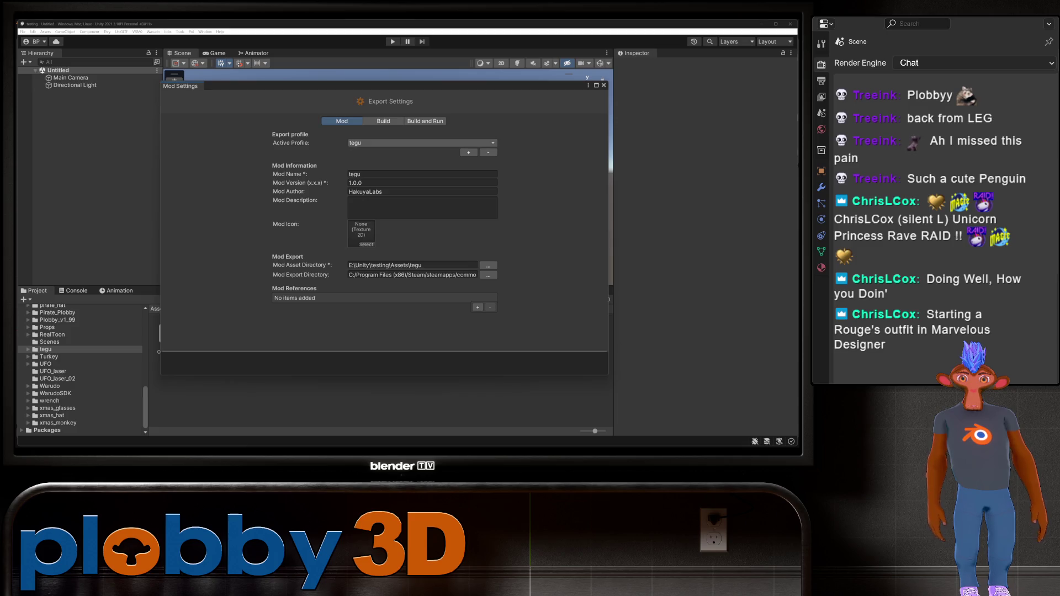
pyautogui.click(386, 143)
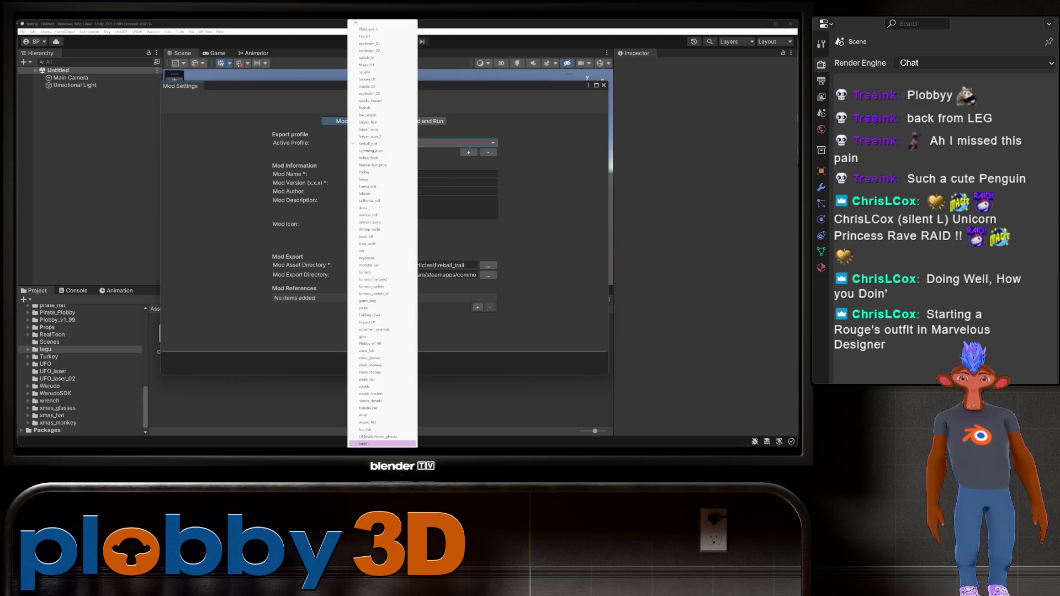
pyautogui.scroll(-2, 383, 232)
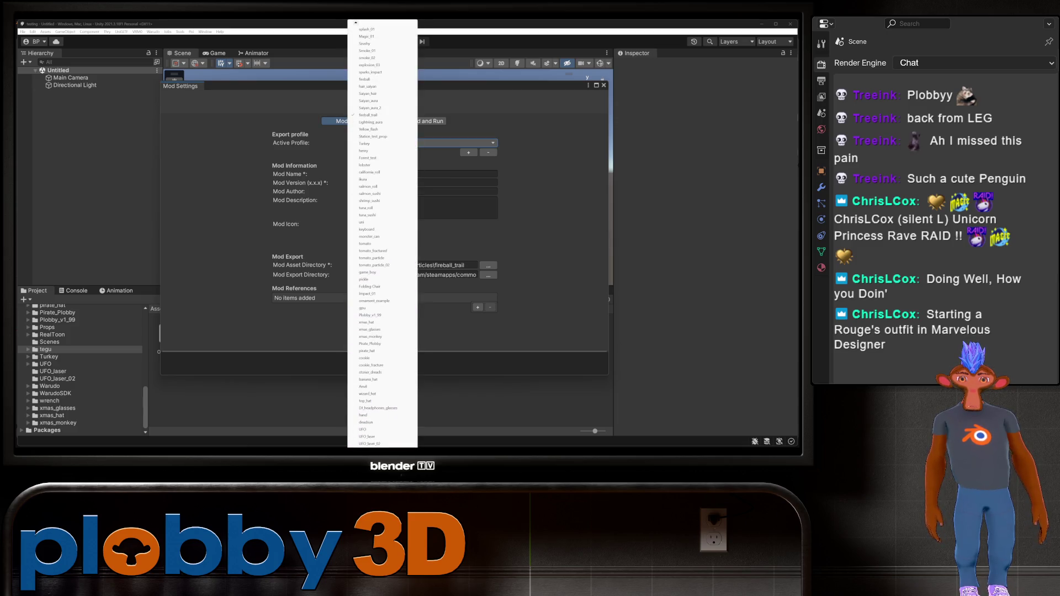
pyautogui.scroll(-3, 382, 429)
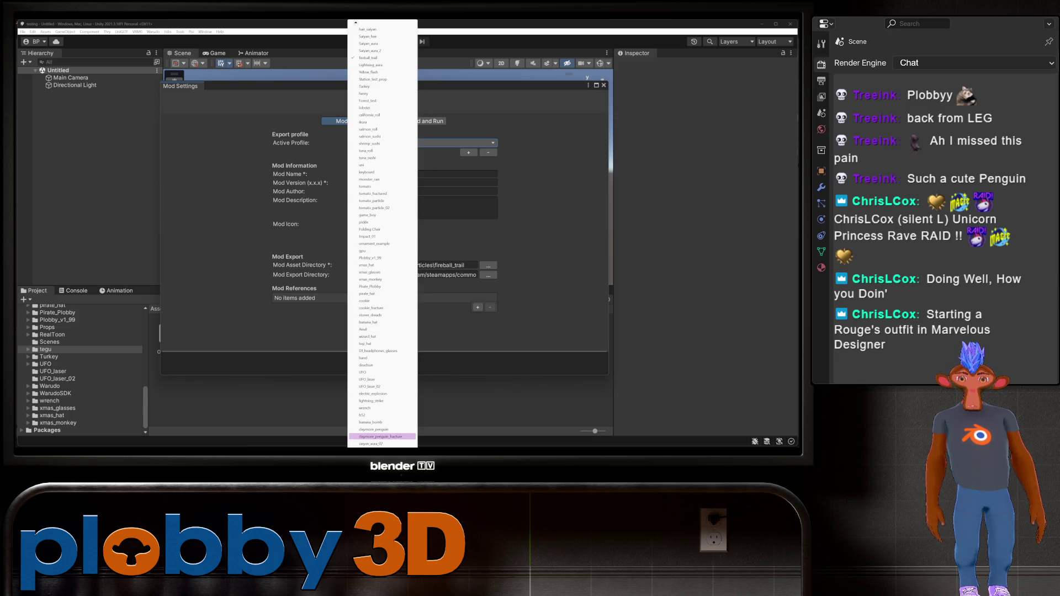
pyautogui.click(375, 429)
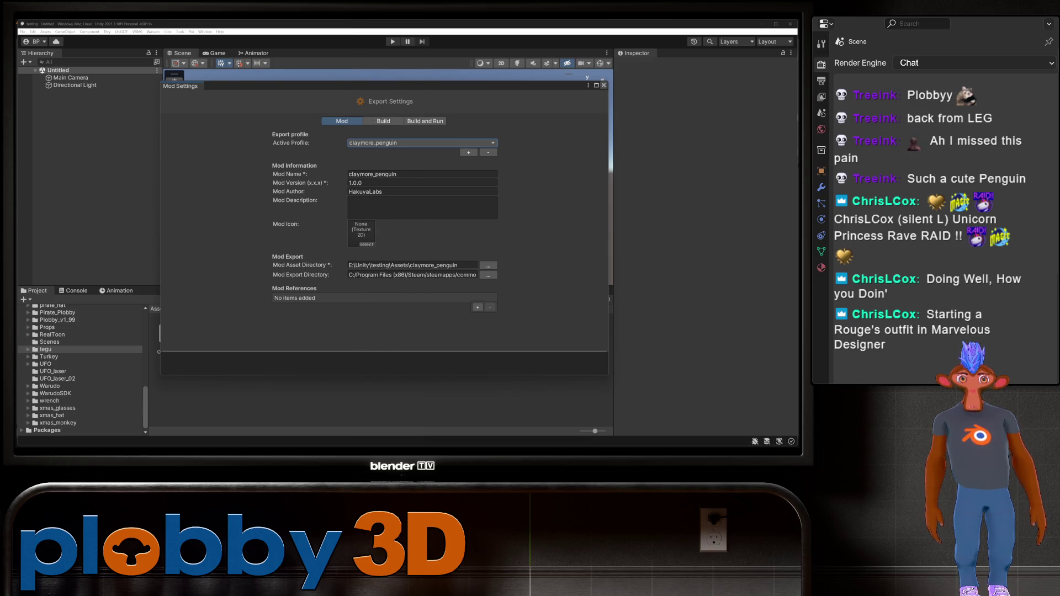
pyautogui.click(604, 85)
pyautogui.scroll(5, 83, 370)
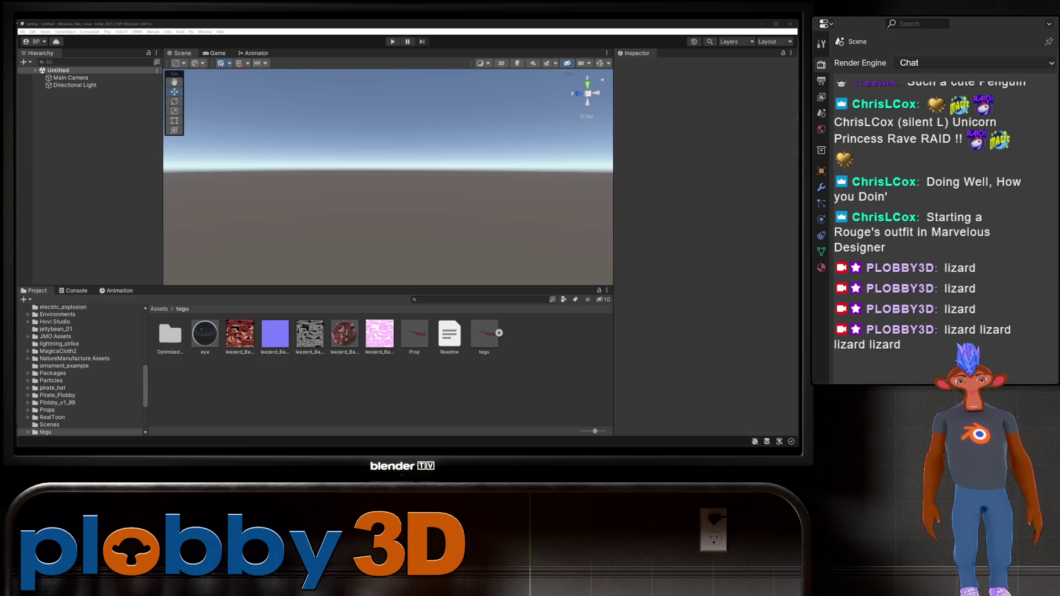
pyautogui.scroll(-2, 495, 132)
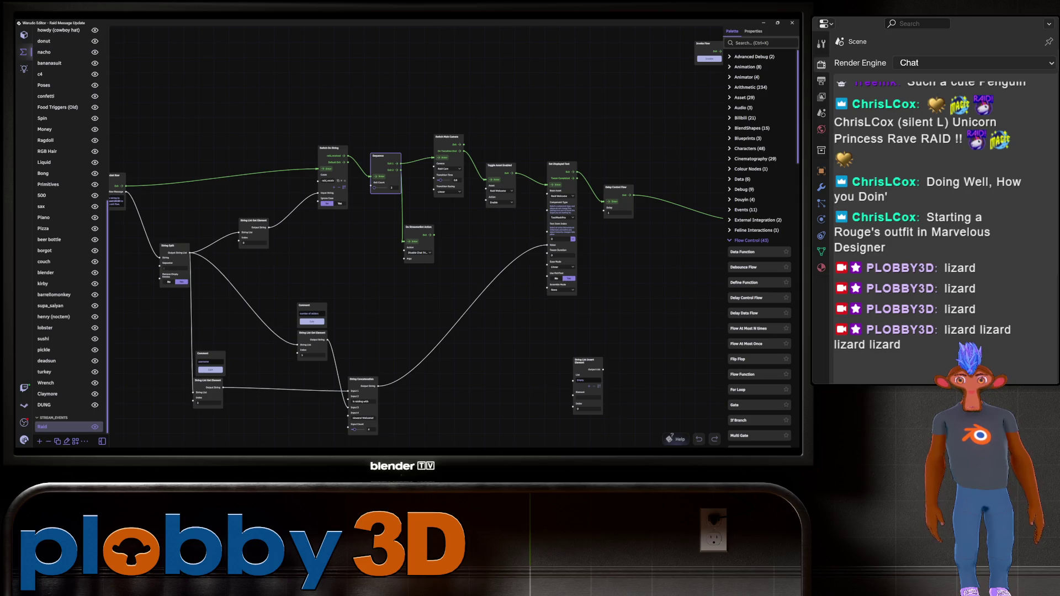
# - Show the Penguin prop's asset settings, whose source is claymore_penguin
pyautogui.click(24, 34)
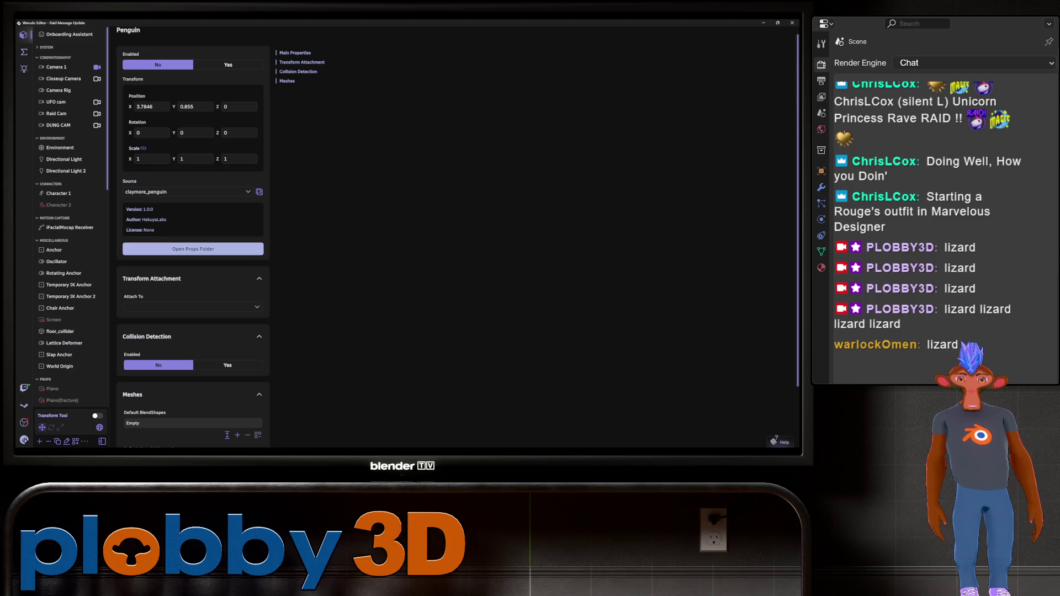
pyautogui.scroll(-10, 67, 221)
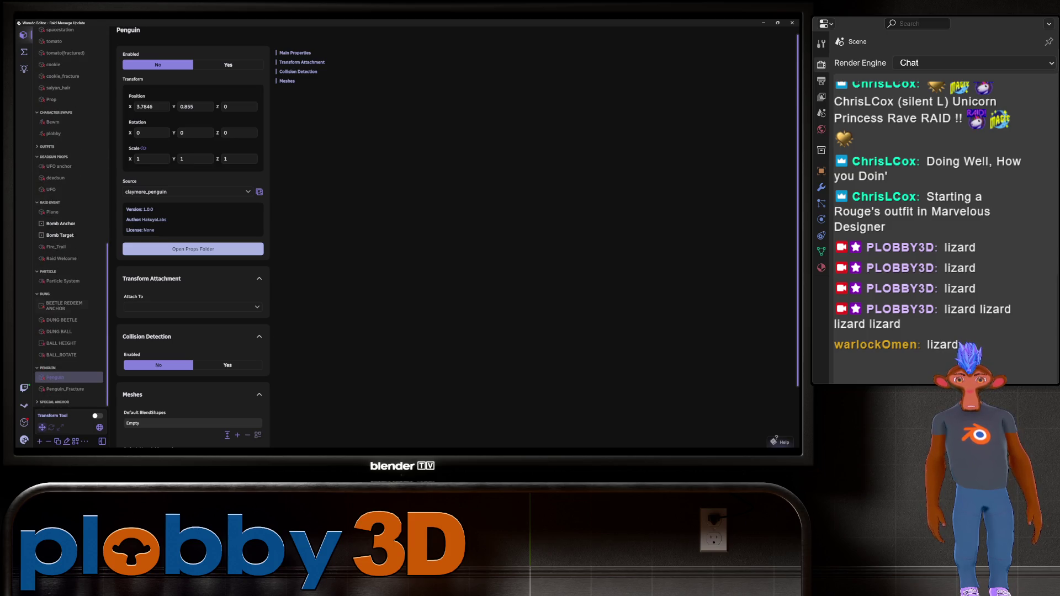
pyautogui.scroll(-2, 193, 221)
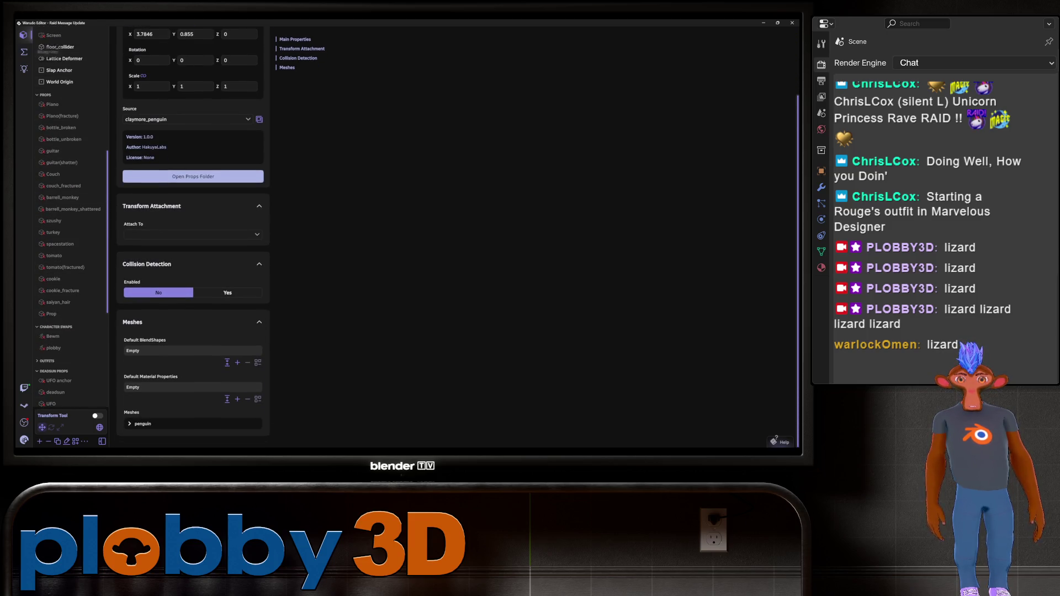
# - Open the Lizard blueprint under CHAT_REDEEMS in Warudo's Blueprints list
pyautogui.click(24, 51)
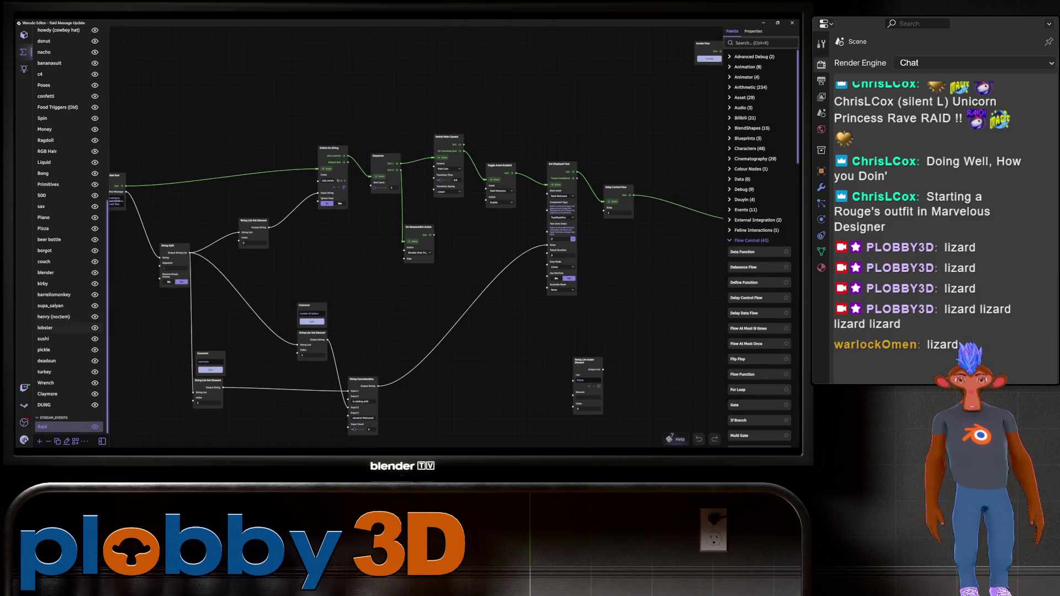
pyautogui.scroll(10, 70, 231)
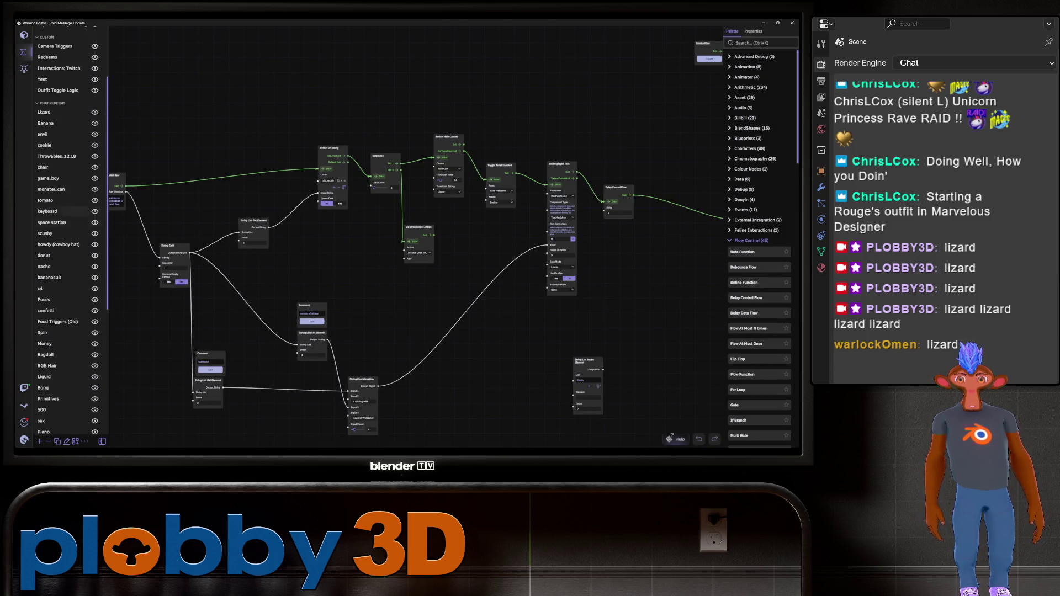
pyautogui.click(44, 183)
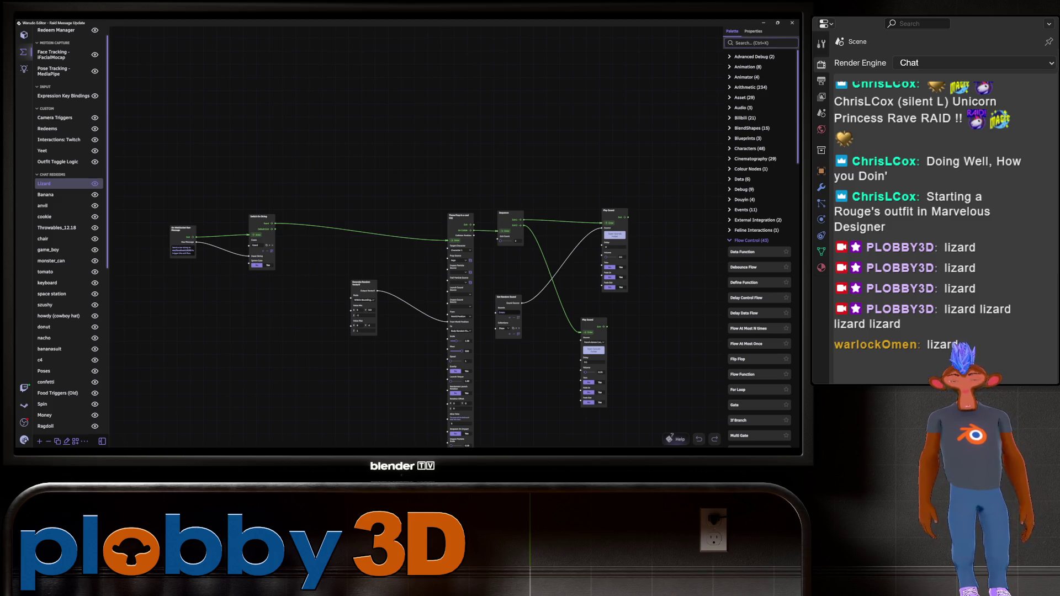
# - Add a 1-second Cooldown For X Seconds node between Sequence Exit 2 and the lower Play Sound
pyautogui.write('cooldo')
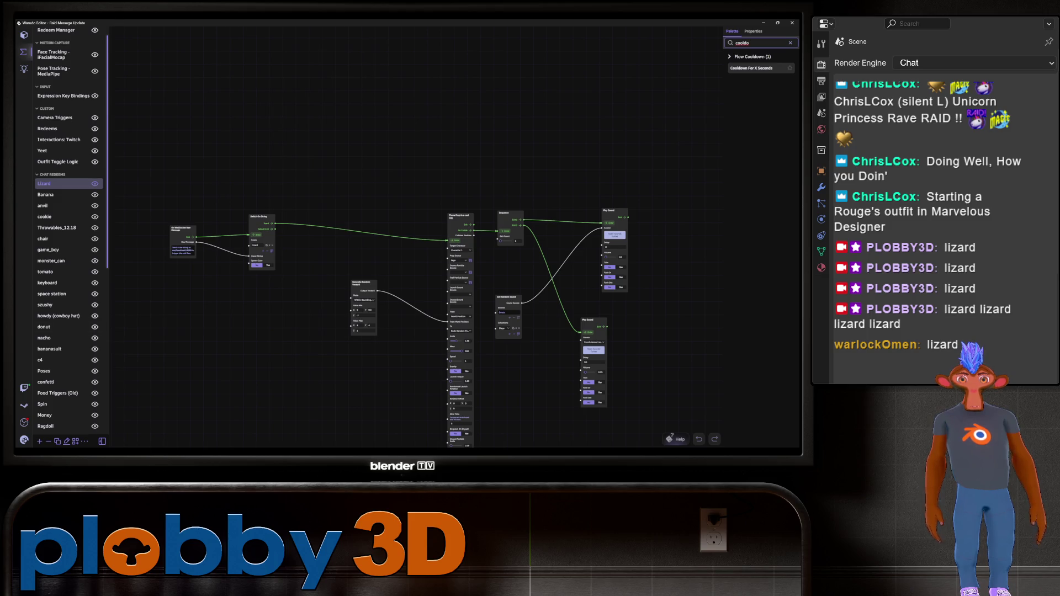
pyautogui.moveTo(552, 276); pyautogui.dragTo(378, 275, button='right')
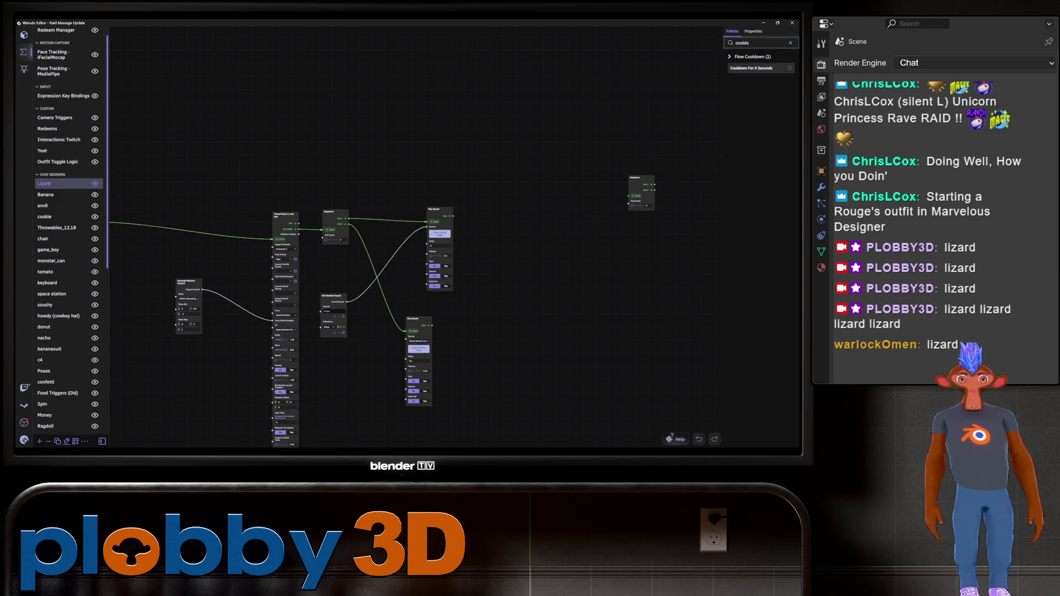
pyautogui.moveTo(751, 67)
pyautogui.mouseDown()
pyautogui.moveTo(486, 351)
pyautogui.moveTo(371, 366)
pyautogui.mouseUp()
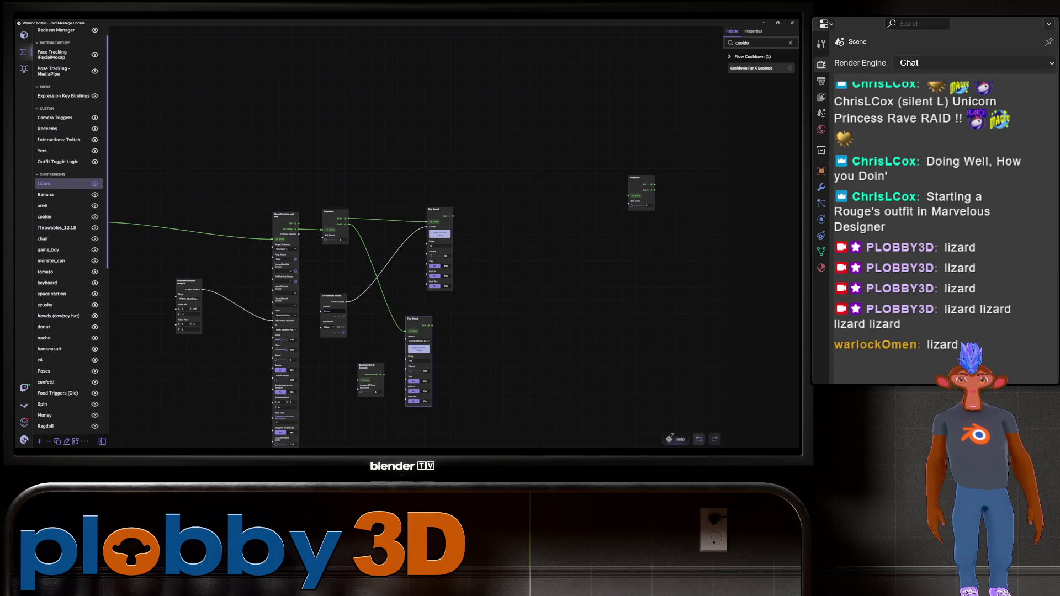
pyautogui.scroll(4, 386, 348)
pyautogui.moveTo(386, 387); pyautogui.dragTo(393, 369, button='right')
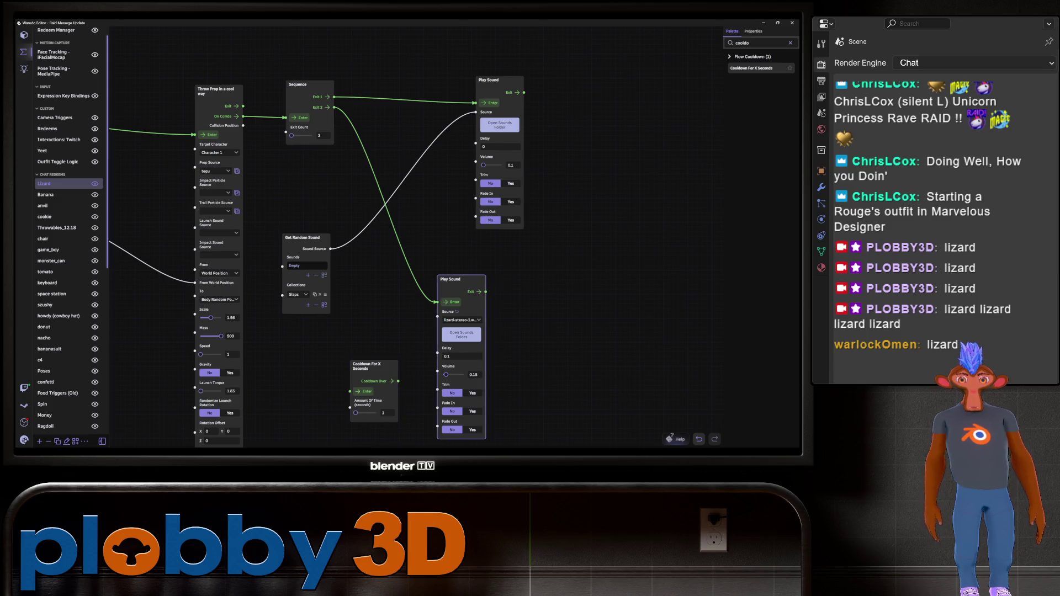
pyautogui.moveTo(437, 302)
pyautogui.mouseDown()
pyautogui.moveTo(350, 391)
pyautogui.moveTo(437, 302)
pyautogui.mouseUp()
pyautogui.moveTo(365, 366); pyautogui.dragTo(388, 291)
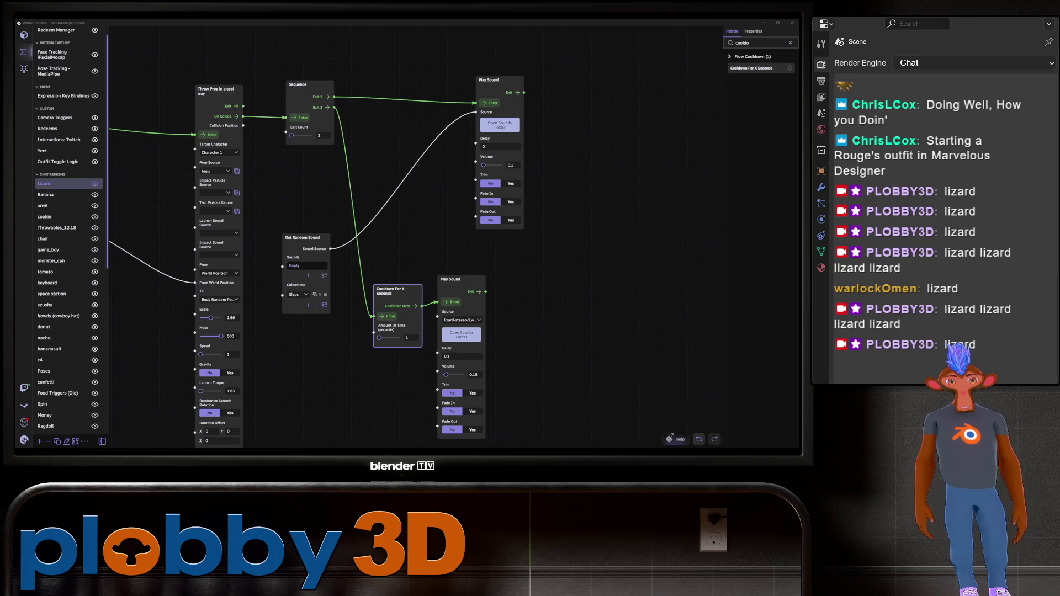
# - Save the Warudo scene from the main menu
pyautogui.click(23, 440)
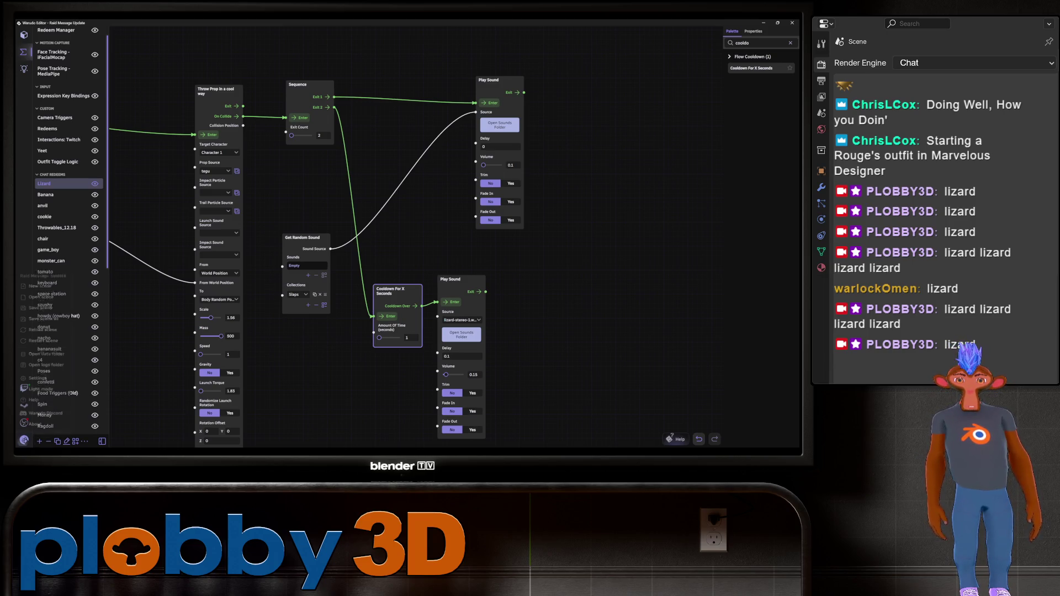
pyautogui.click(42, 294)
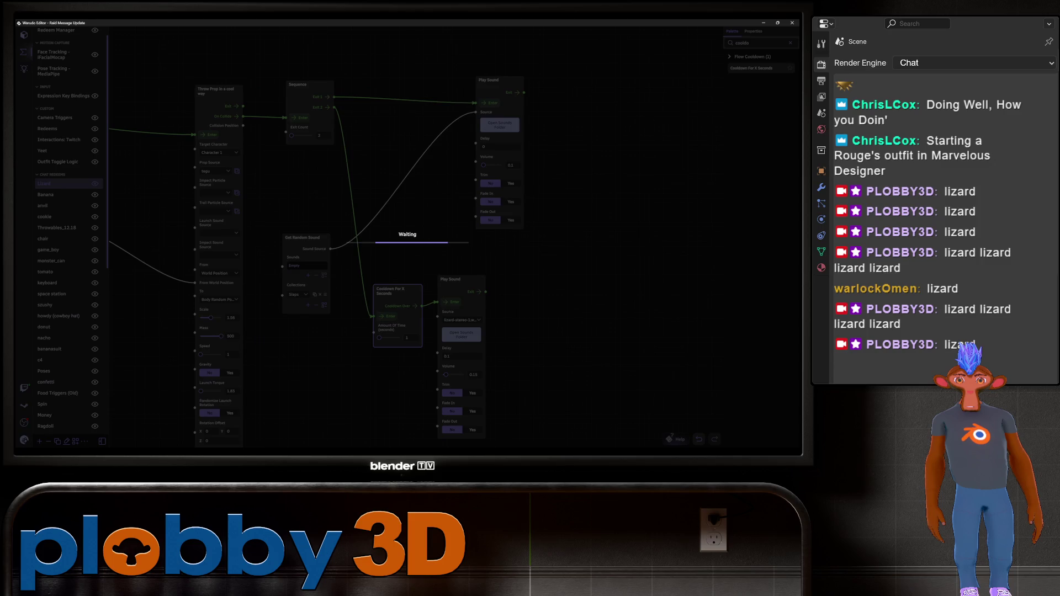
pyautogui.scroll(-5, 540, 247)
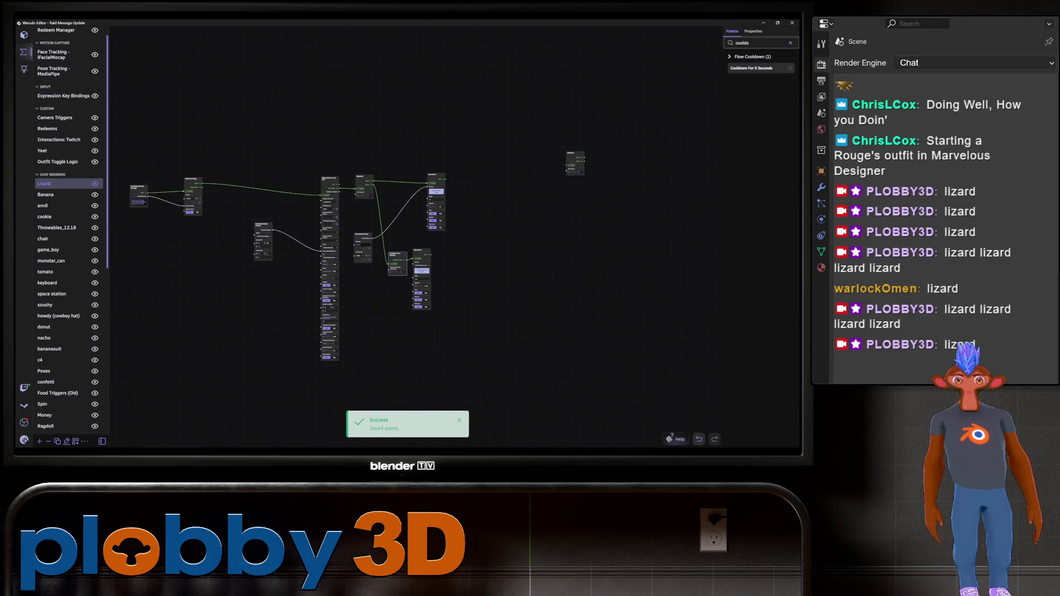
pyautogui.scroll(3, 536, 119)
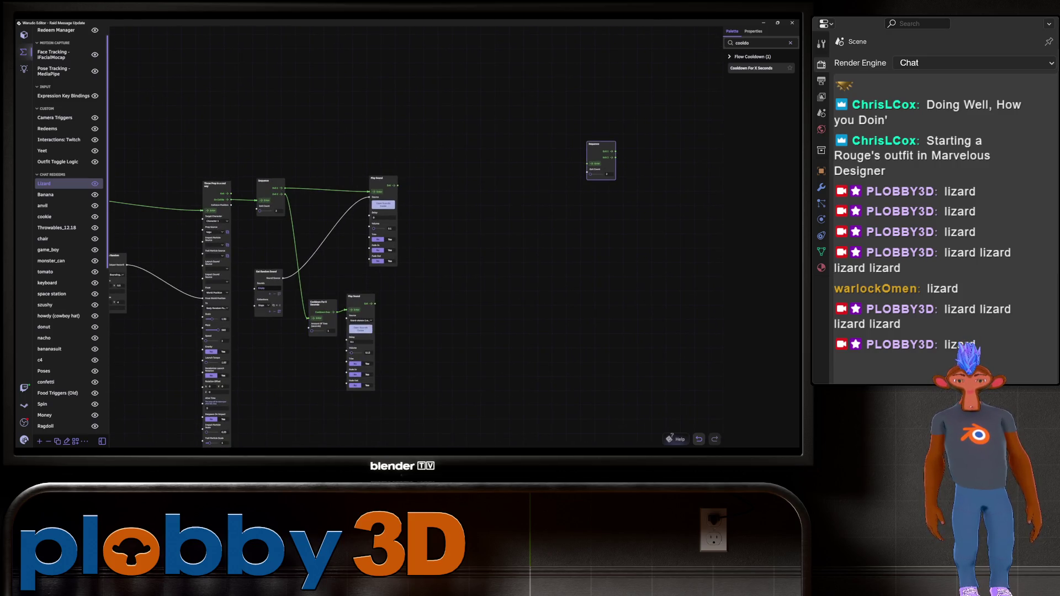
pyautogui.scroll(-10, 66, 232)
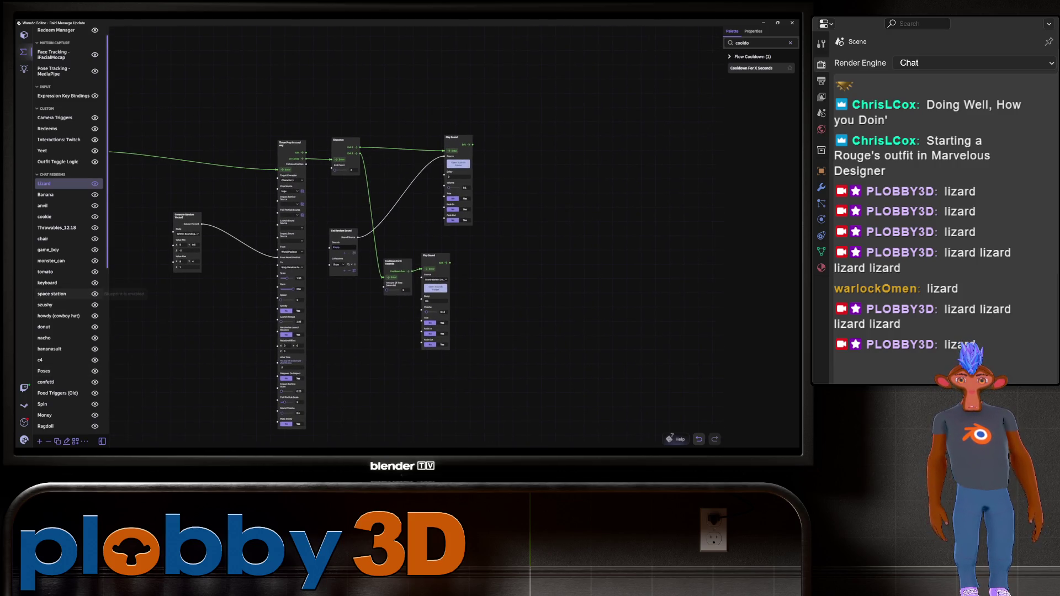
# - Open the Raid Message Update blueprint, then zoom and pan to inspect its node graph
pyautogui.click(66, 427)
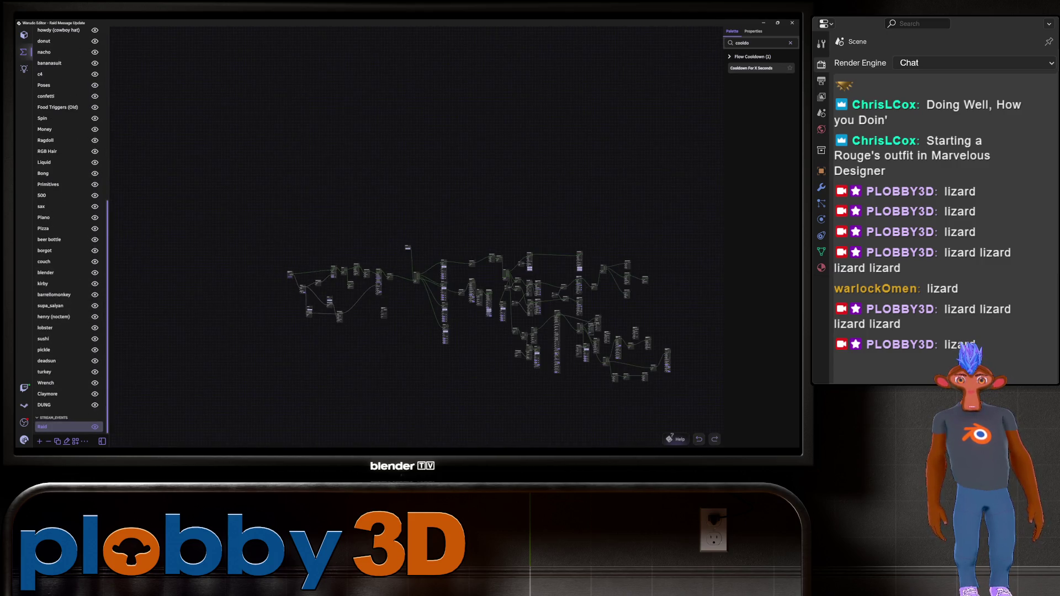
pyautogui.scroll(3, 406, 257)
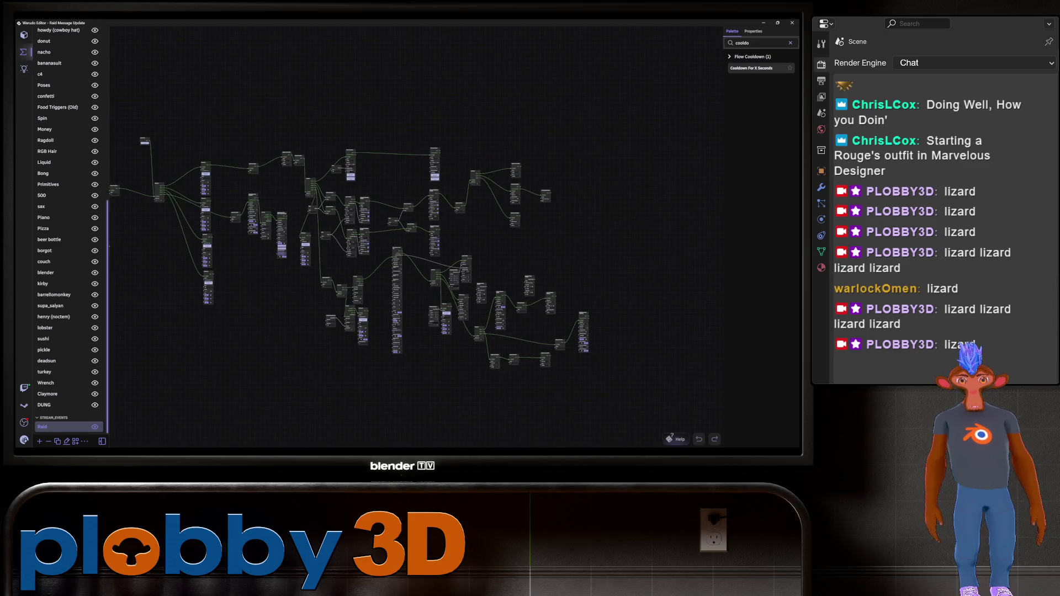
pyautogui.scroll(5, 414, 248)
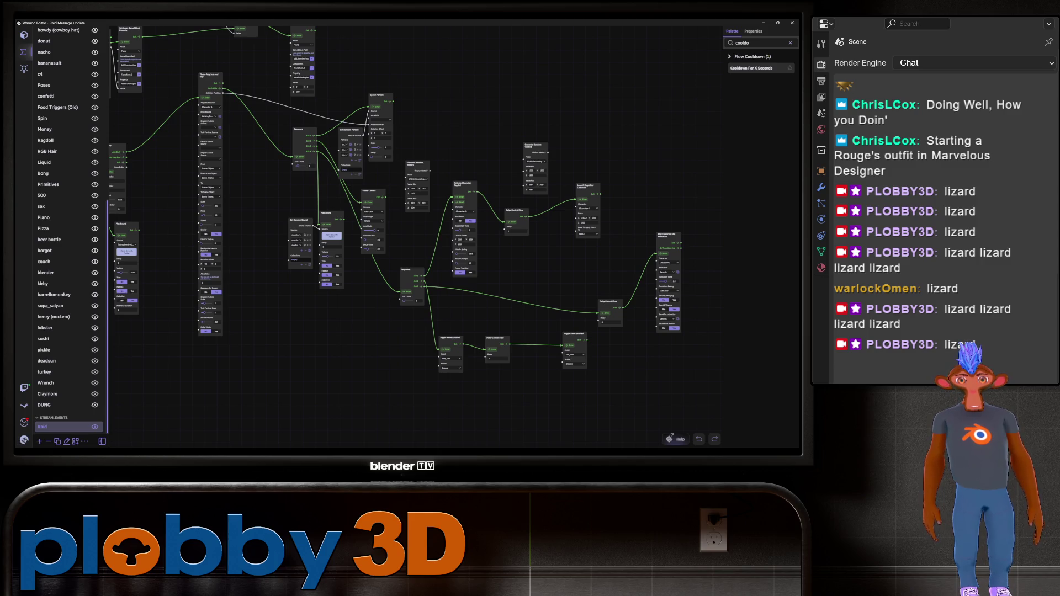
pyautogui.scroll(-5, 283, 371)
pyautogui.scroll(5, 387, 265)
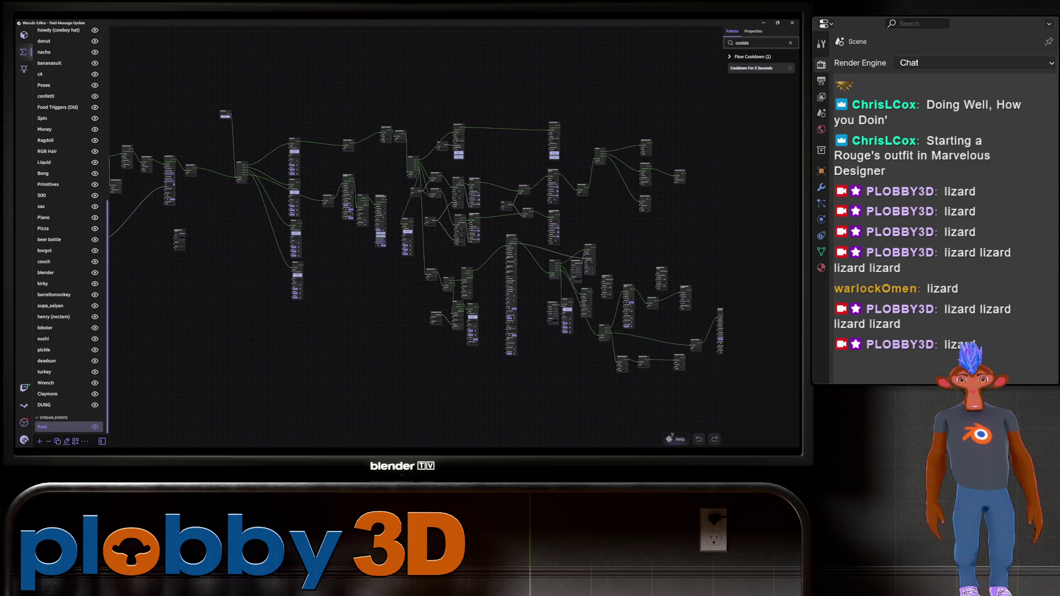
pyautogui.moveTo(414, 249); pyautogui.dragTo(376, 283)
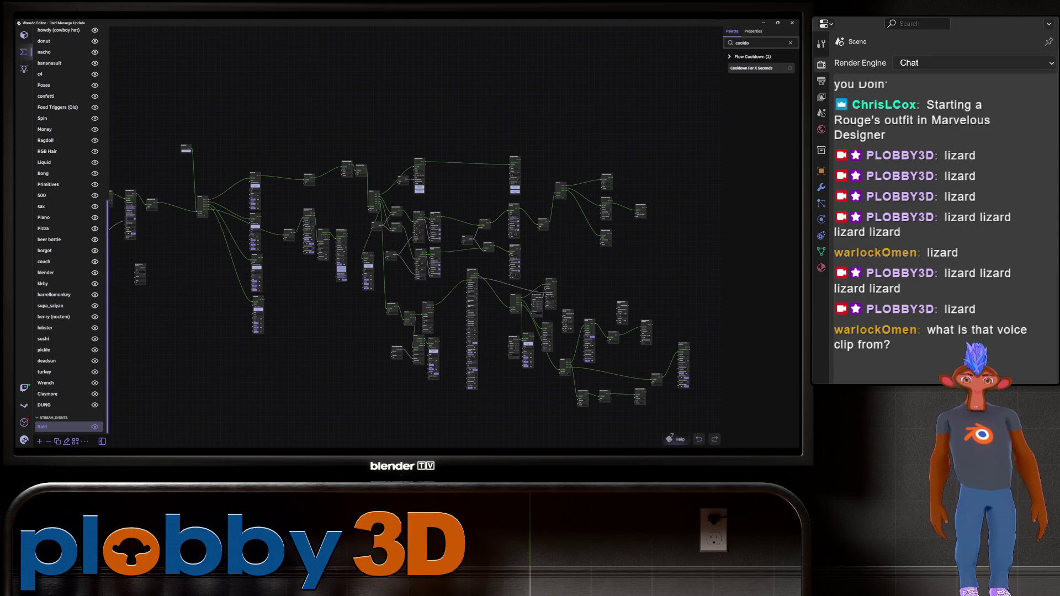
pyautogui.moveTo(386, 248); pyautogui.dragTo(365, 240)
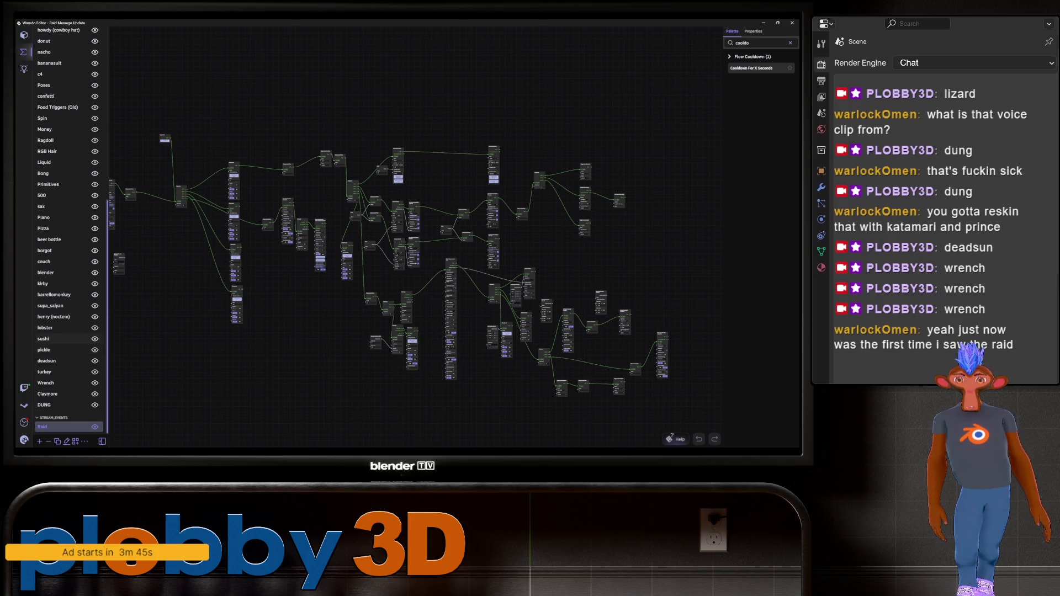
pyautogui.scroll(5, 60, 162)
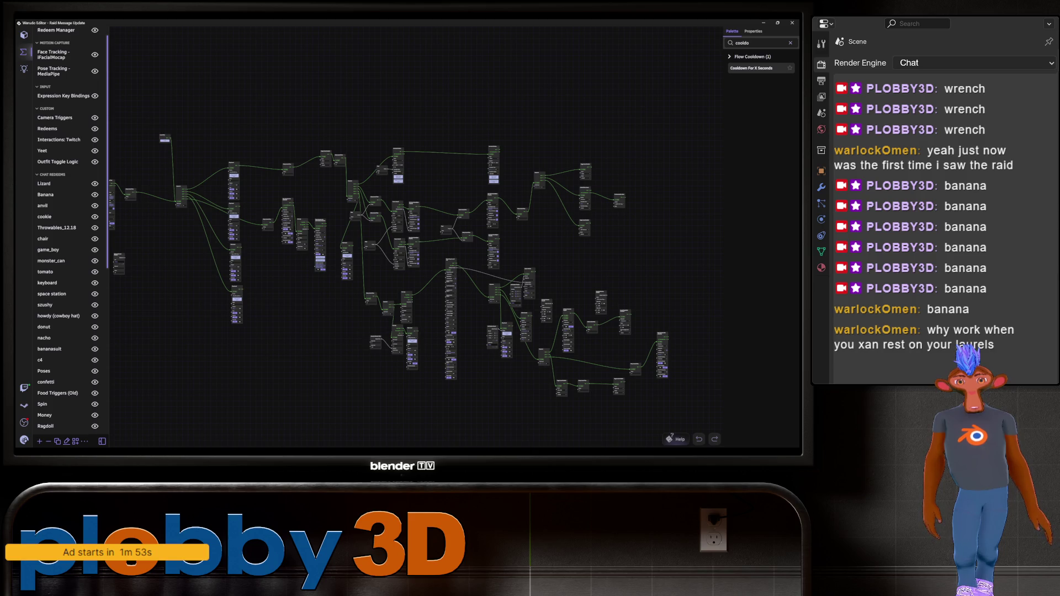
pyautogui.hotkey('alt', 'Tab')
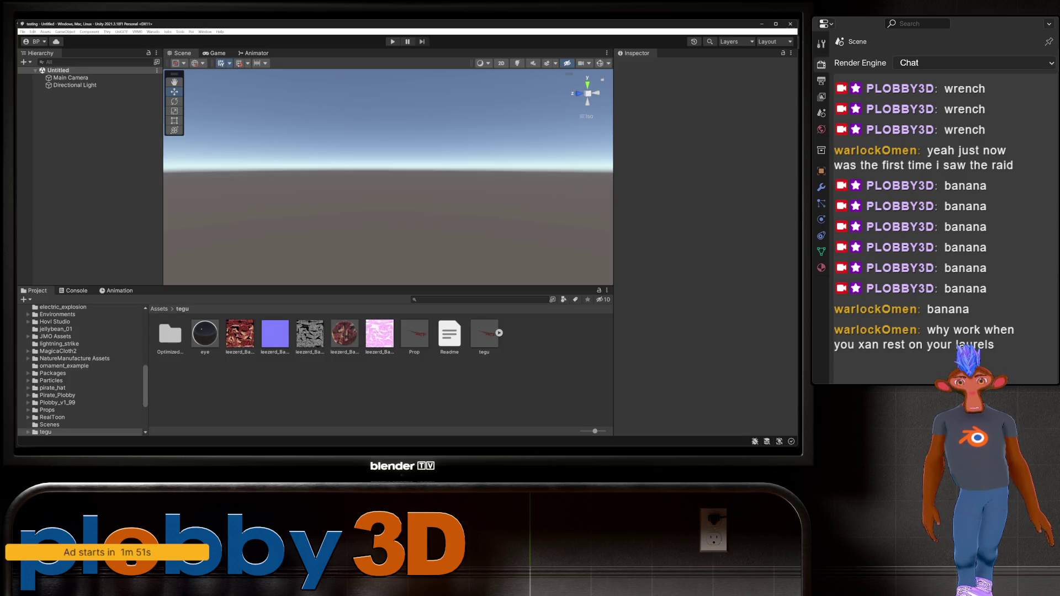
# - Show the claymore_penguin folder's penguin model, textures, Prop and Readme in Unity's Project panel
pyautogui.scroll(-5, 80, 370)
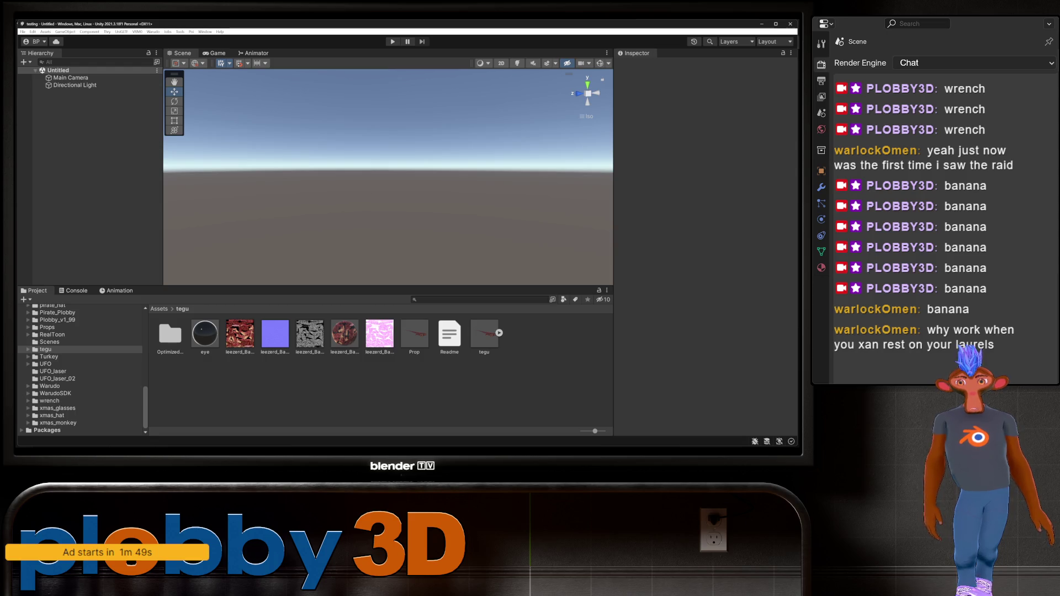
pyautogui.scroll(3, 80, 370)
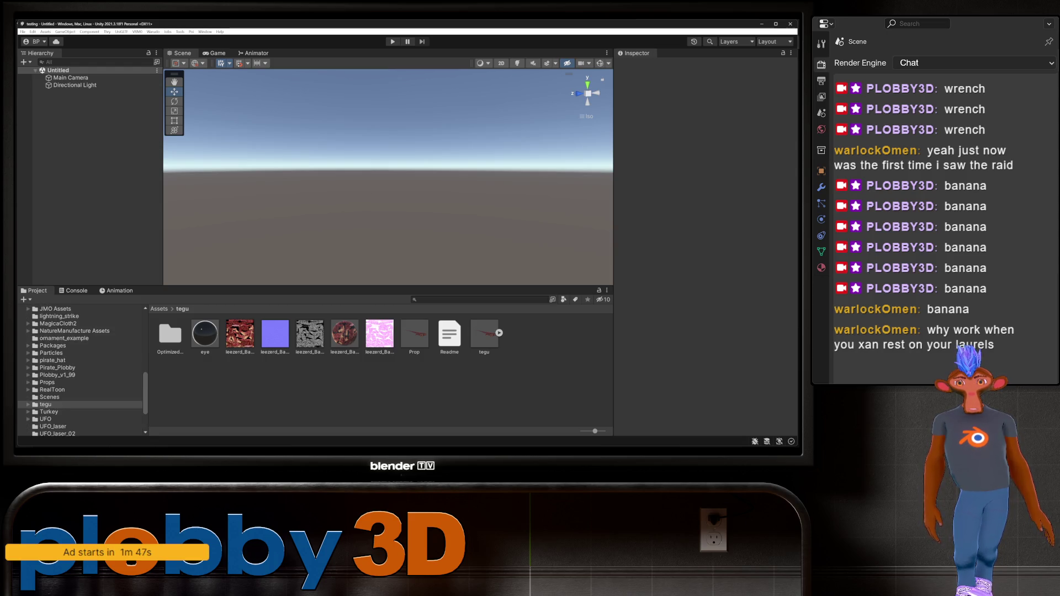
pyautogui.scroll(10, 81, 369)
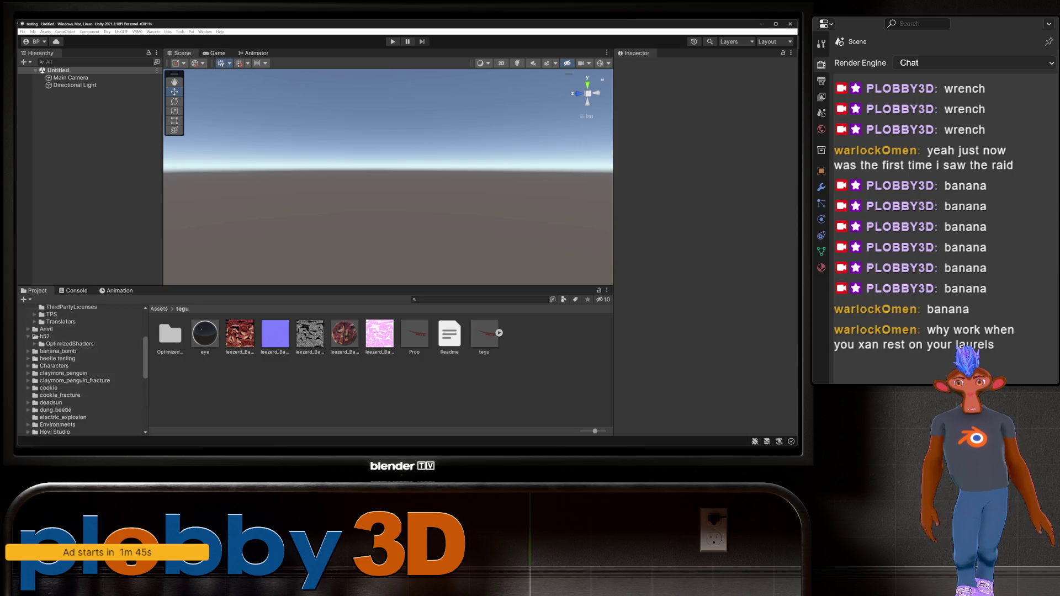
pyautogui.click(64, 373)
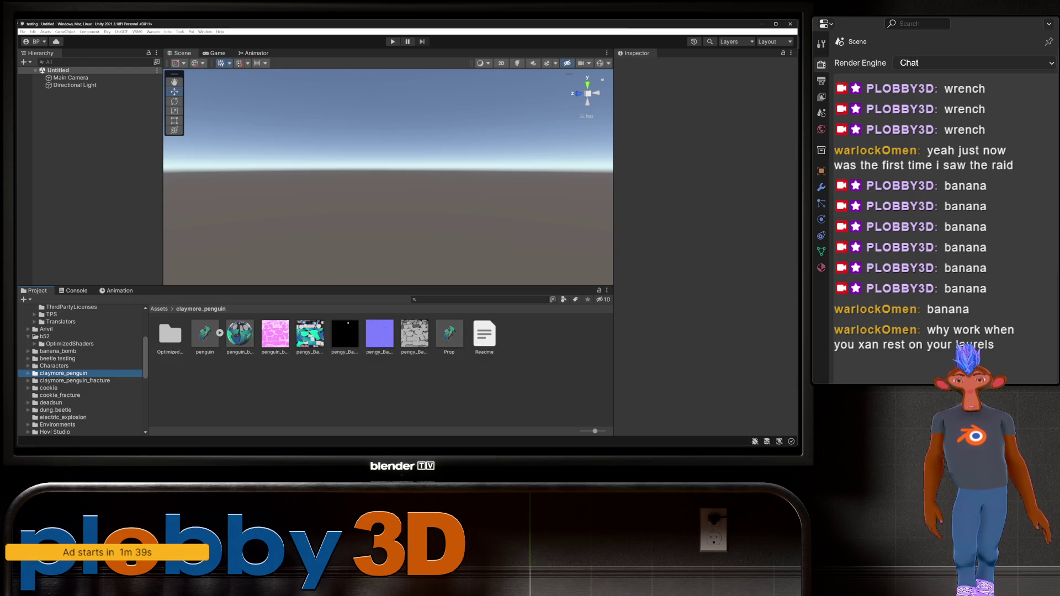
pyautogui.click(484, 334)
pyautogui.click(449, 334)
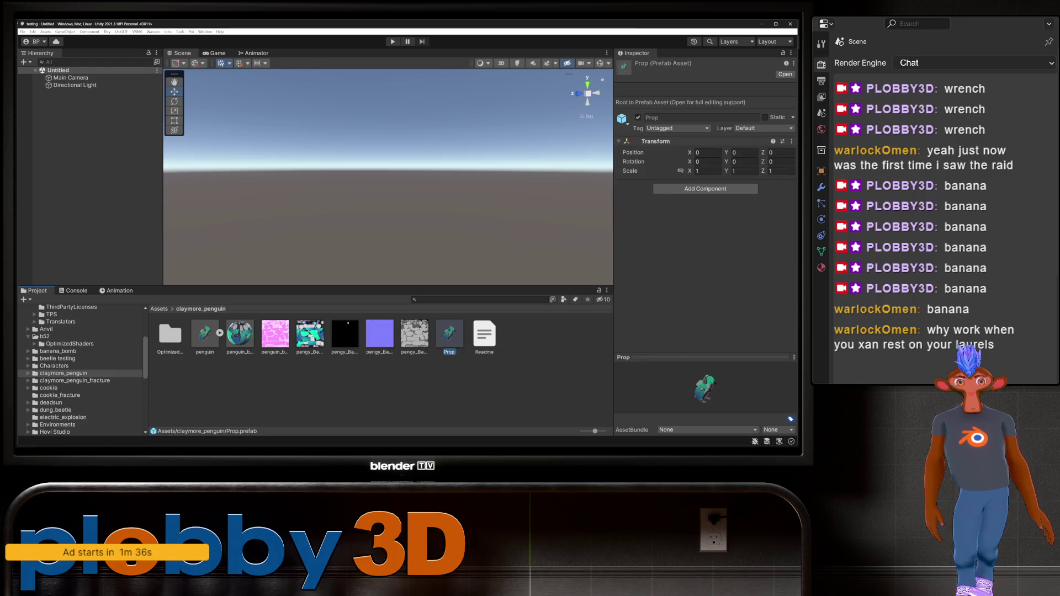
pyautogui.moveTo(449, 334)
pyautogui.mouseDown()
pyautogui.moveTo(386, 288)
pyautogui.moveTo(298, 166)
pyautogui.mouseUp()
pyautogui.click(59, 92)
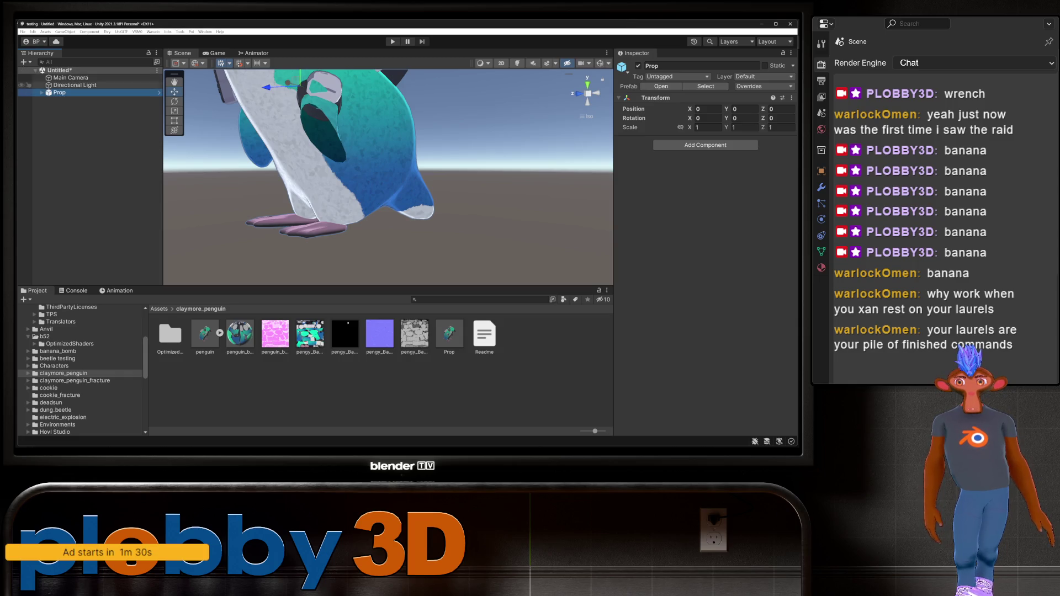
pyautogui.click(41, 92)
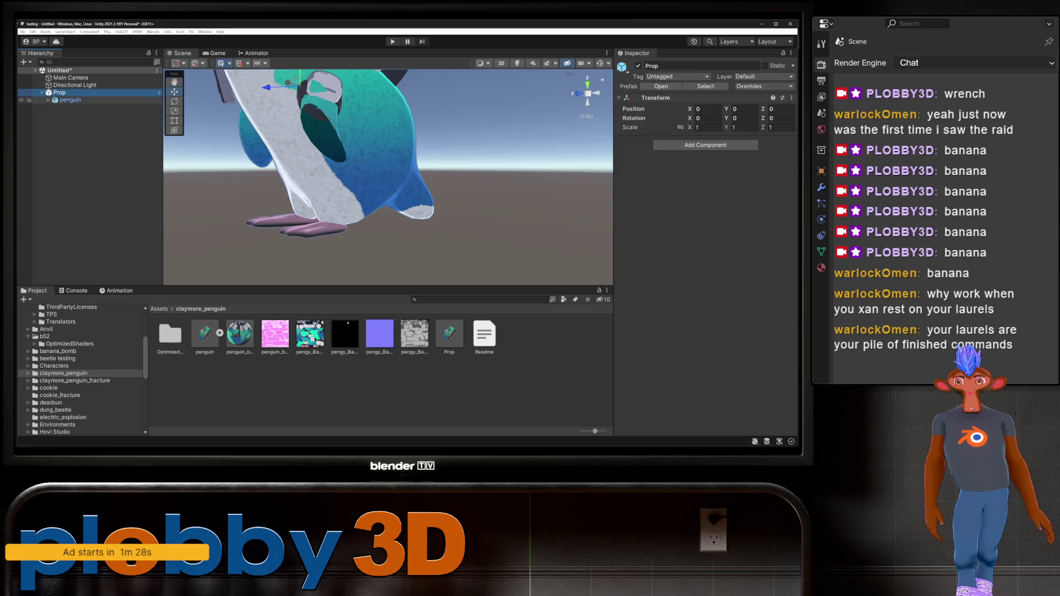
pyautogui.click(71, 100)
pyautogui.scroll(-2, 705, 248)
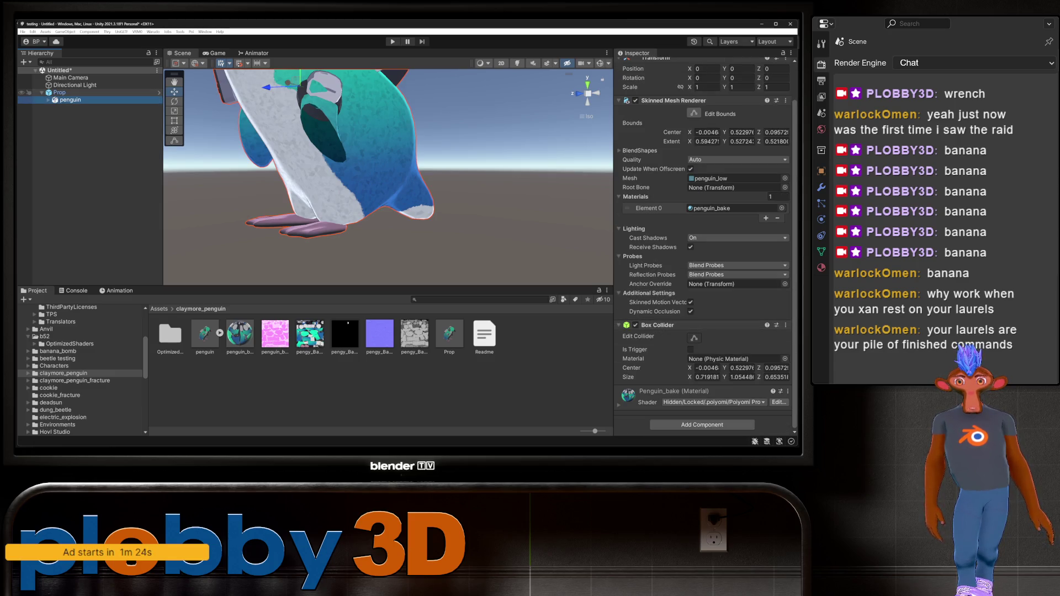
pyautogui.rightClick(71, 93)
pyautogui.click(87, 143)
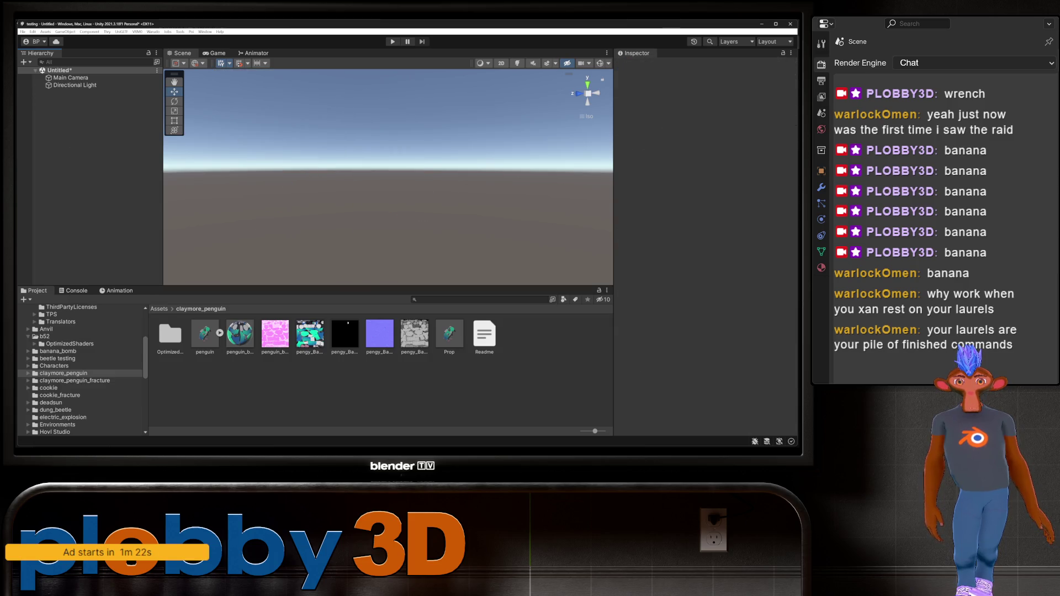
# - Delete the Prop prefab and penguin.fbx from claymore_penguin, then open and close File Explorer
pyautogui.rightClick(449, 334)
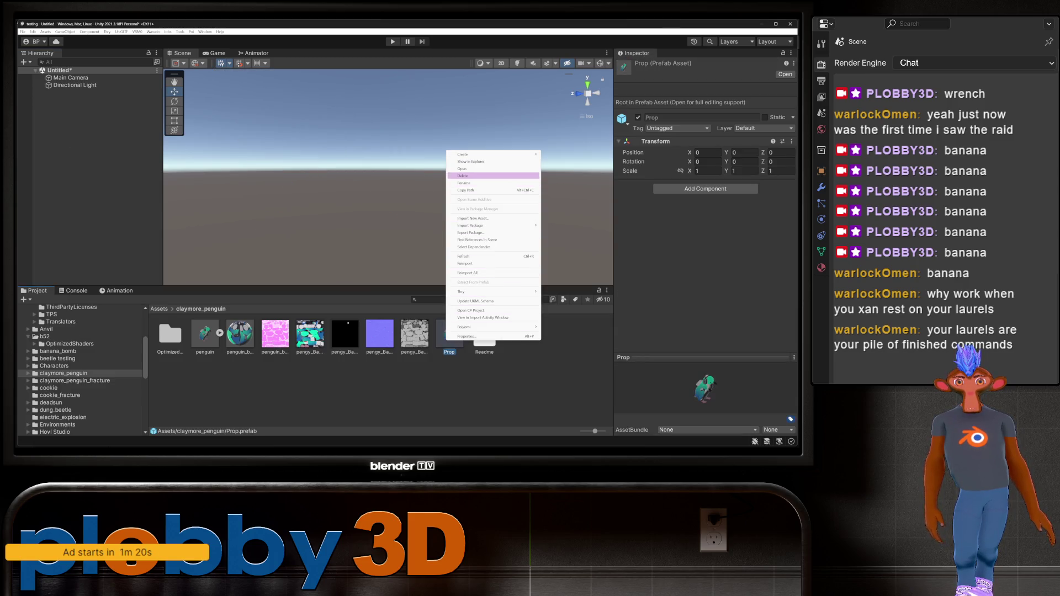
pyautogui.click(463, 176)
pyautogui.click(421, 247)
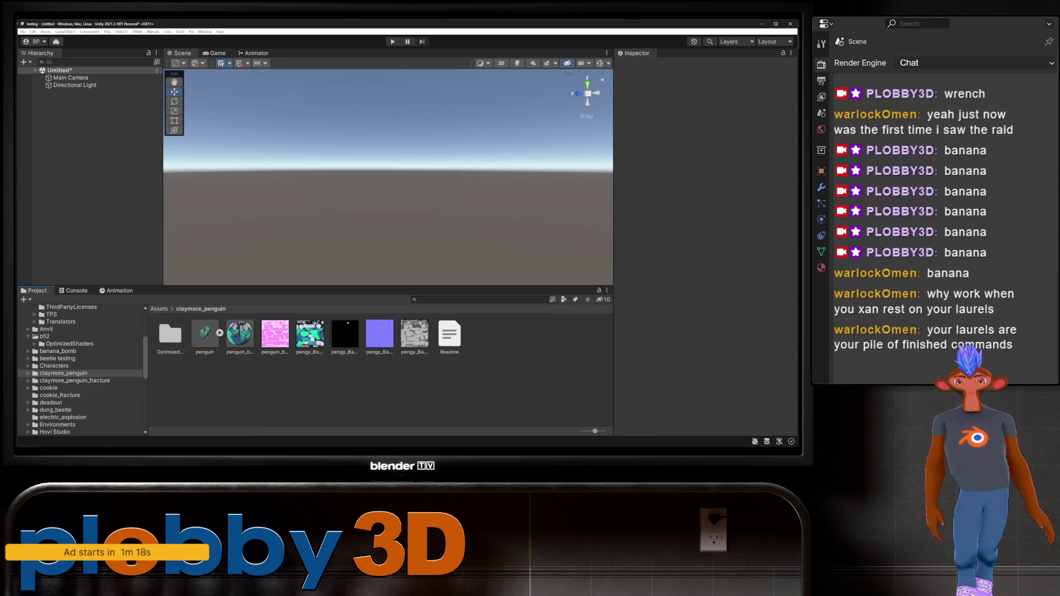
pyautogui.rightClick(205, 334)
pyautogui.click(224, 162)
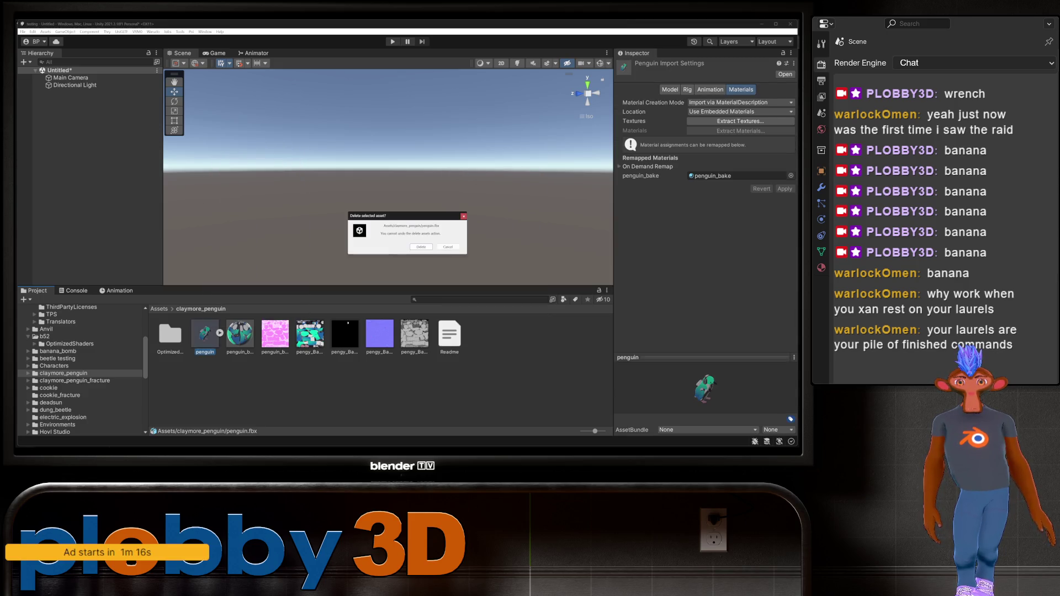
pyautogui.click(421, 247)
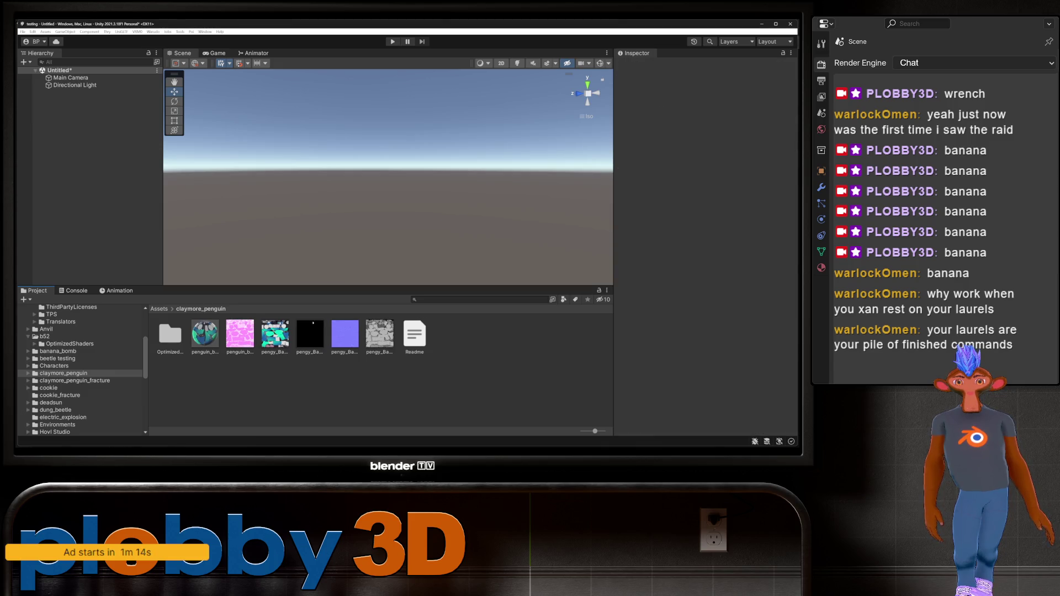
pyautogui.press('super+e')
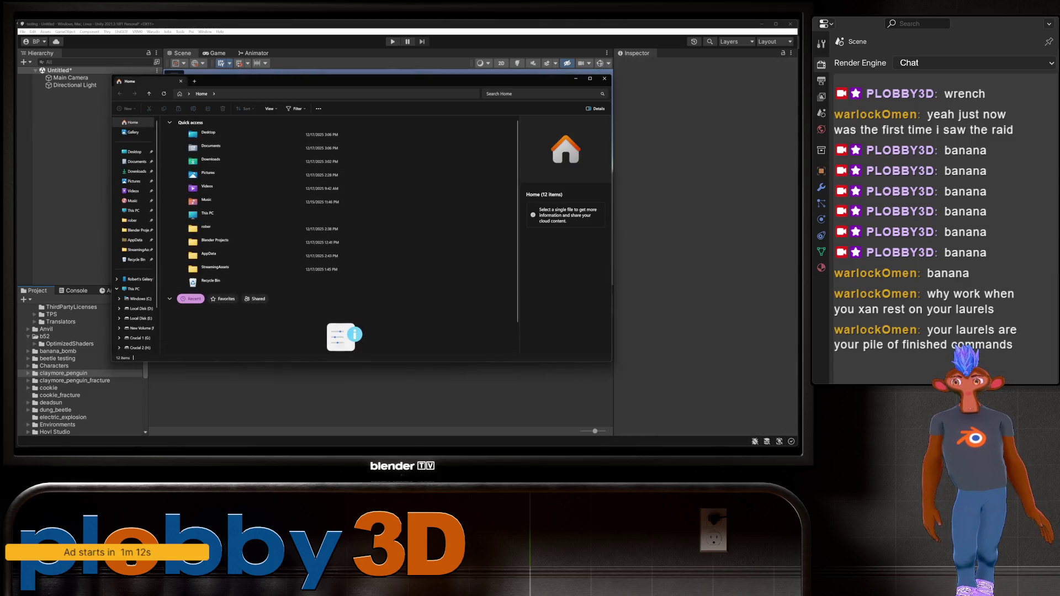
pyautogui.hotkey('alt', 'F4')
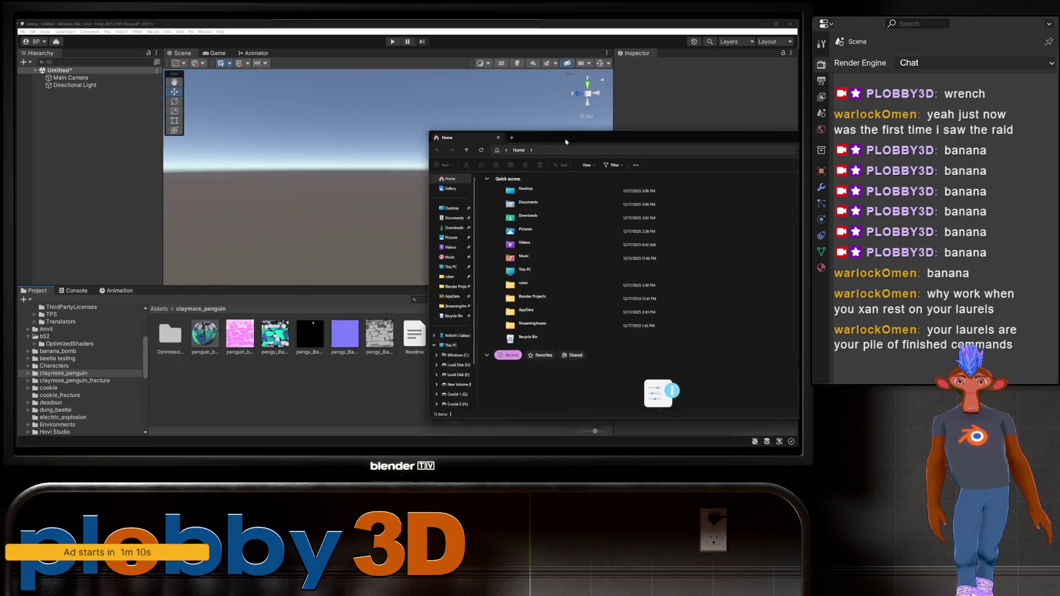
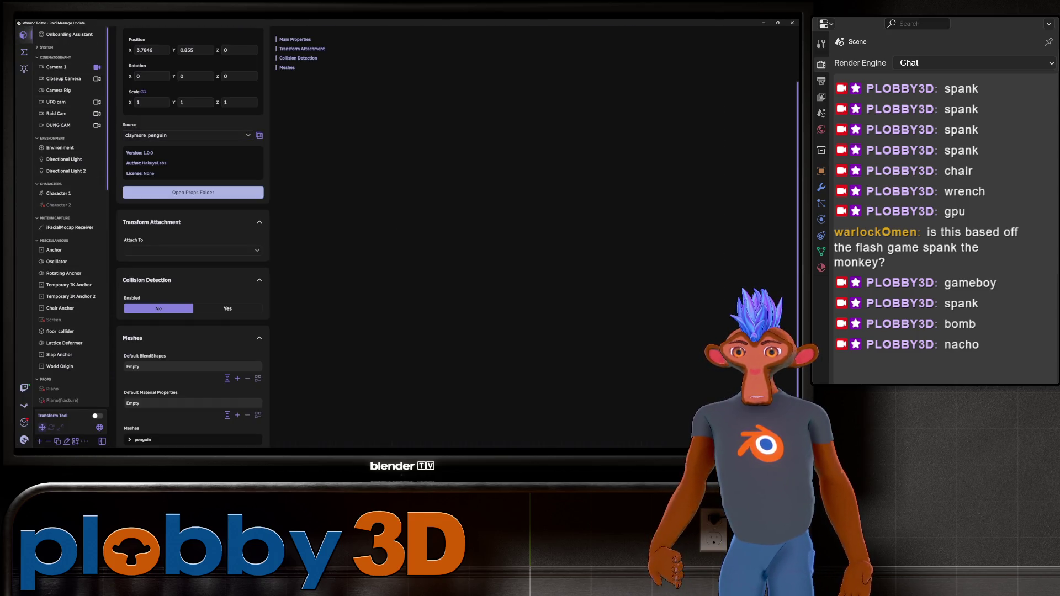
# - Move Warudo's Camera 1 to about X 0.87, Y 1.70, Z 3.04 at 173.39° Y, then save the scene
pyautogui.click(55, 67)
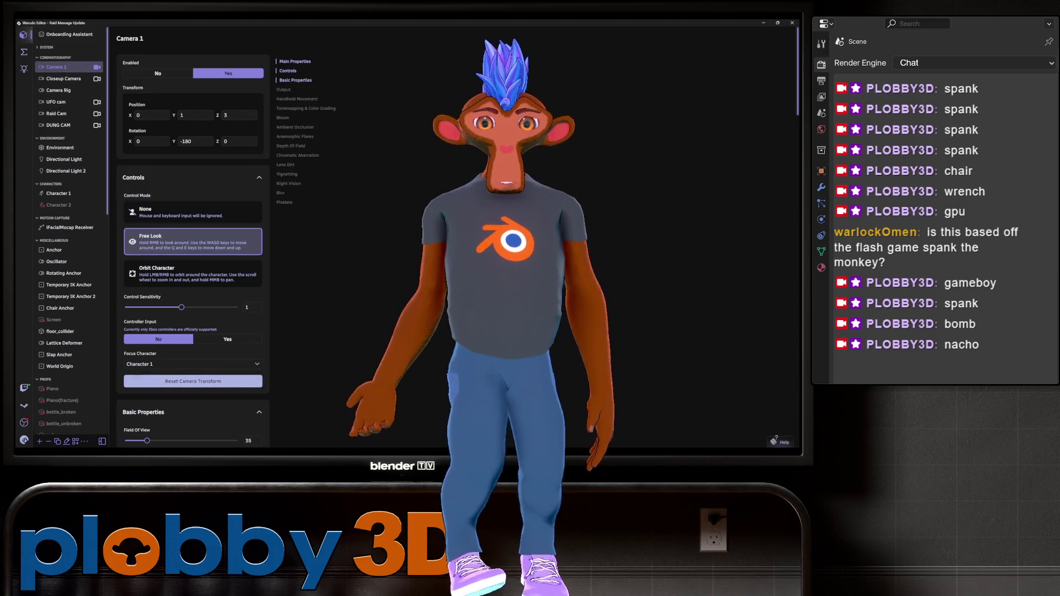
pyautogui.moveTo(277, 290); pyautogui.dragTo(268, 286, button='right')
pyautogui.press('e')
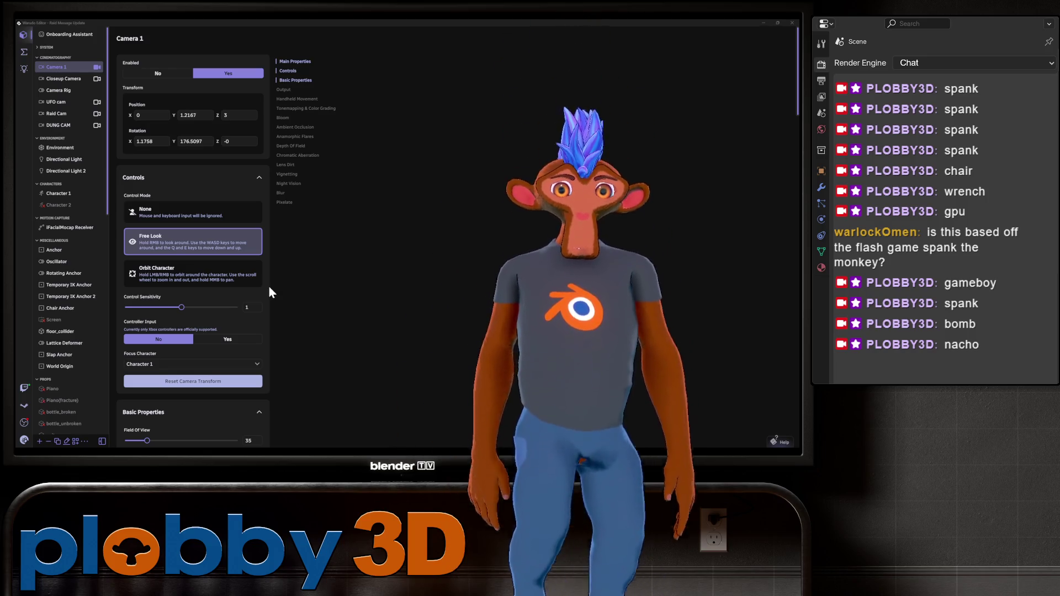
pyautogui.press('a')
pyautogui.press('d')
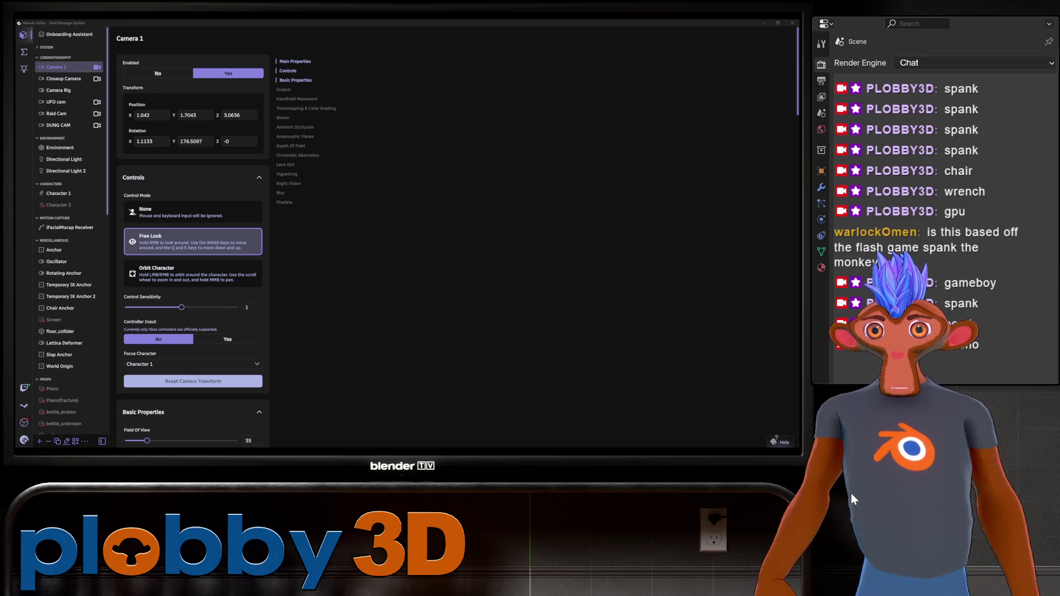
pyautogui.moveTo(852, 495)
pyautogui.mouseDown(button='right')
pyautogui.moveTo(921, 456)
pyautogui.moveTo(903, 465)
pyautogui.mouseUp(button='right')
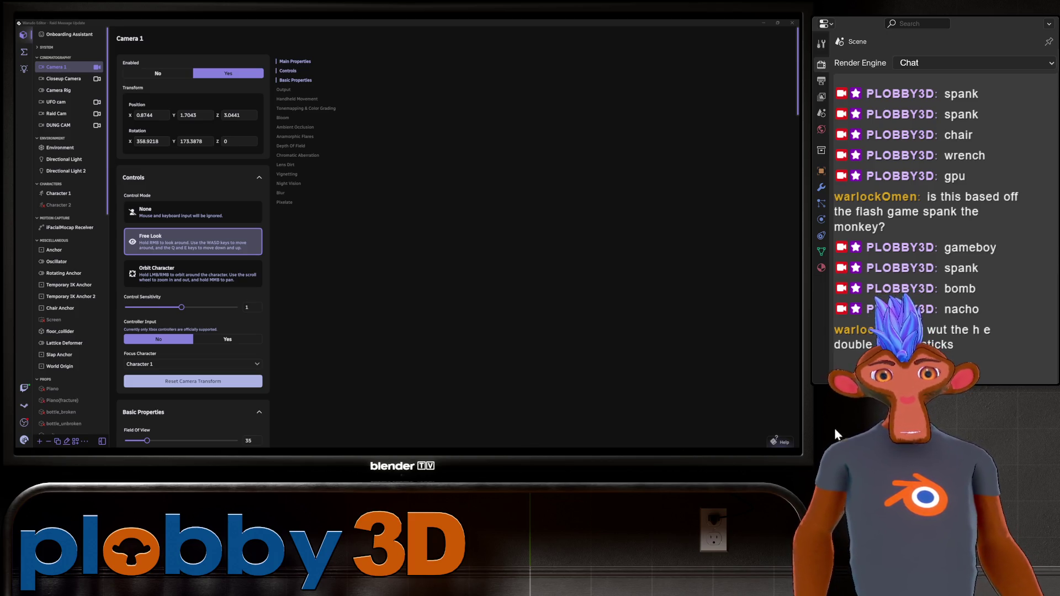
pyautogui.click(23, 440)
pyautogui.click(43, 329)
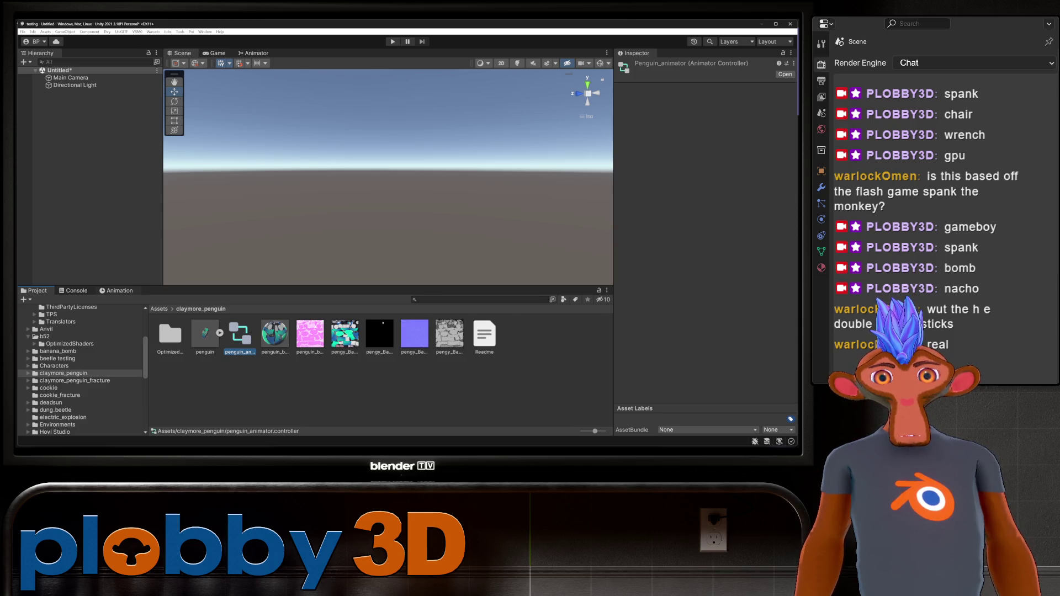
# - Check the Animation and Animator windows, then return to the Scene and Project views
pyautogui.hotkey('ctrl', '6')
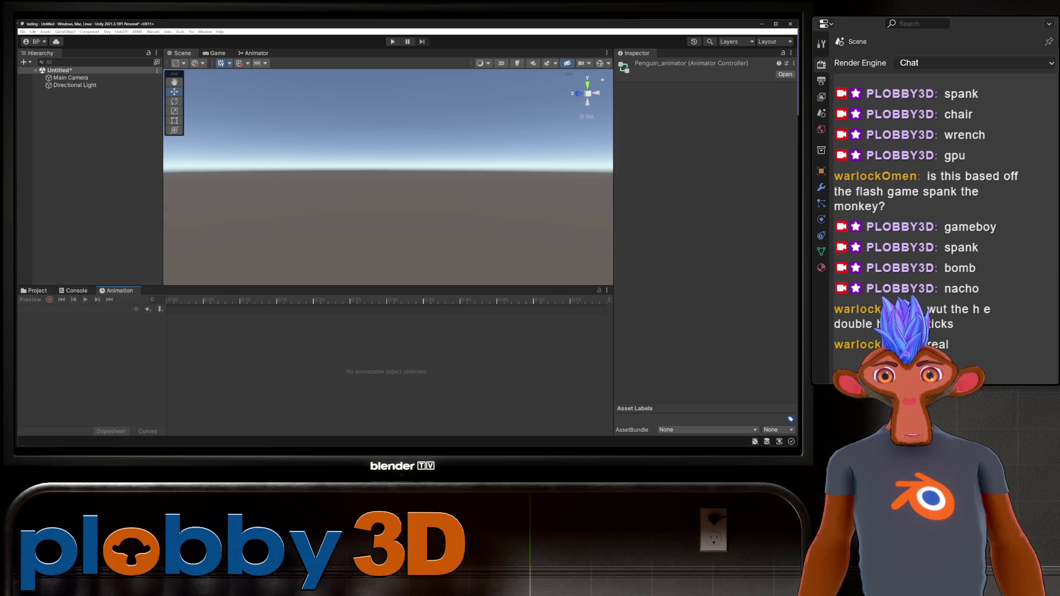
pyautogui.click(254, 53)
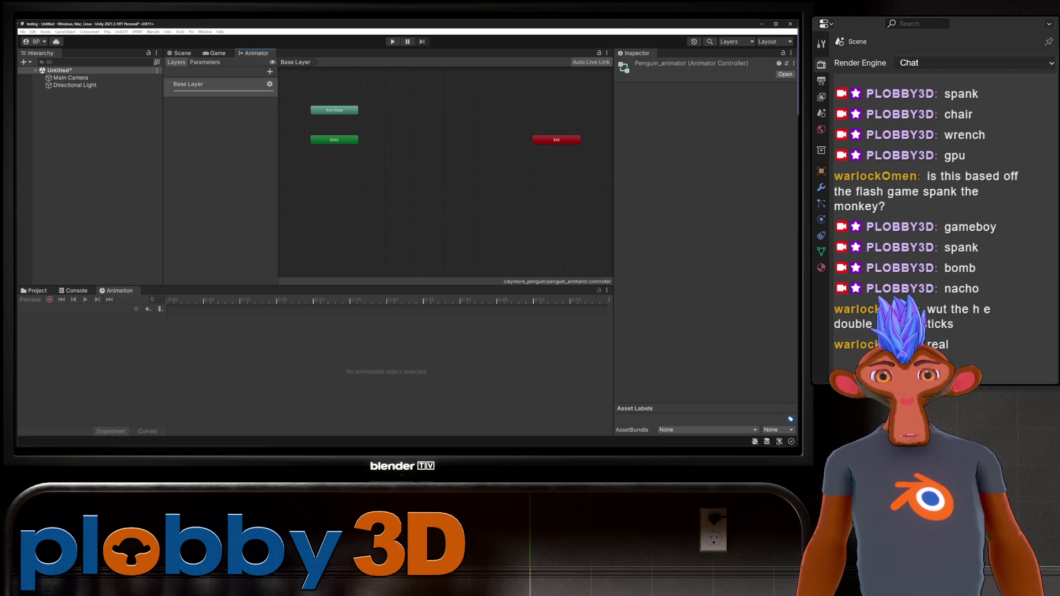
pyautogui.hotkey('ctrl', '1')
pyautogui.hotkey('ctrl', '5')
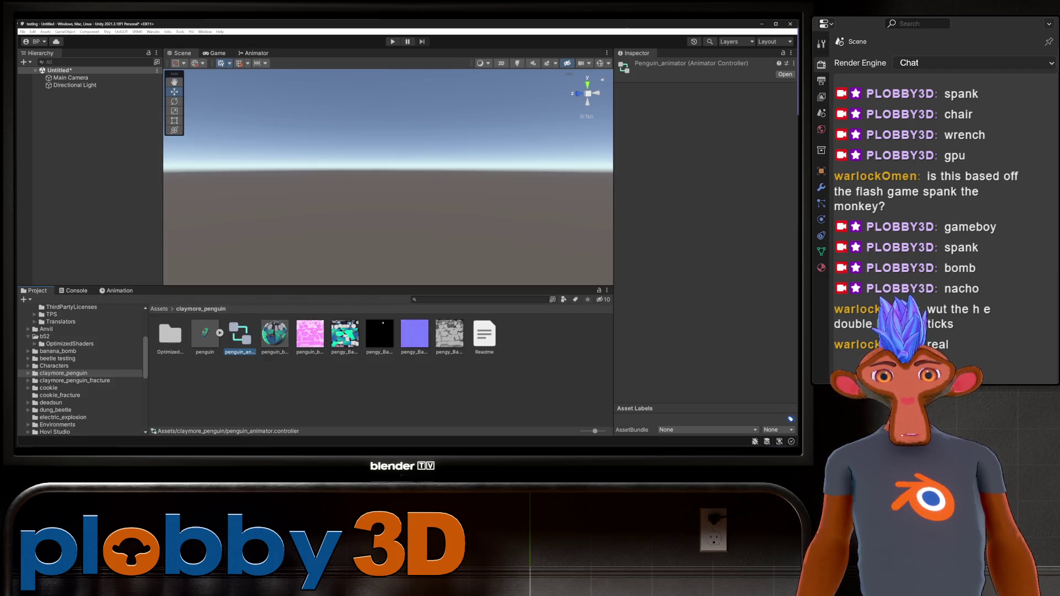
# - Place the penguin FBX into the scene at 0, 0, 0 and orbit to face it
pyautogui.click(205, 334)
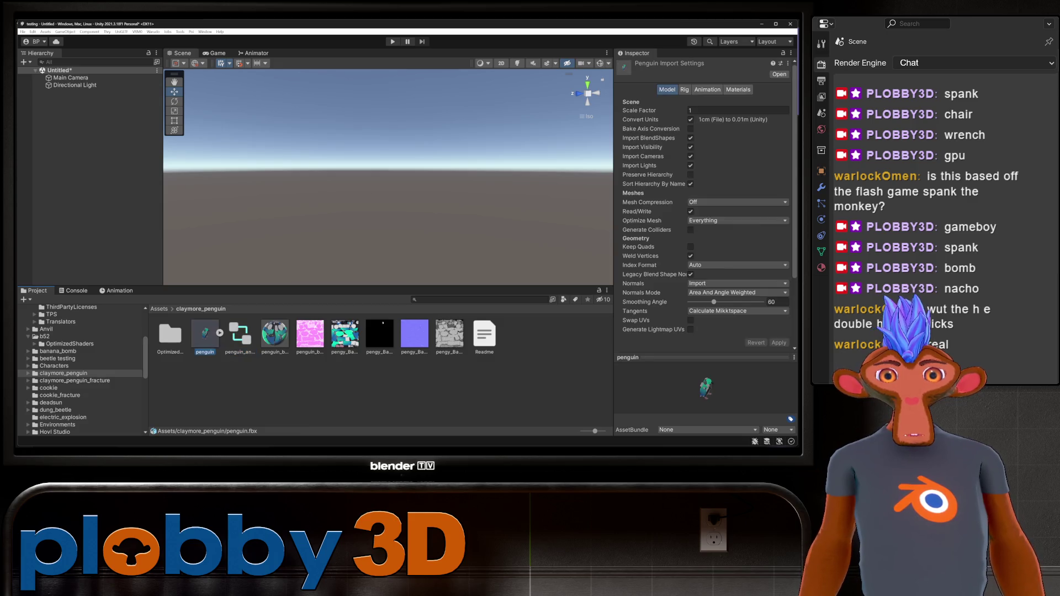
pyautogui.moveTo(205, 334); pyautogui.dragTo(83, 110)
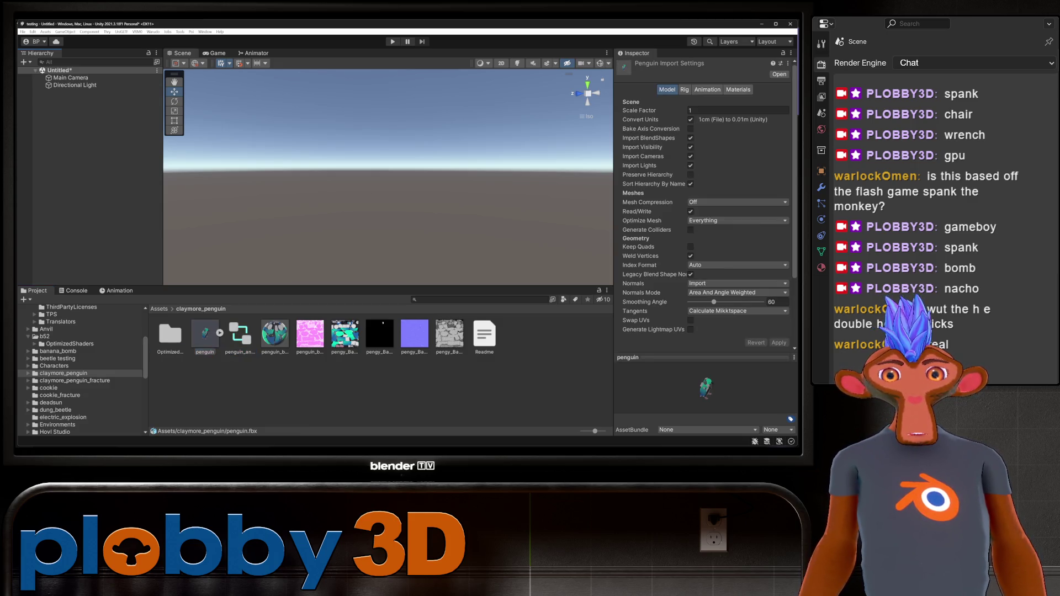
pyautogui.moveTo(387, 177)
pyautogui.keyDown('alt'); pyautogui.mouseDown()
pyautogui.moveTo(447, 159)
pyautogui.moveTo(519, 161)
pyautogui.moveTo(386, 162)
pyautogui.moveTo(453, 161)
pyautogui.mouseUp(); pyautogui.keyUp('alt')
pyautogui.scroll(2, 387, 177)
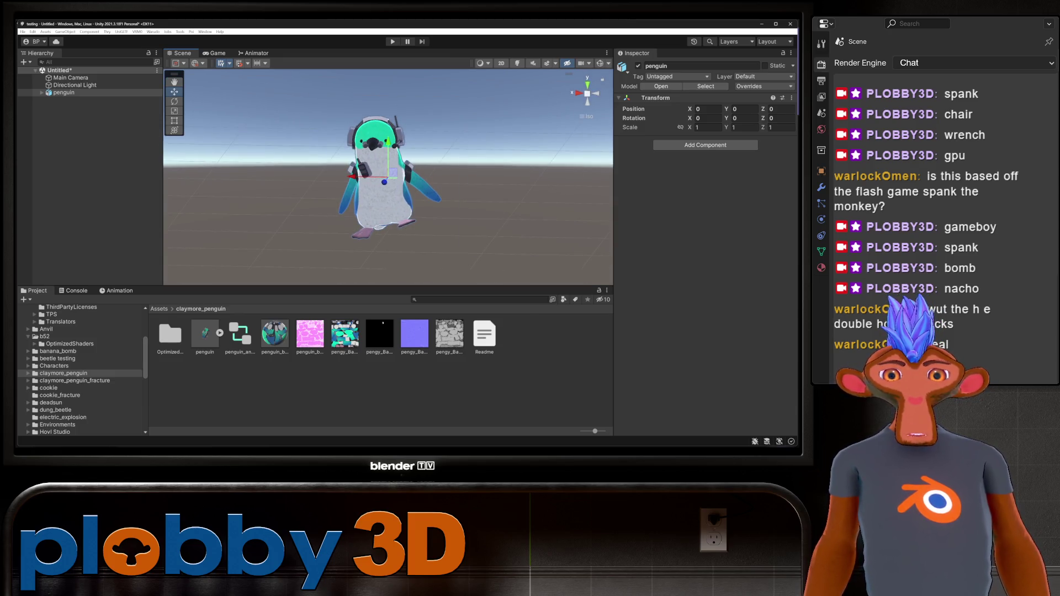
# - Expand the penguin and inspect penguin_low, root, penguin_animator and the penguin.fbx import settings
pyautogui.click(64, 92)
pyautogui.click(42, 92)
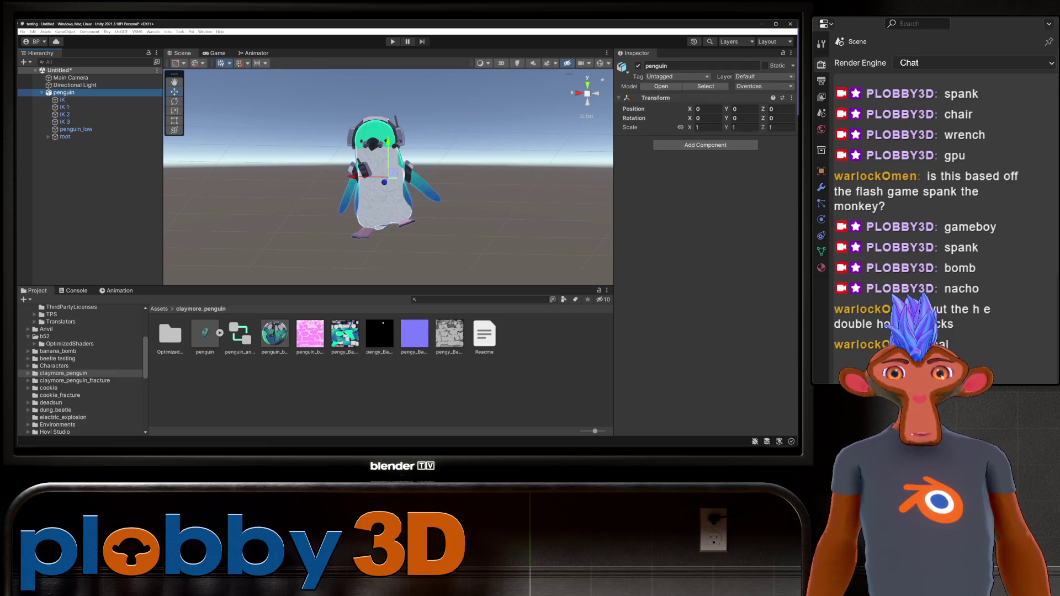
pyautogui.click(76, 129)
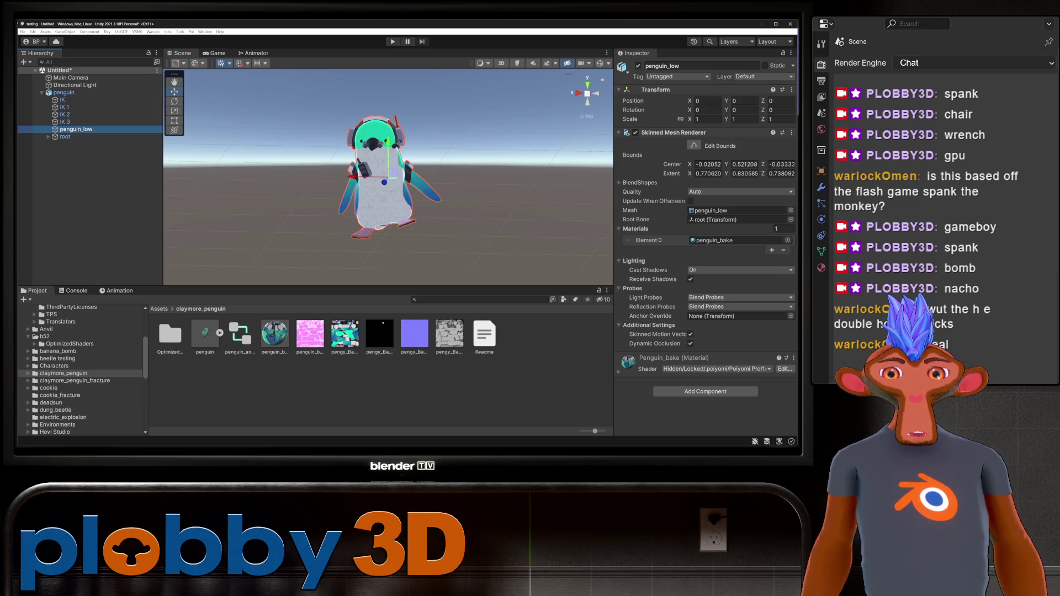
pyautogui.click(65, 137)
pyautogui.click(76, 129)
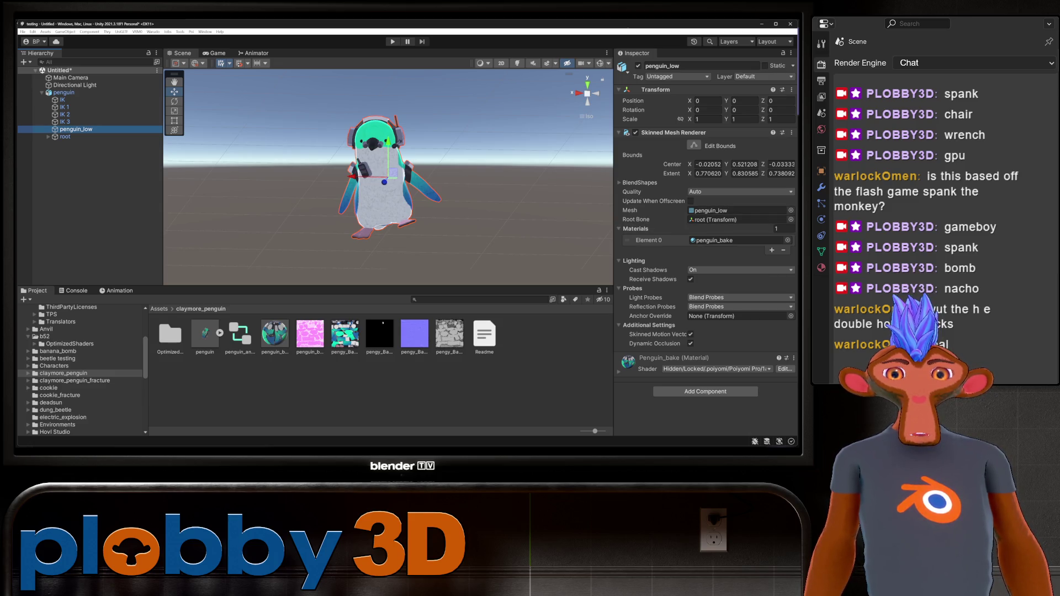
pyautogui.click(240, 334)
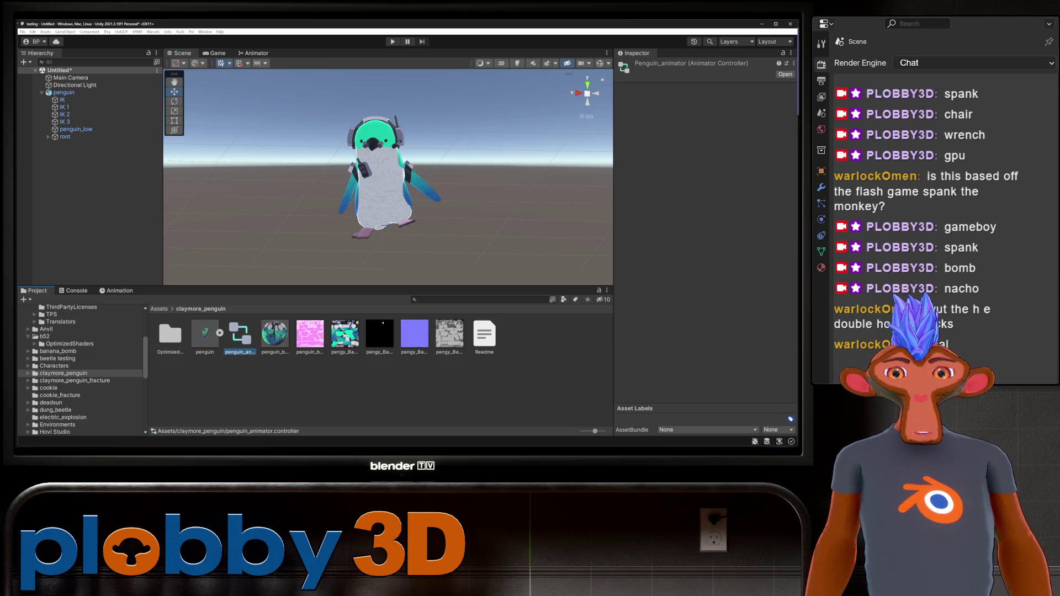
pyautogui.click(205, 334)
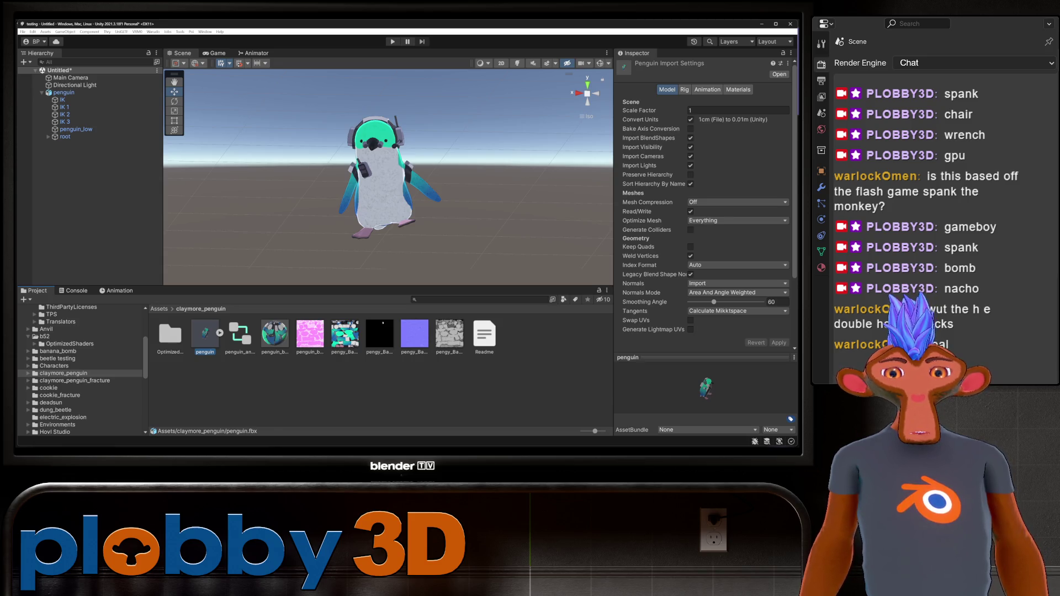
# - Expand penguin.fbx in the Project window to reveal its embedded waddle clip
pyautogui.click(240, 334)
pyautogui.rightClick(237, 340)
pyautogui.click(205, 334)
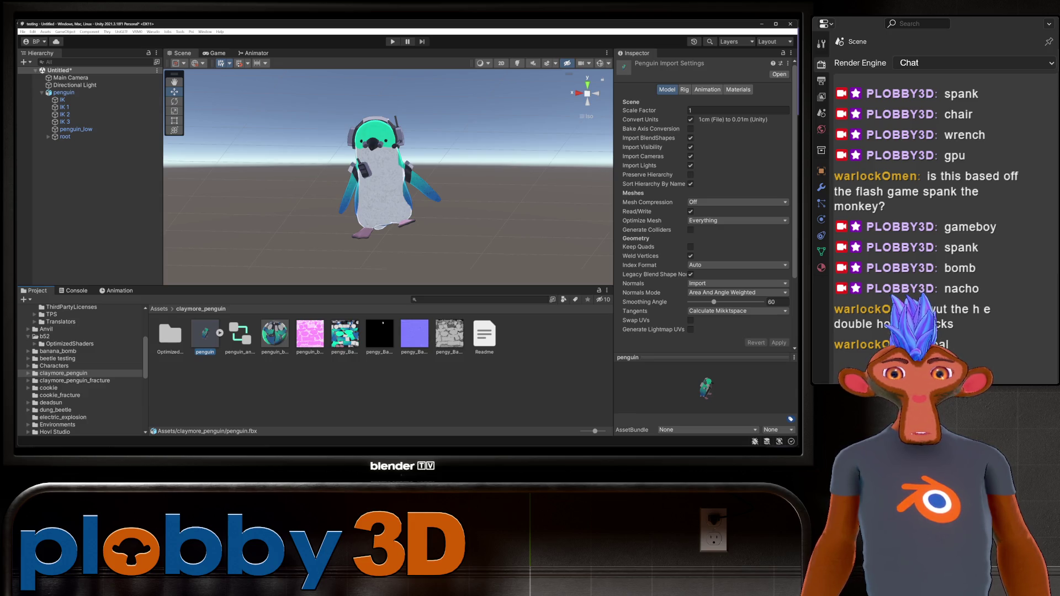
pyautogui.click(219, 333)
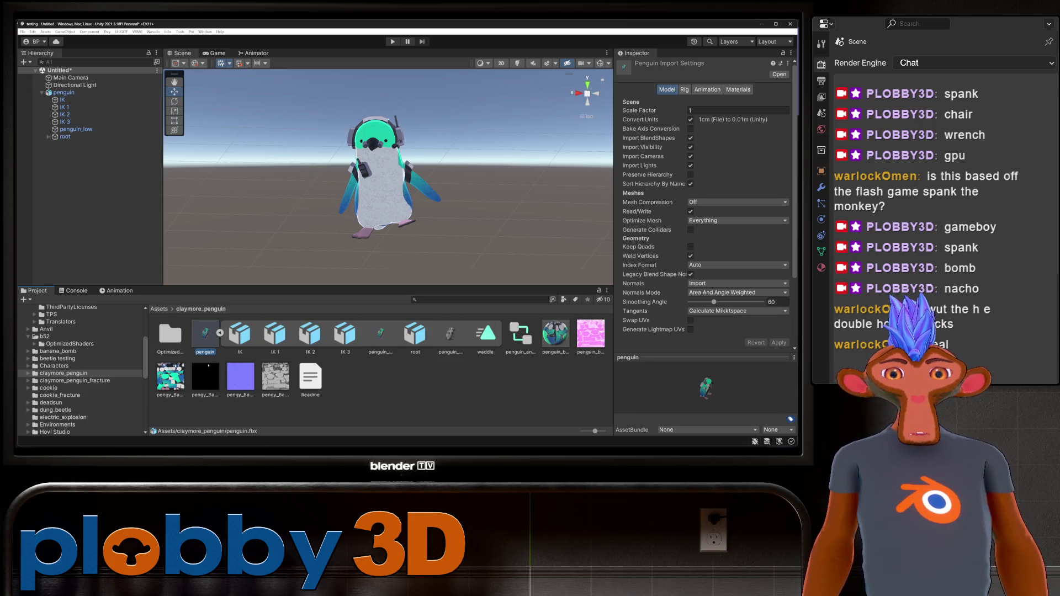
pyautogui.click(485, 333)
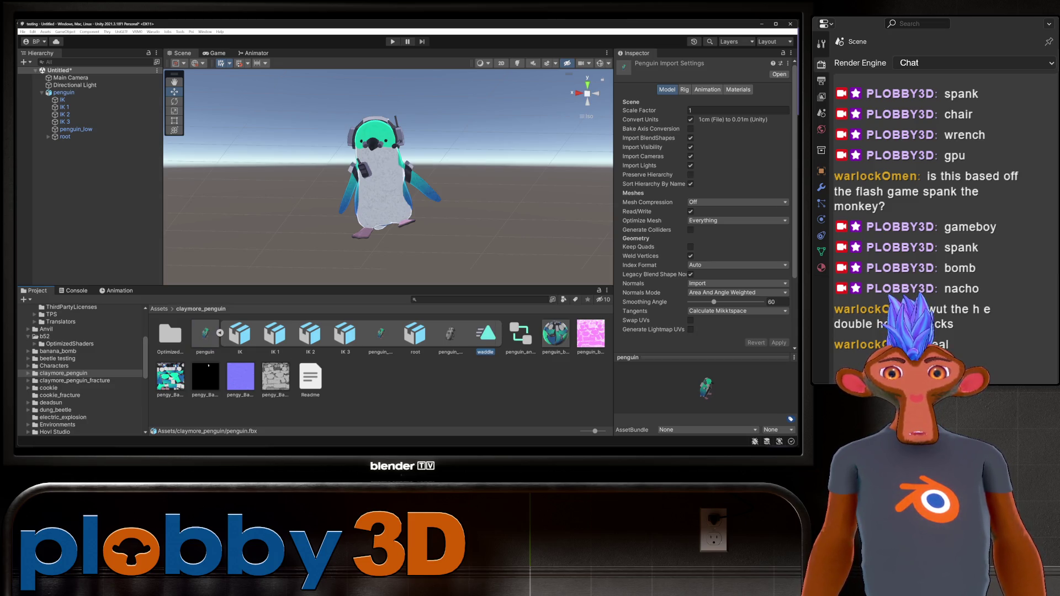
# - Open penguin_animator and add the waddle clip to the Base Layer as the default state
pyautogui.click(520, 333)
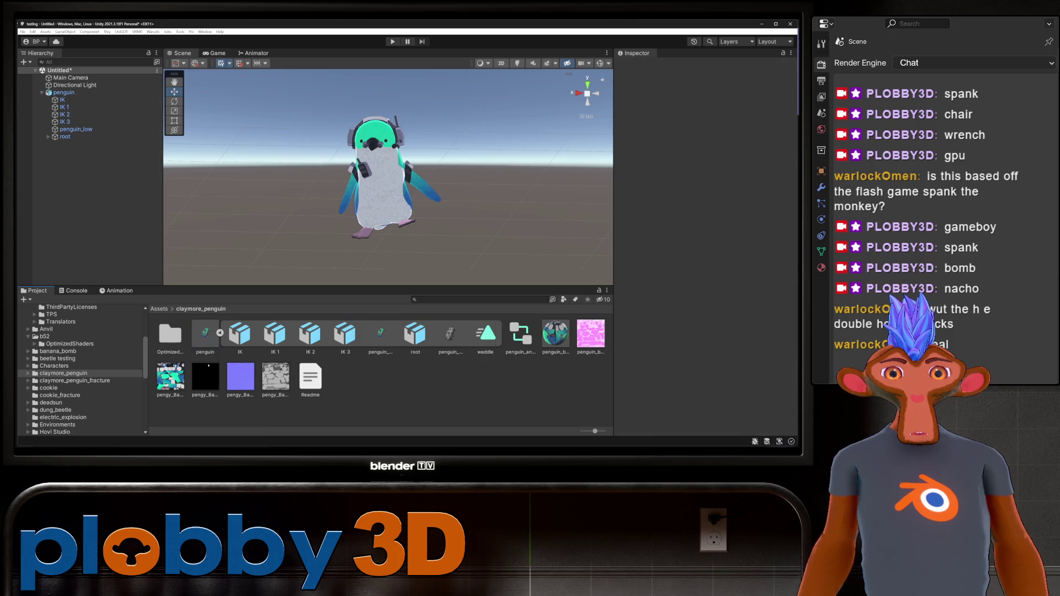
pyautogui.doubleClick(520, 333)
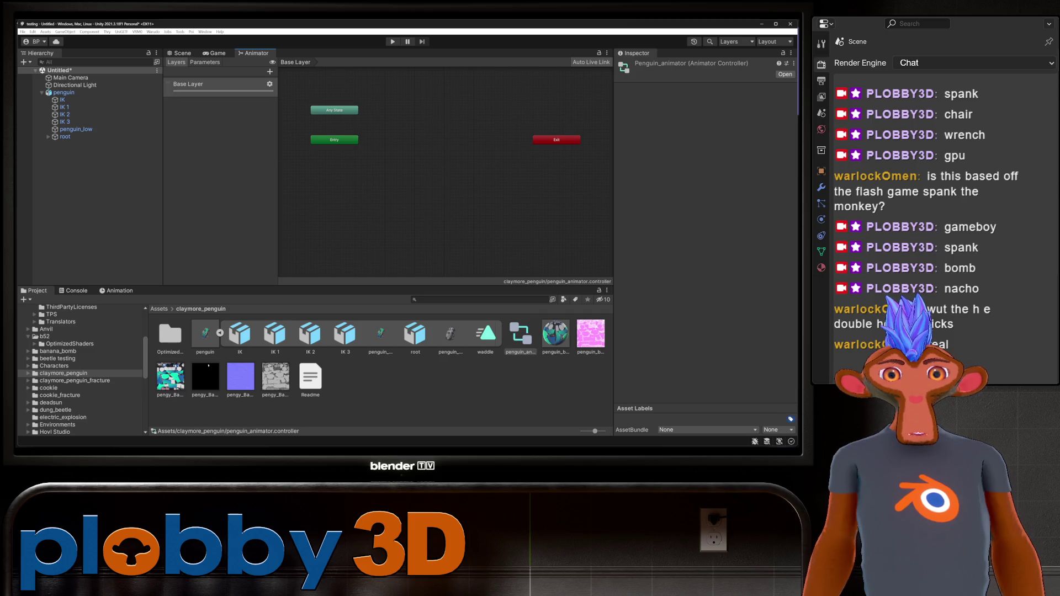
pyautogui.moveTo(485, 333); pyautogui.dragTo(441, 153)
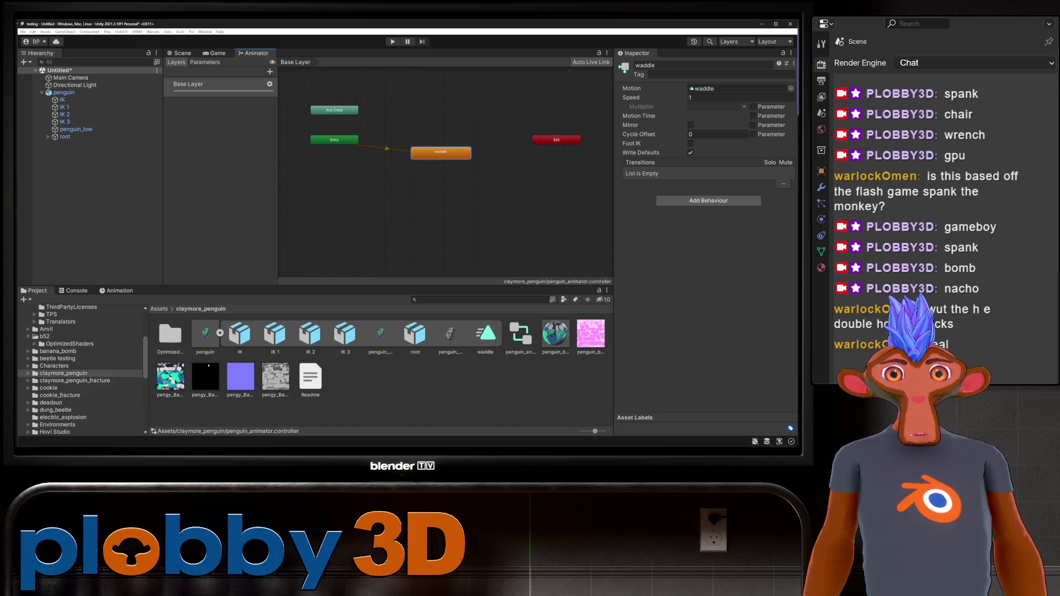
pyautogui.moveTo(334, 140); pyautogui.dragTo(322, 154)
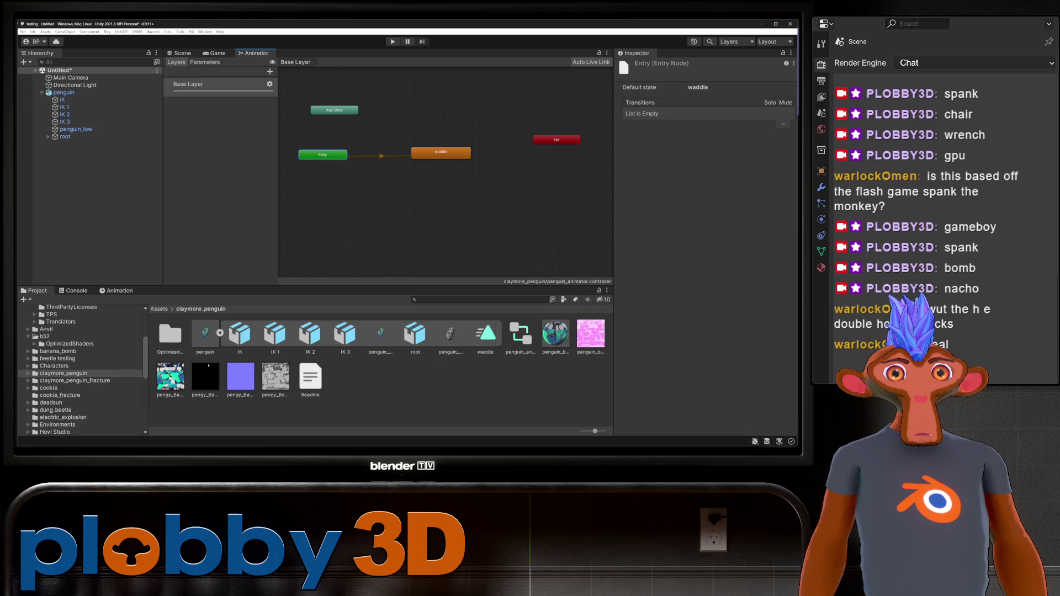
pyautogui.click(441, 153)
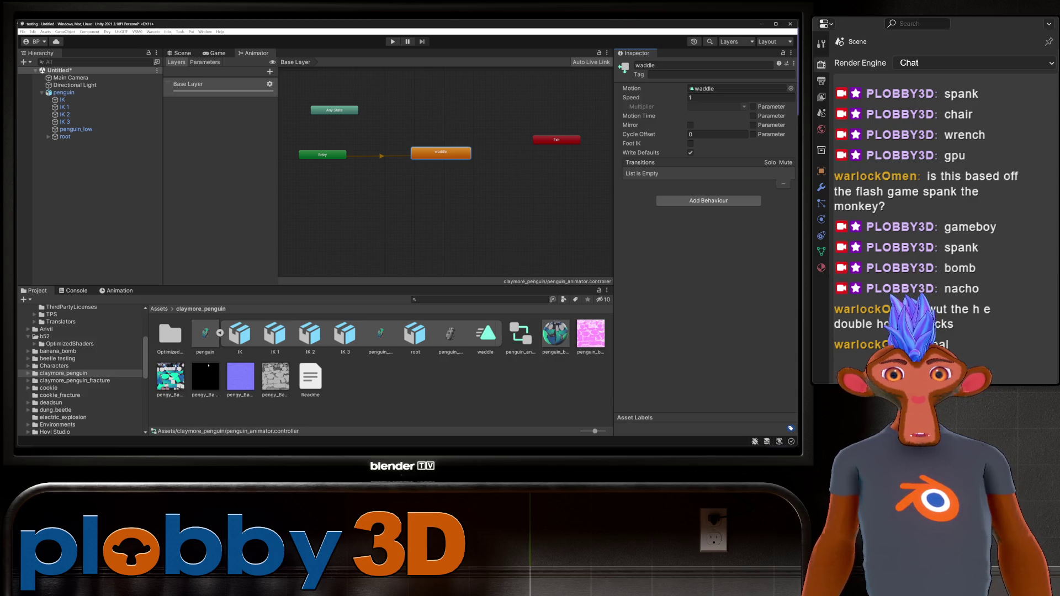
# - Enable Loop Time on the waddle clip in penguin.fbx and apply the change
pyautogui.click(486, 336)
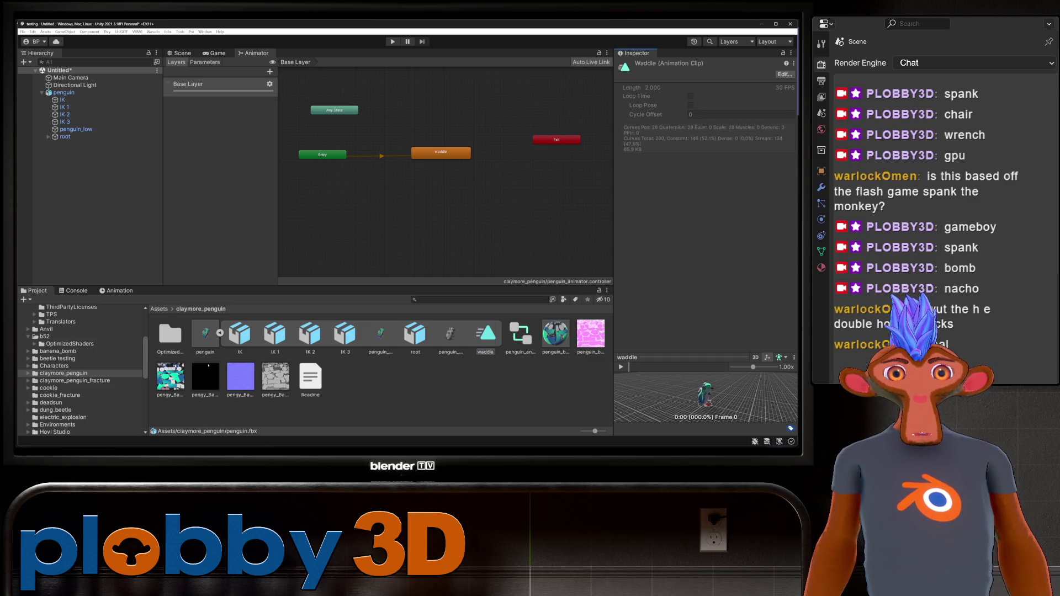
pyautogui.click(205, 333)
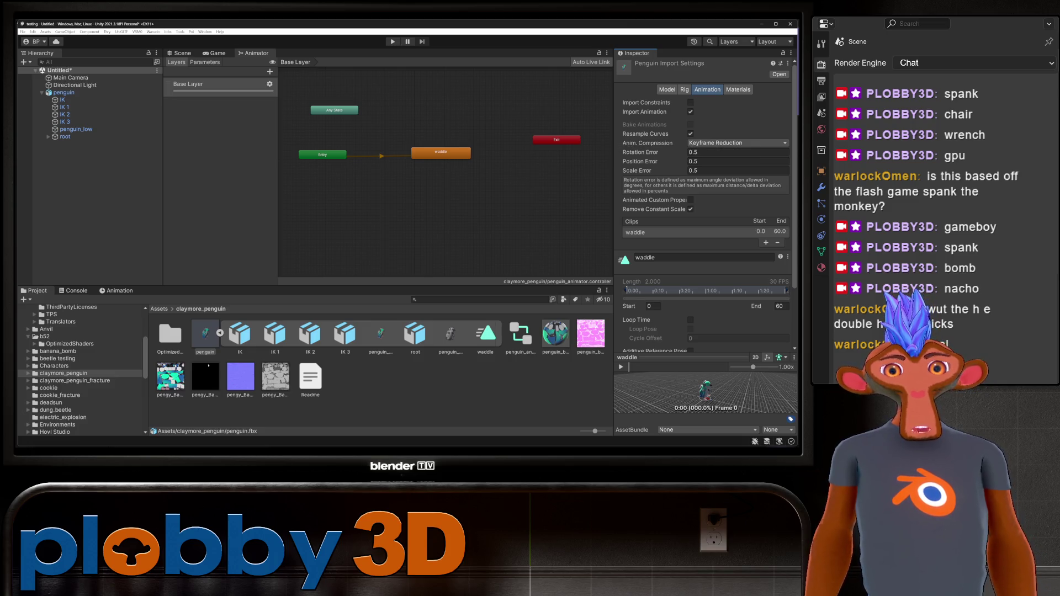
pyautogui.click(690, 320)
pyautogui.scroll(-3, 704, 221)
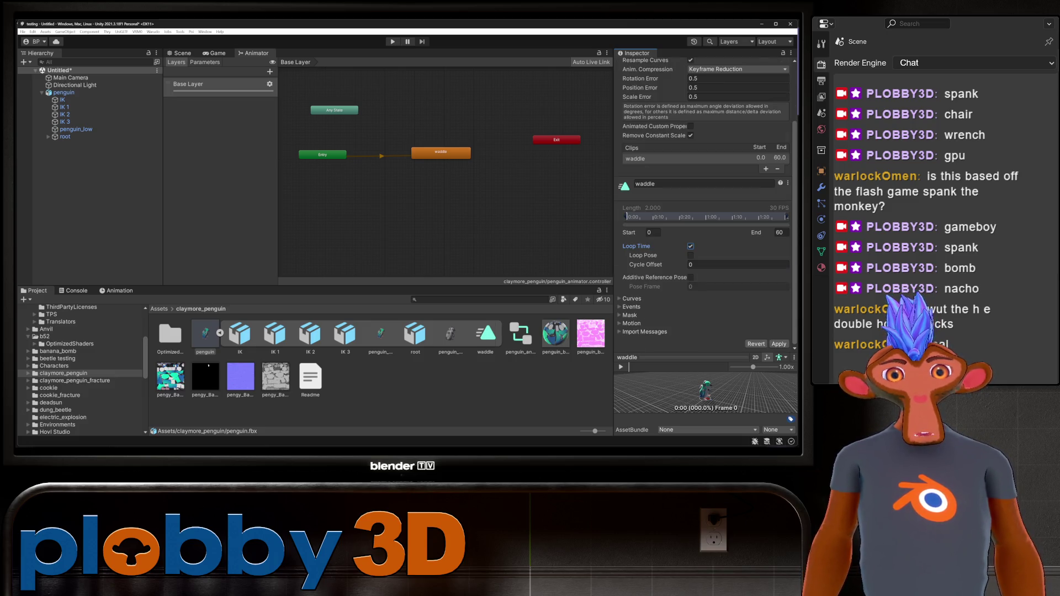
pyautogui.click(779, 343)
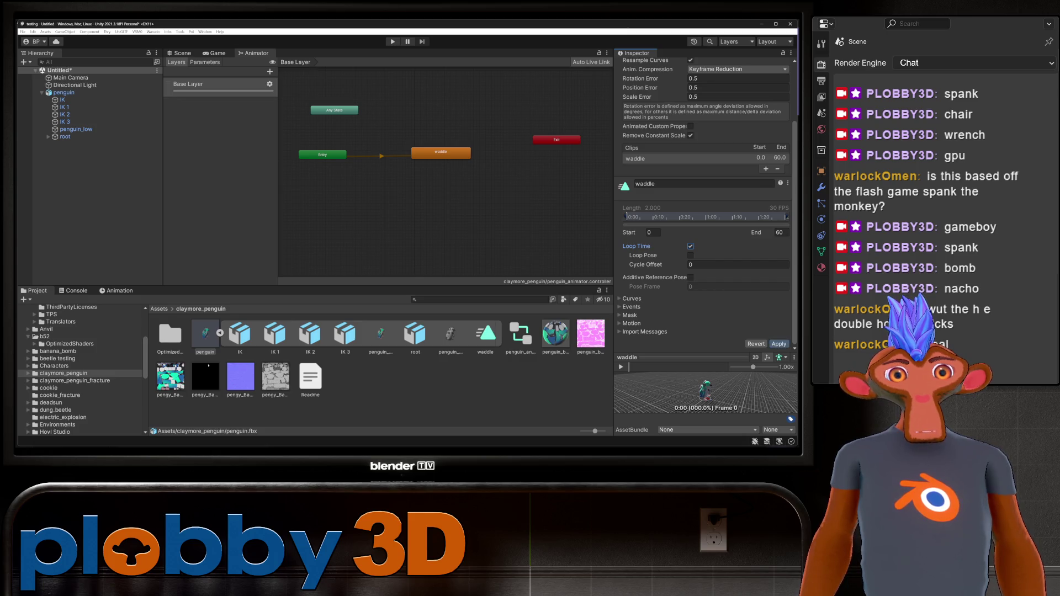
# - Show the pengy_Bake1_AutoMatch_Diffuse texture settings and fold away the penguin model's sub-assets
pyautogui.scroll(3, 704, 221)
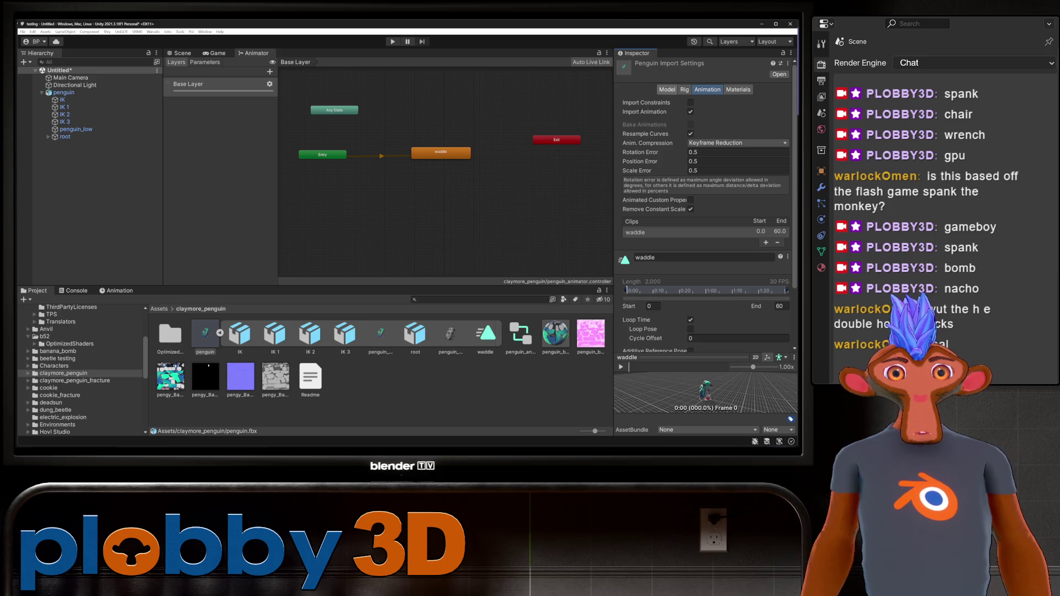
pyautogui.click(170, 377)
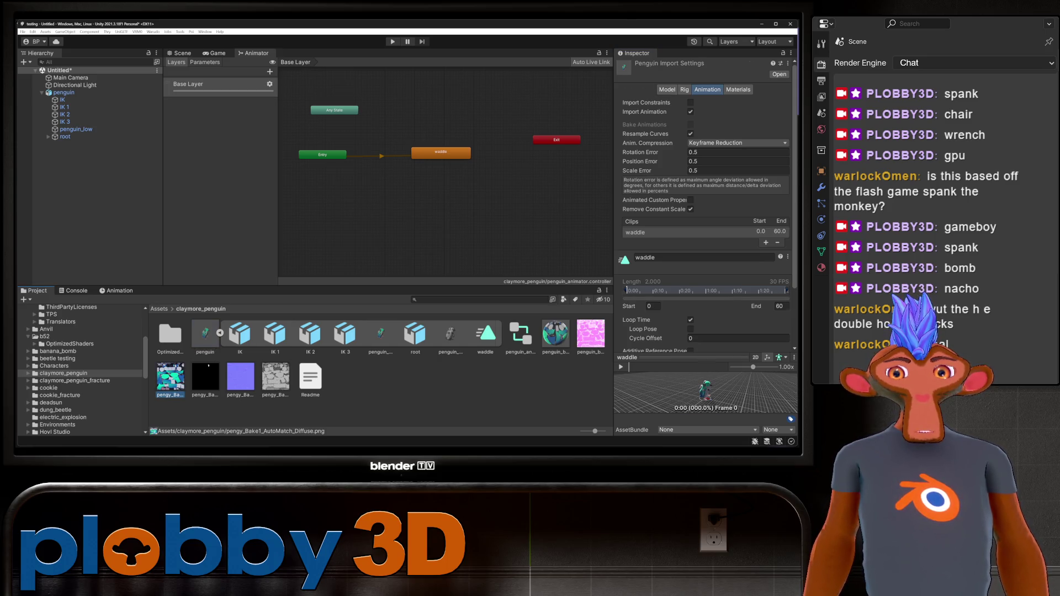
pyautogui.click(220, 333)
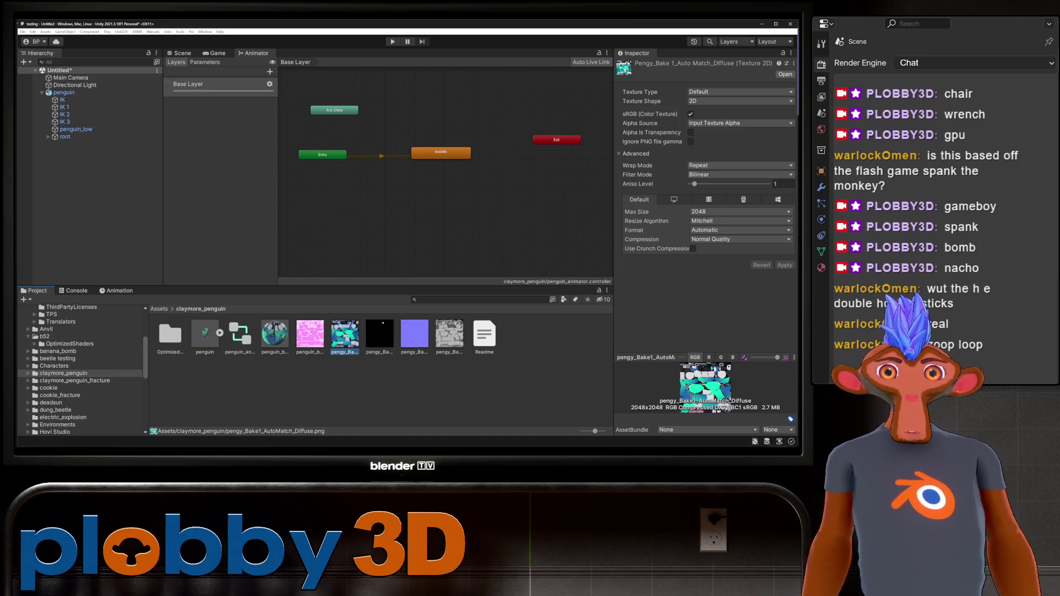
# - Switch between the Scene, Game and Animator views, checking the Entry-to-waddle transition
pyautogui.hotkey('ctrl', '1')
pyautogui.hotkey('ctrl', '2')
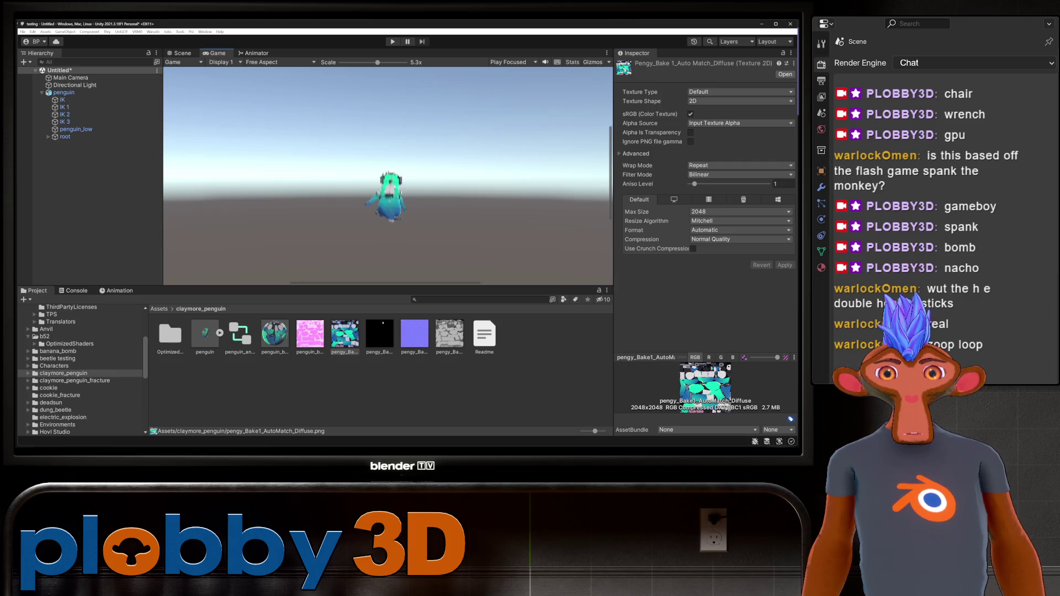
pyautogui.click(256, 53)
pyautogui.click(365, 156)
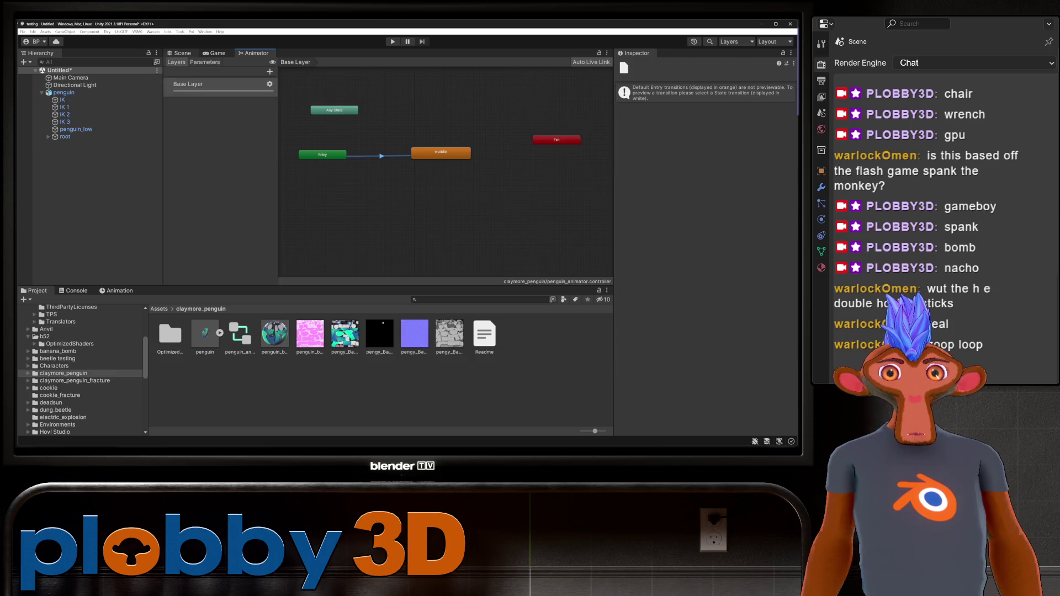
pyautogui.hotkey('ctrl', '1')
# - Enter play mode and watch the penguin waddle in the Scene view
pyautogui.hotkey('ctrl', 'p')
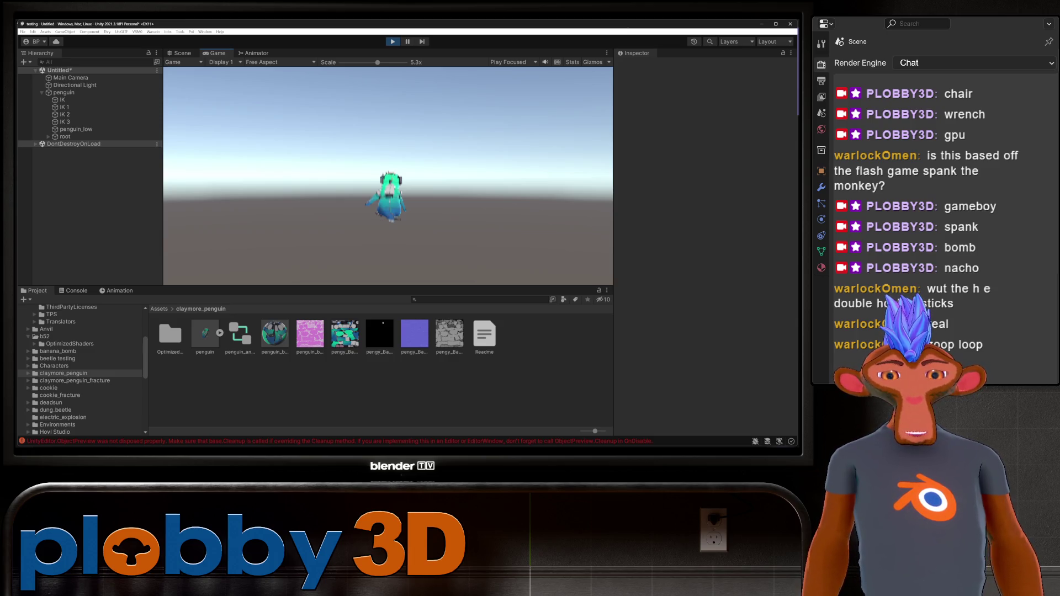
pyautogui.hotkey('ctrl', 'shift', 'p')
pyautogui.hotkey('ctrl', '1')
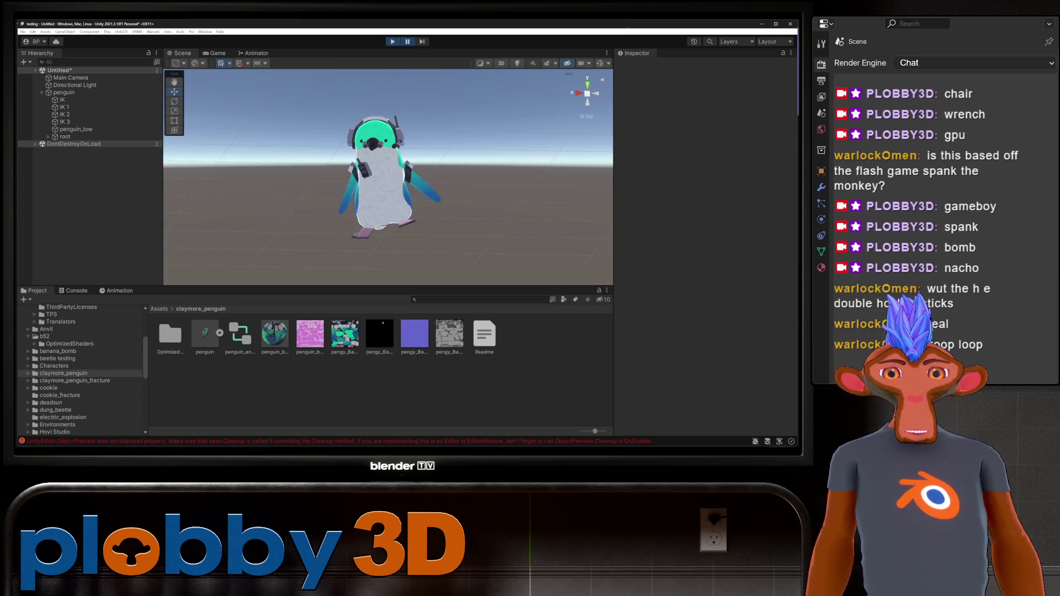
# - Review penguin.fbx's Model, Rig avatar, Animation and Materials import tabs without changing anything
pyautogui.click(204, 334)
pyautogui.click(240, 335)
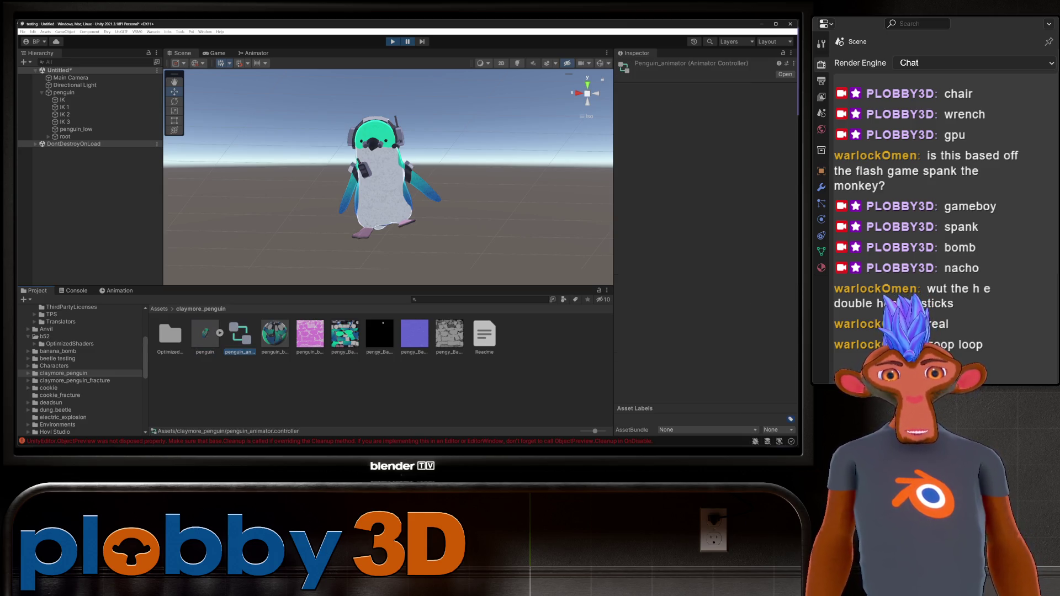
pyautogui.click(205, 334)
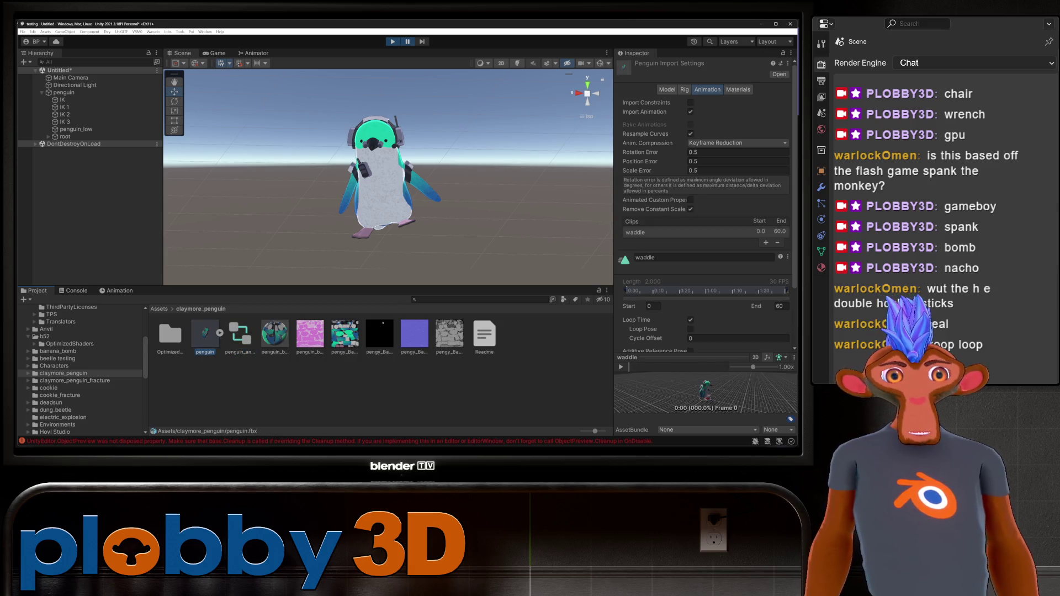
pyautogui.click(667, 89)
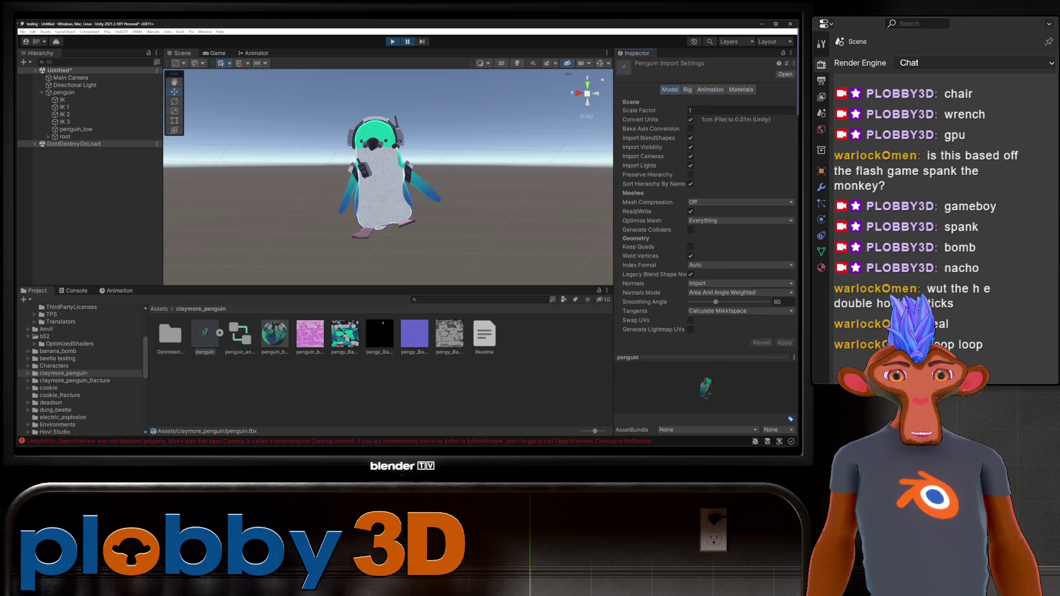
pyautogui.click(687, 90)
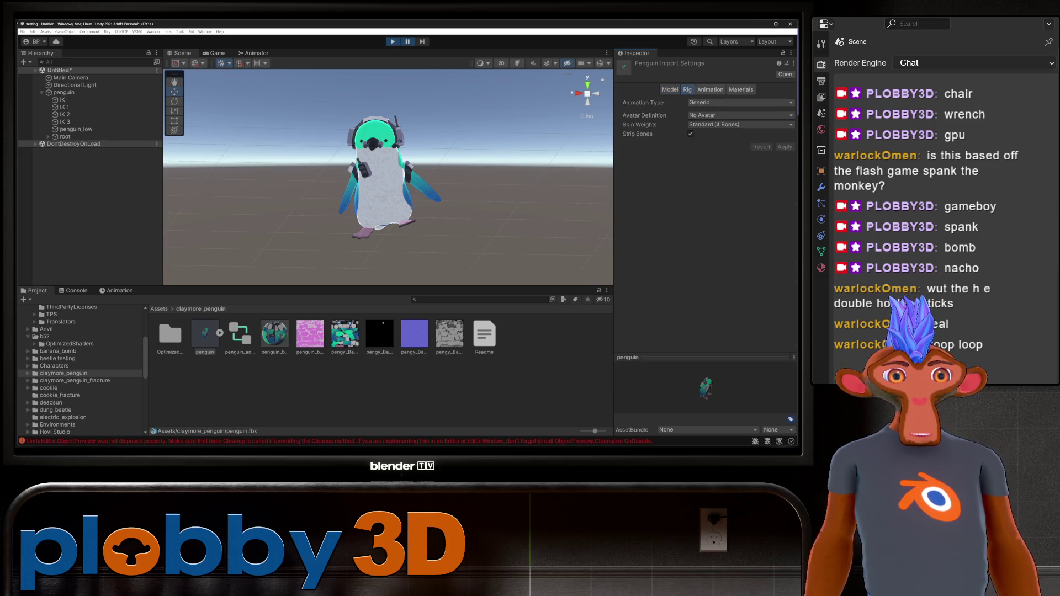
pyautogui.click(740, 114)
pyautogui.click(712, 123)
pyautogui.click(740, 115)
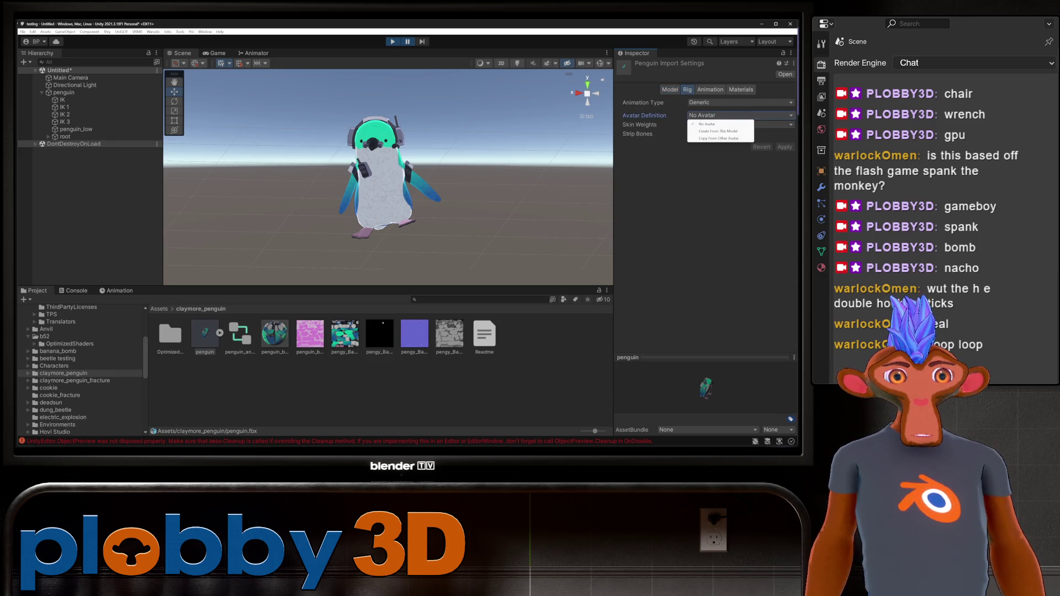
pyautogui.click(712, 122)
pyautogui.click(710, 90)
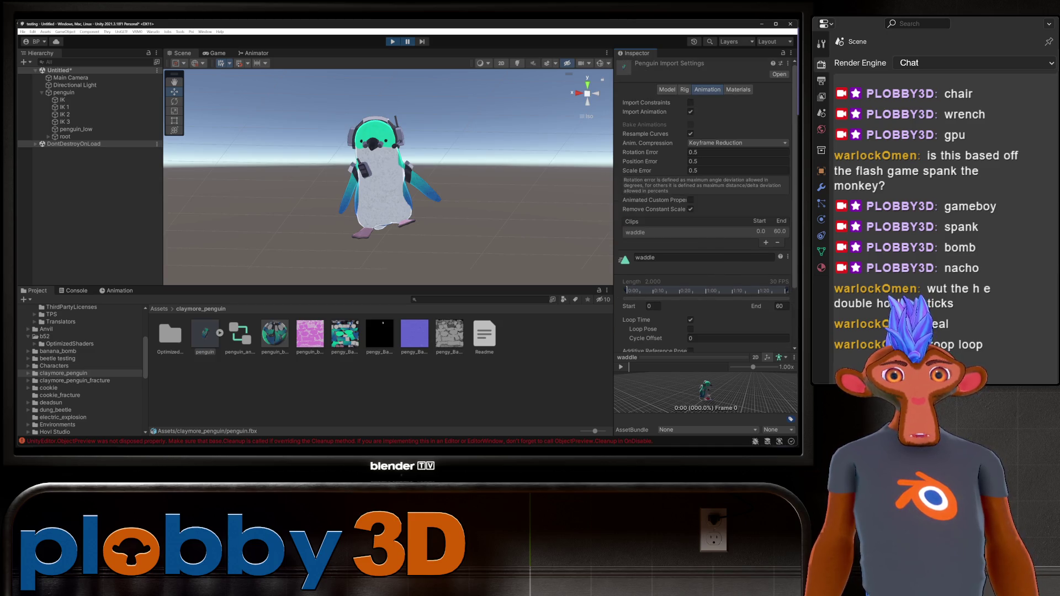
pyautogui.click(738, 89)
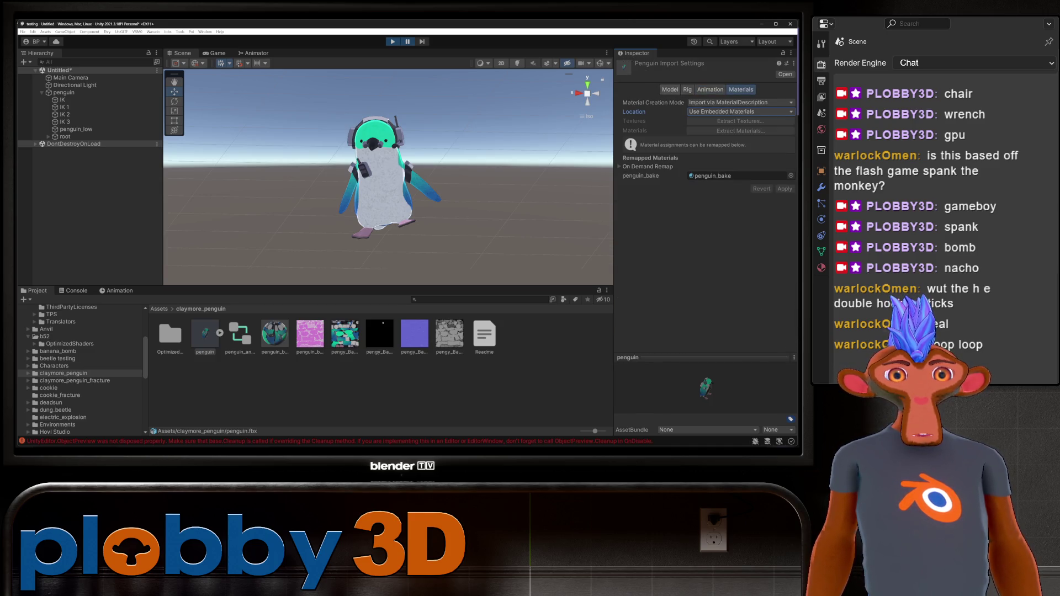
pyautogui.click(670, 90)
# - Reselect the penguin object in the Hierarchy, confirming position 0, 0, 0, rotation 0, scale 1
pyautogui.press('Escape')
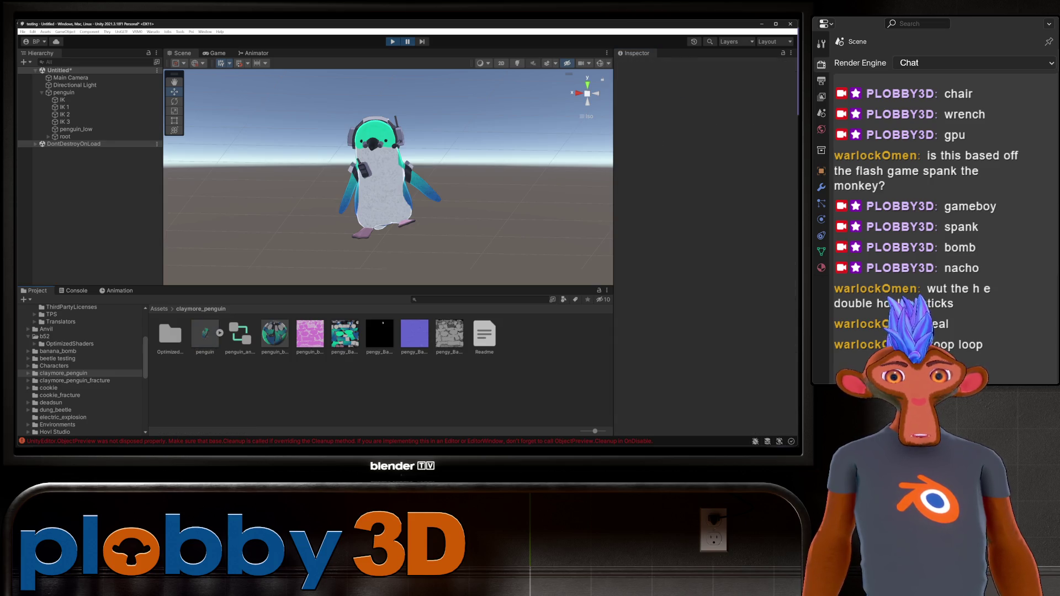
pyautogui.click(205, 334)
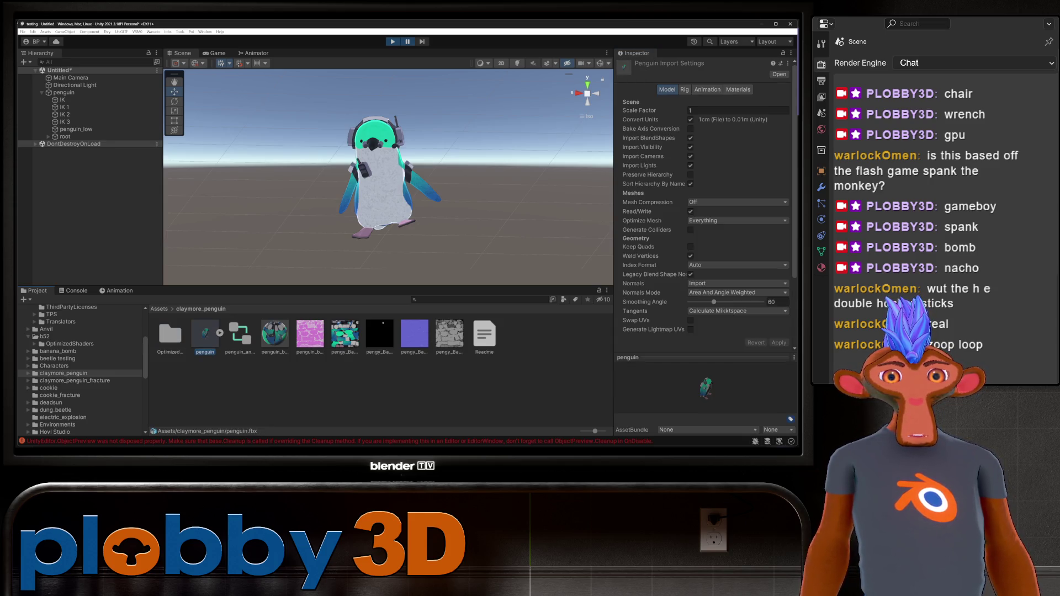
pyautogui.click(83, 144)
pyautogui.rightClick(67, 143)
pyautogui.click(76, 129)
pyautogui.click(63, 92)
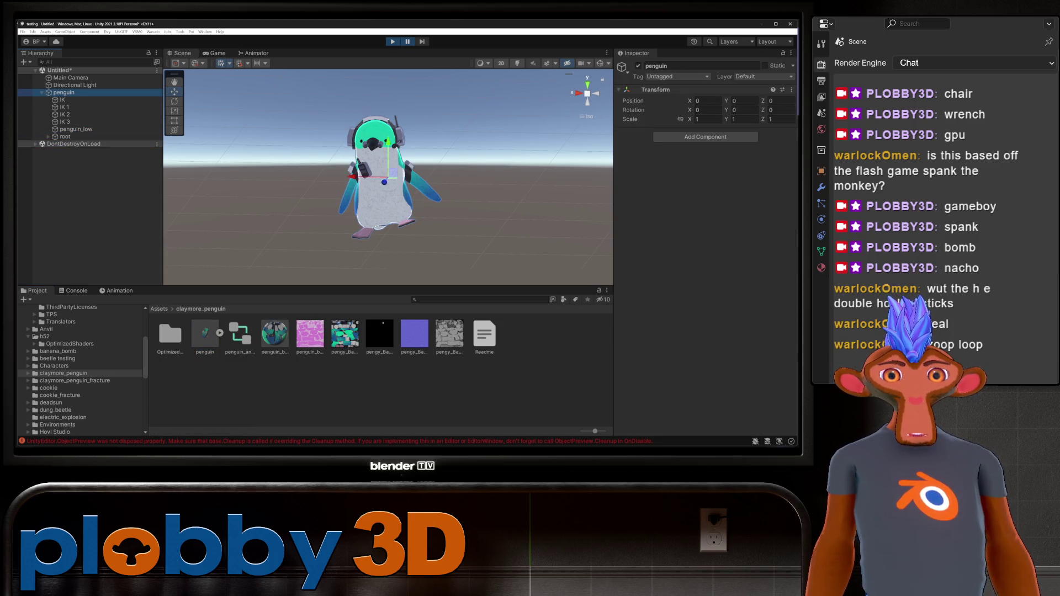
pyautogui.scroll(5, 83, 370)
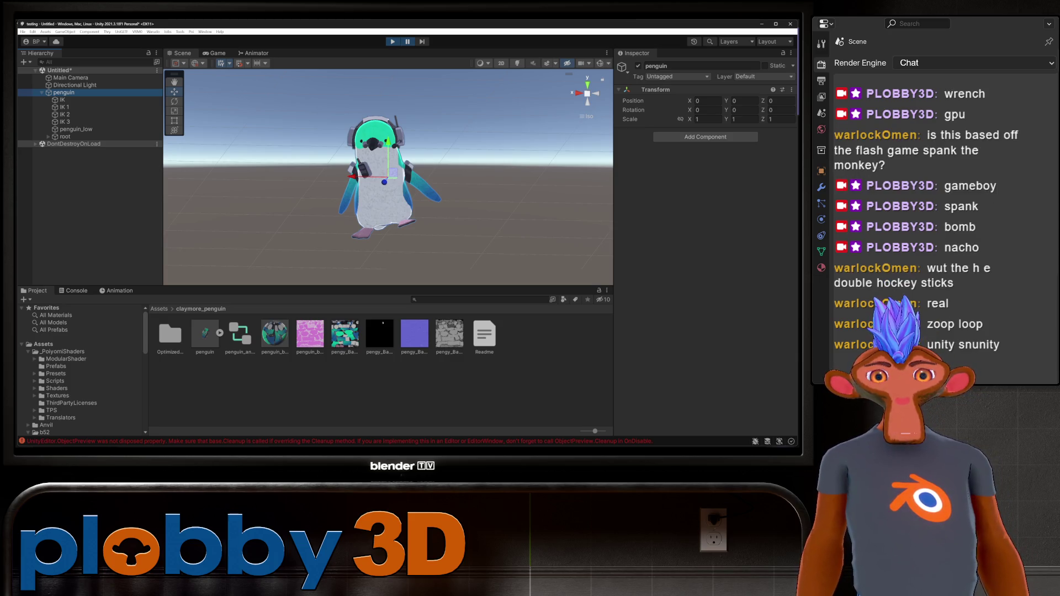
# - Open _PoiyomiShaders > Prefabs and drop DepthGet onto the penguin in the Hierarchy
pyautogui.click(66, 359)
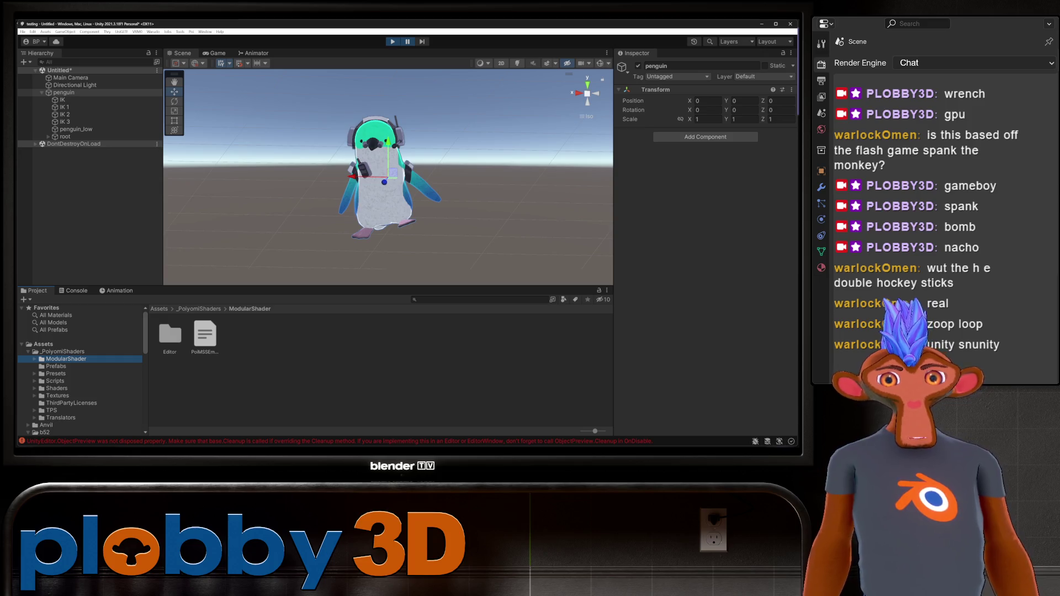
pyautogui.click(55, 366)
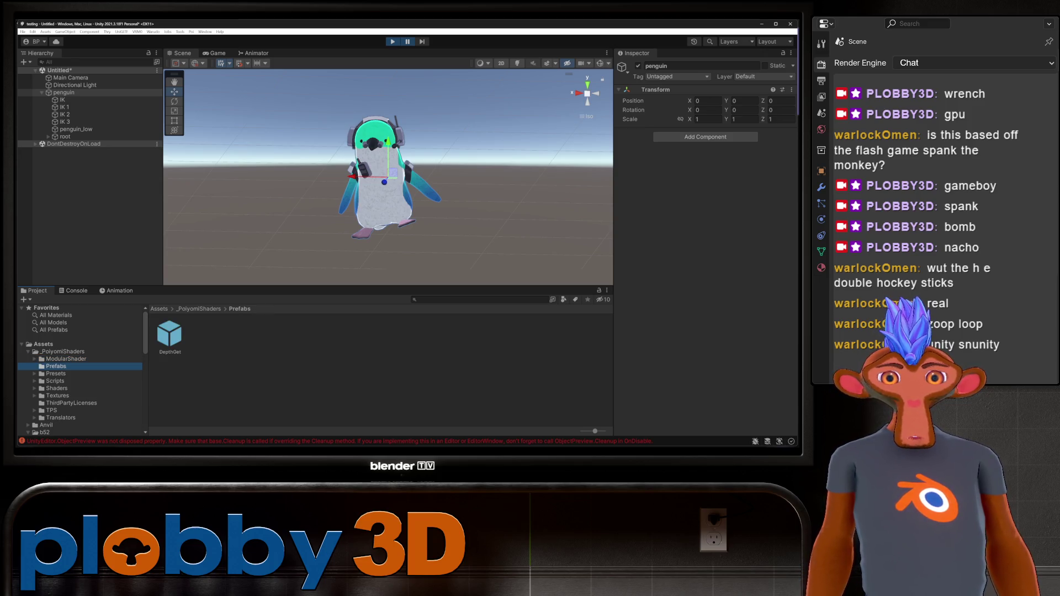
pyautogui.click(64, 92)
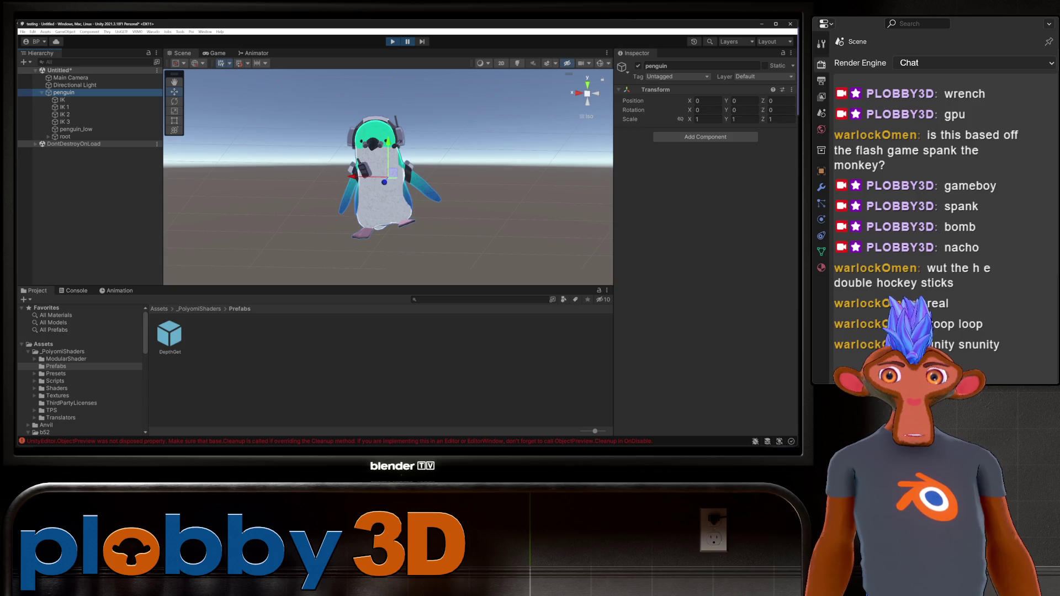
pyautogui.moveTo(169, 335); pyautogui.dragTo(64, 92)
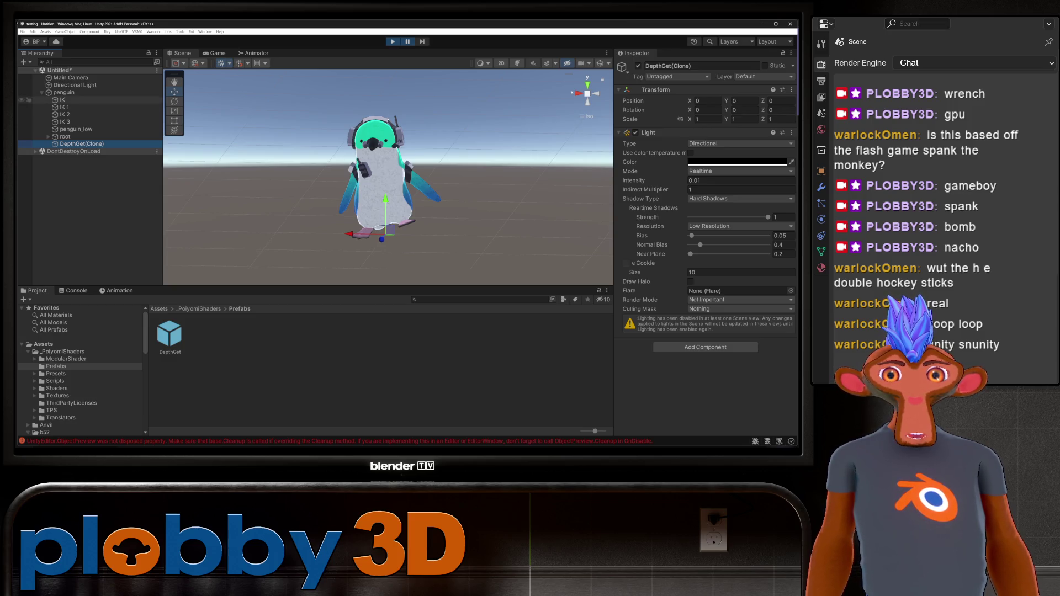
# - Expand and collapse the bones under root in the penguin hierarchy
pyautogui.click(64, 92)
pyautogui.click(49, 136)
pyautogui.click(49, 136)
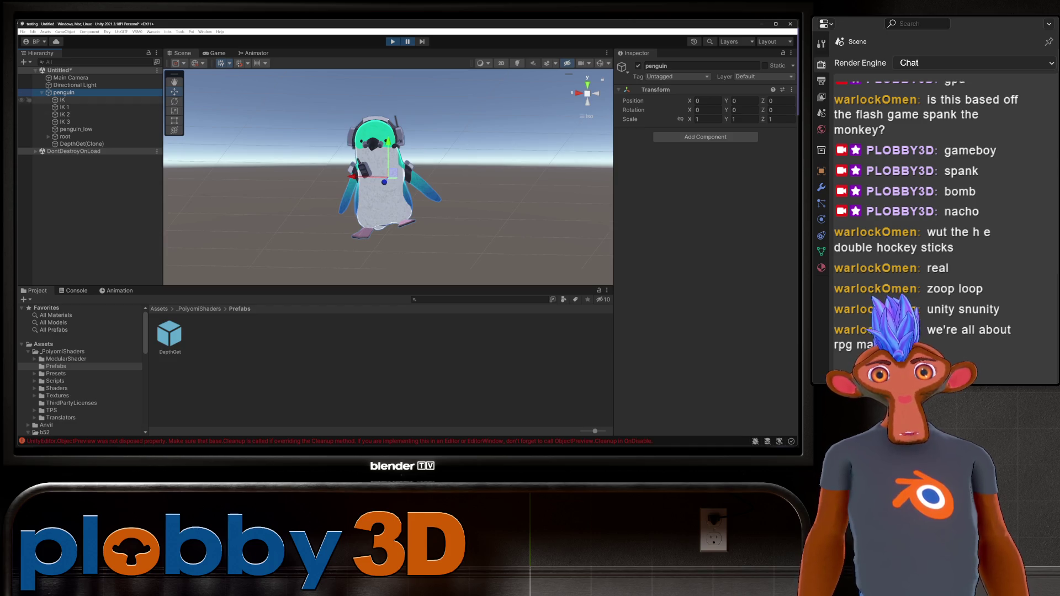
# - Open the claymore_penguin folder and look over penguin_animator and penguin.fbx
pyautogui.scroll(-10, 80, 369)
pyautogui.scroll(4, 80, 370)
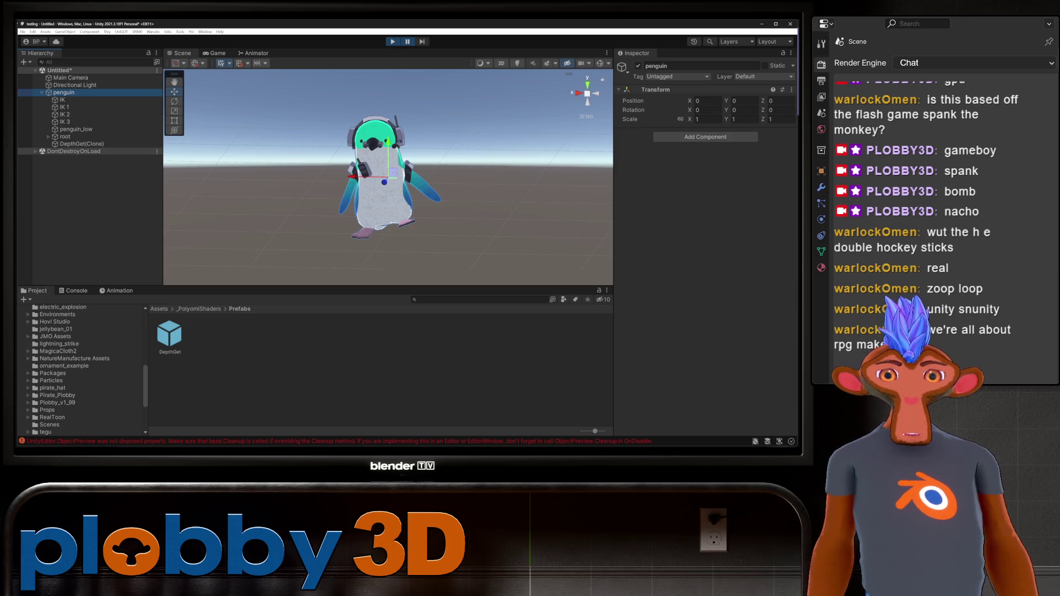
pyautogui.scroll(4, 80, 370)
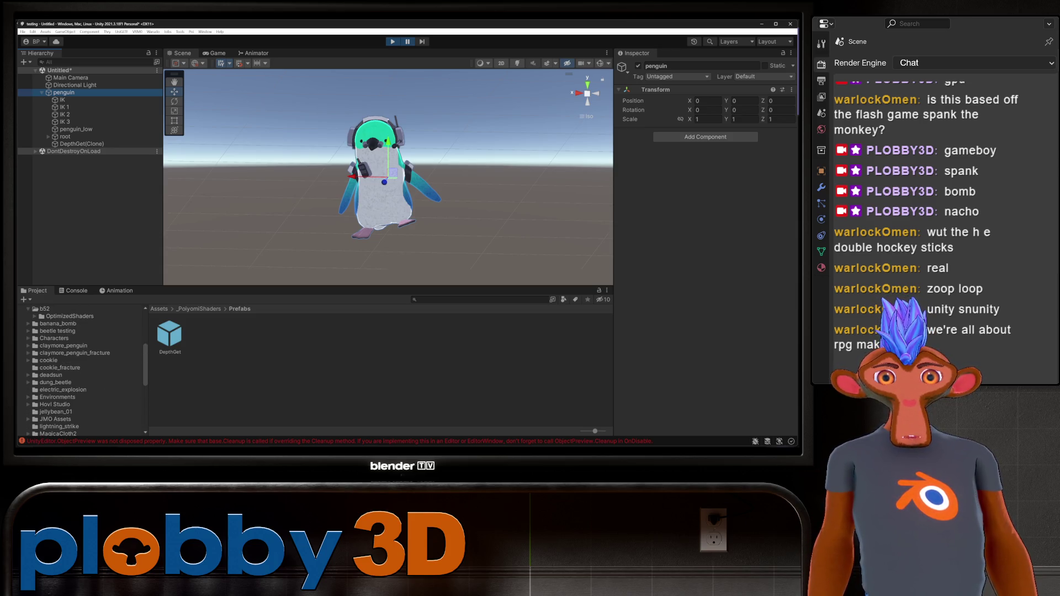
pyautogui.click(63, 345)
pyautogui.click(239, 335)
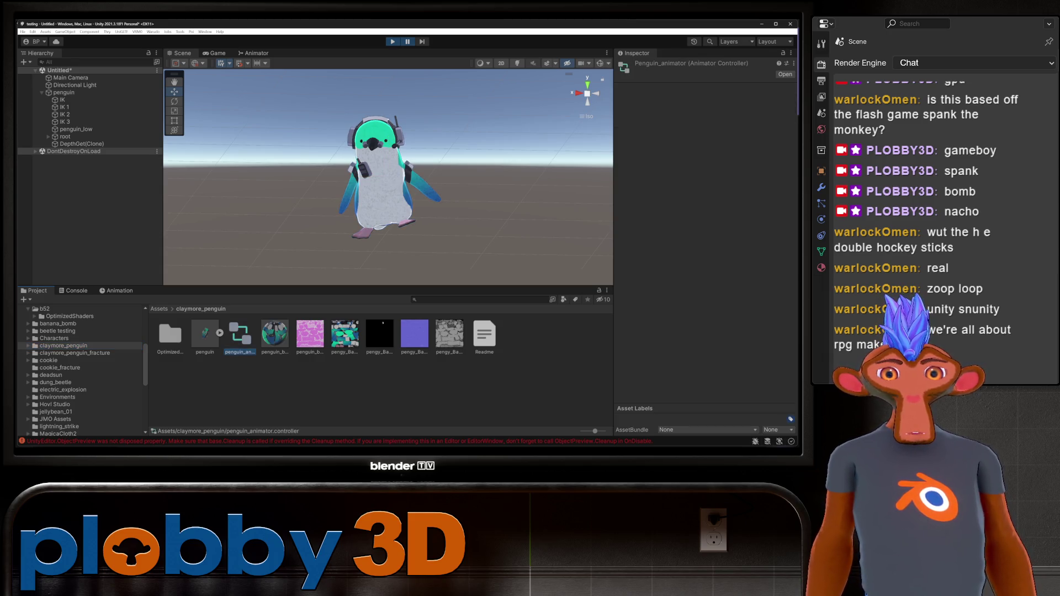
pyautogui.click(205, 334)
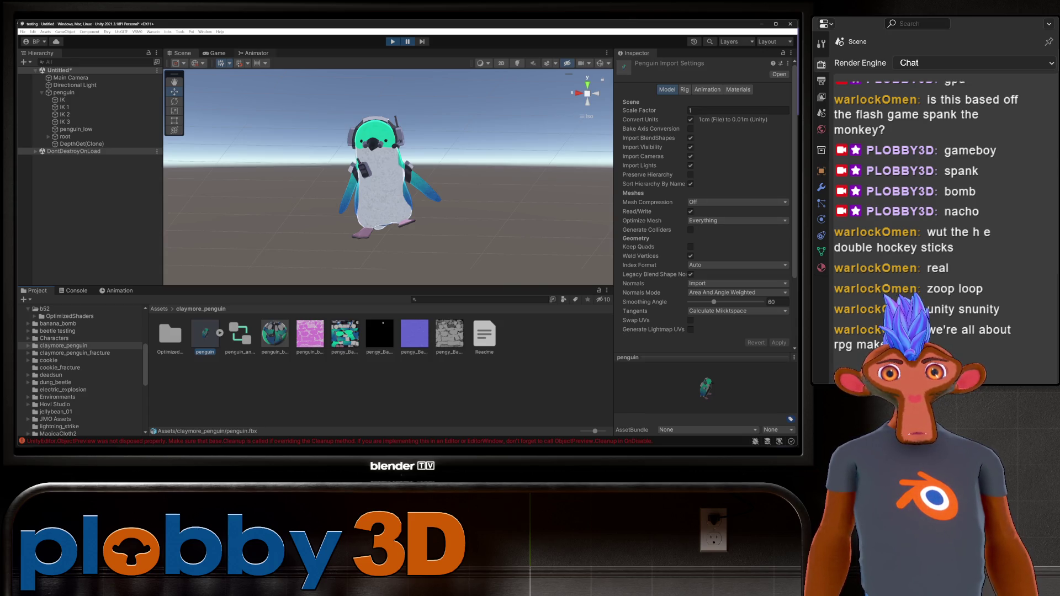
# - Verify in the Animator that Entry leads to waddle as default, then return to the Scene view
pyautogui.click(254, 53)
pyautogui.click(188, 84)
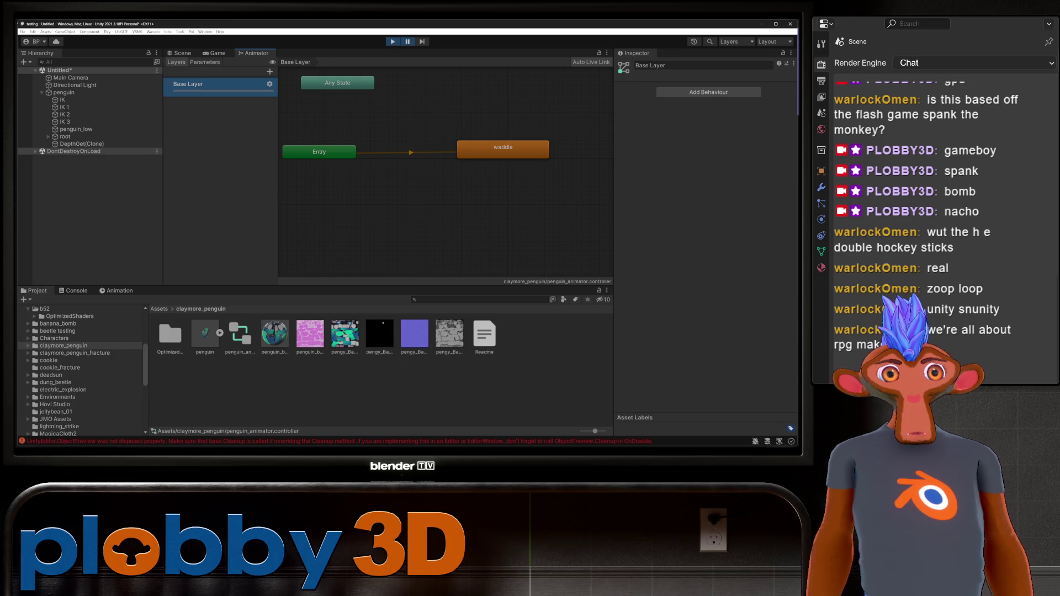
pyautogui.click(320, 151)
pyautogui.click(337, 83)
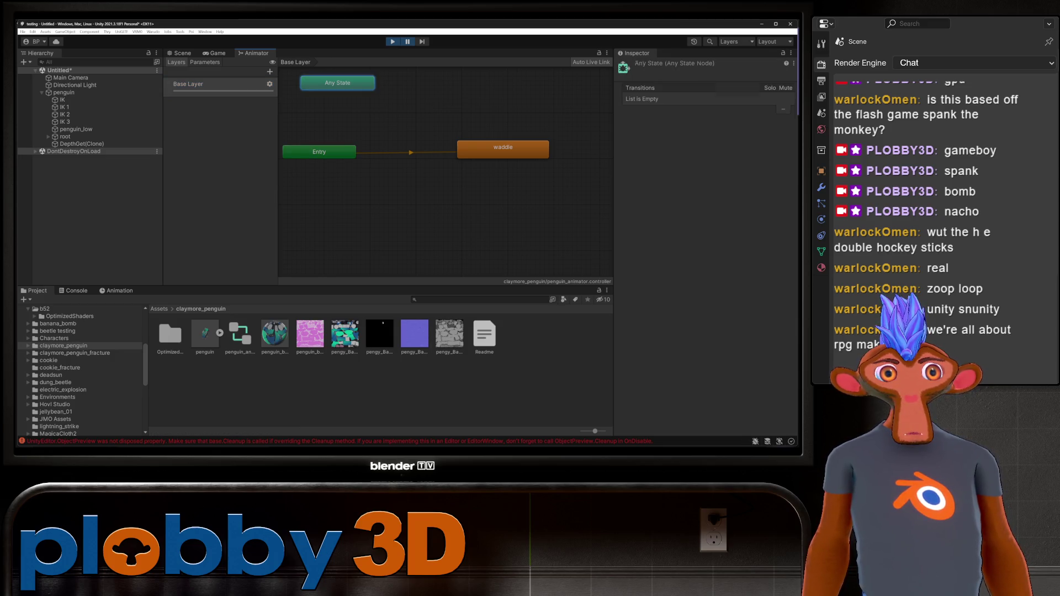
pyautogui.click(319, 151)
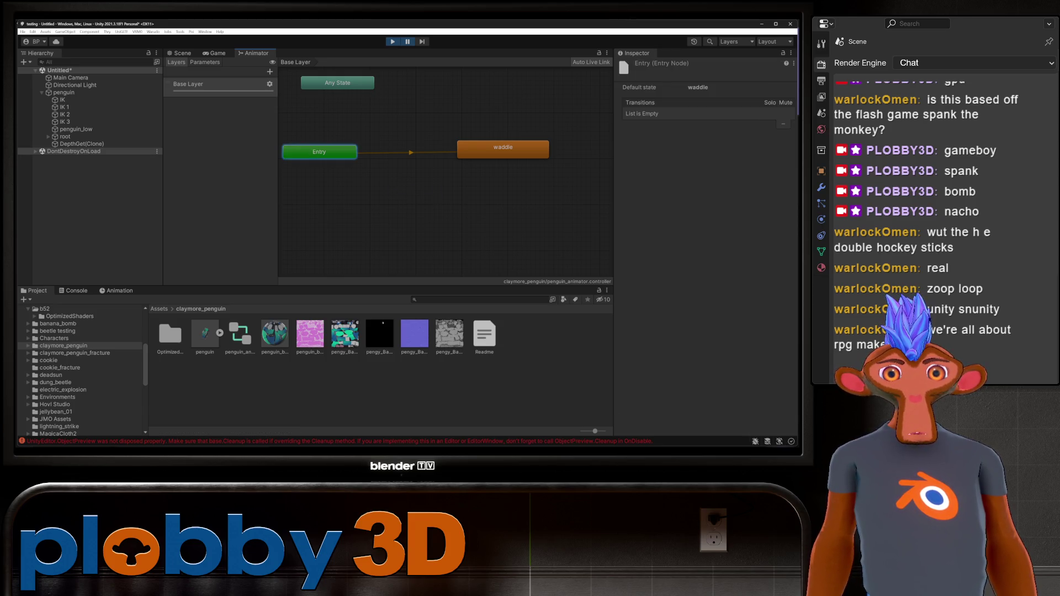
pyautogui.click(503, 148)
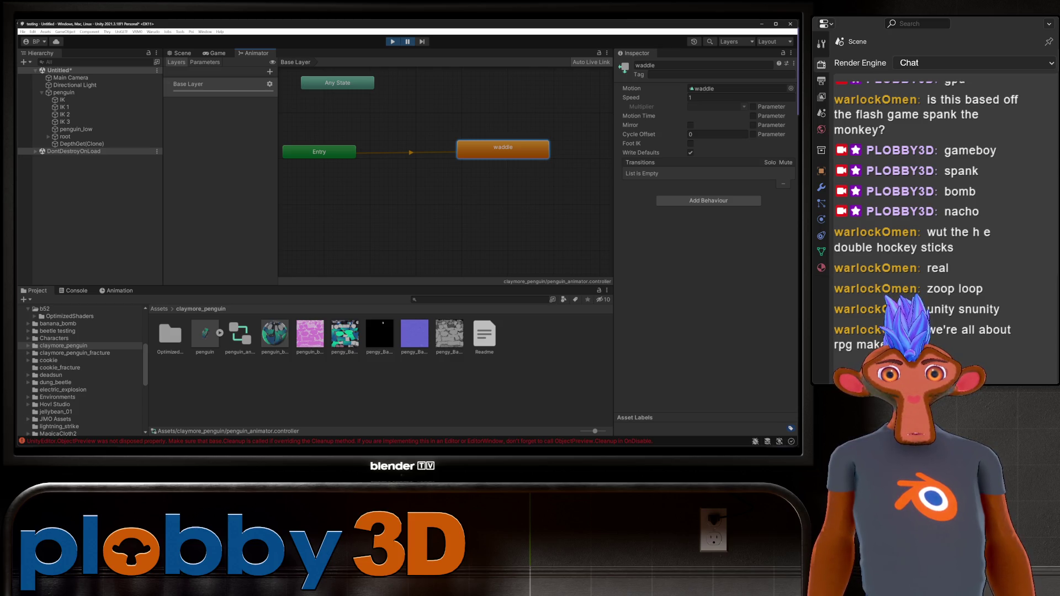
pyautogui.click(411, 152)
pyautogui.click(319, 152)
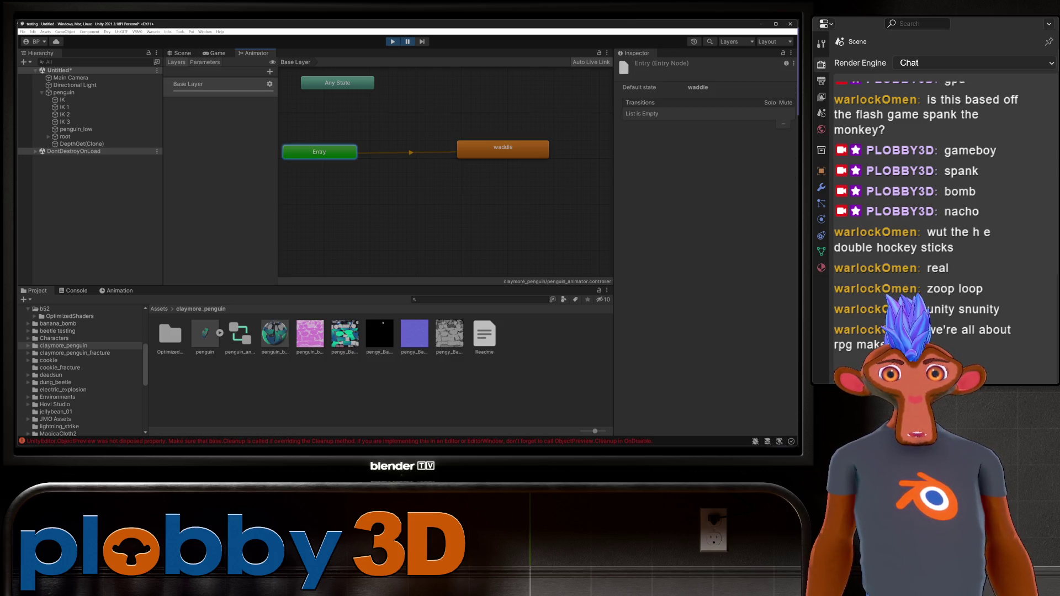
pyautogui.click(181, 53)
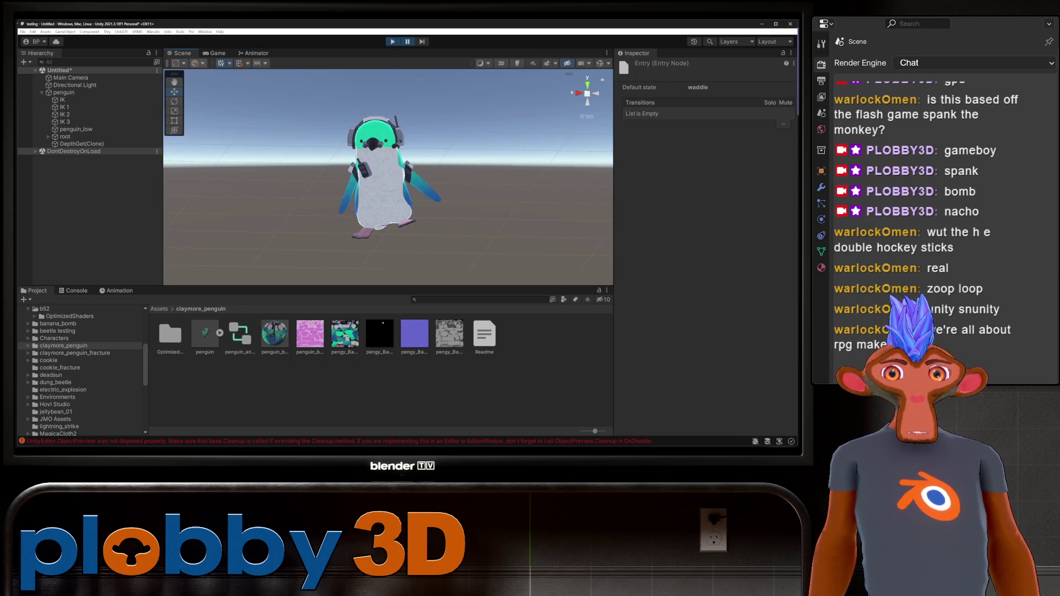
pyautogui.click(64, 92)
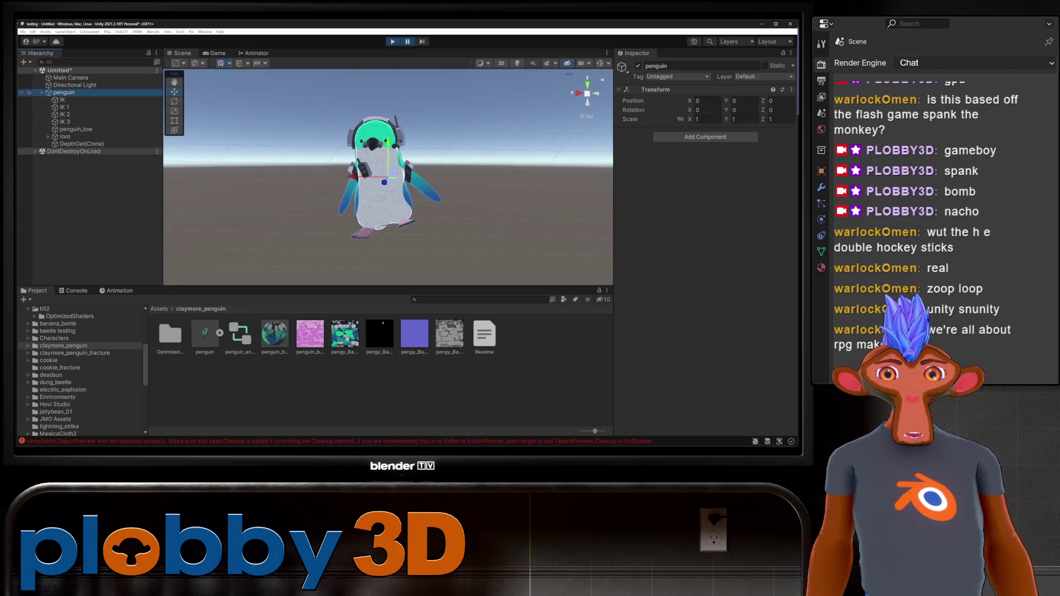
# - Use Create Empty Parent on the penguin, then select its penguin_low mesh
pyautogui.rightClick(80, 92)
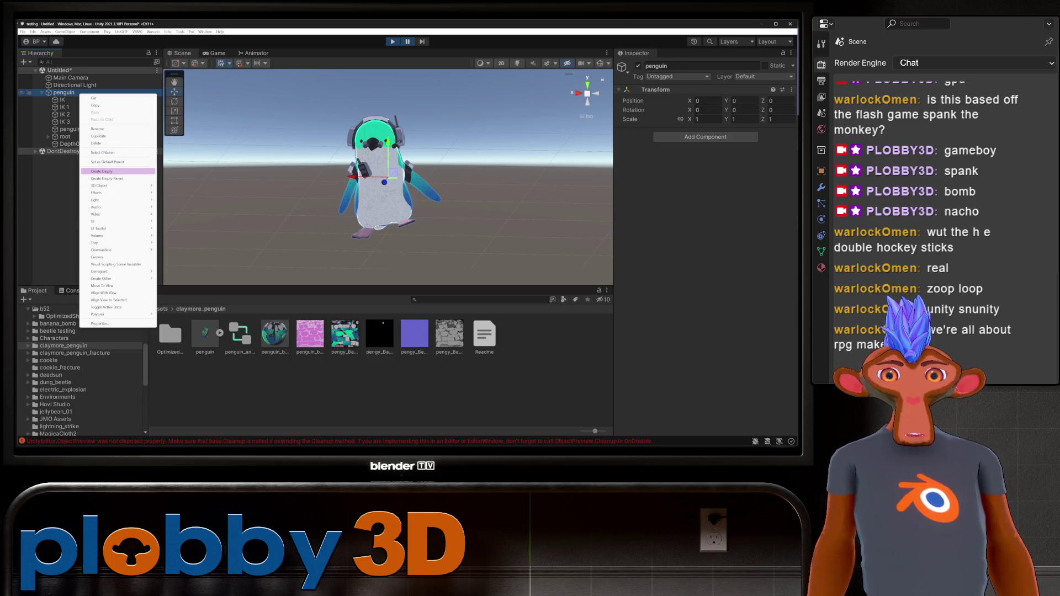
pyautogui.click(107, 179)
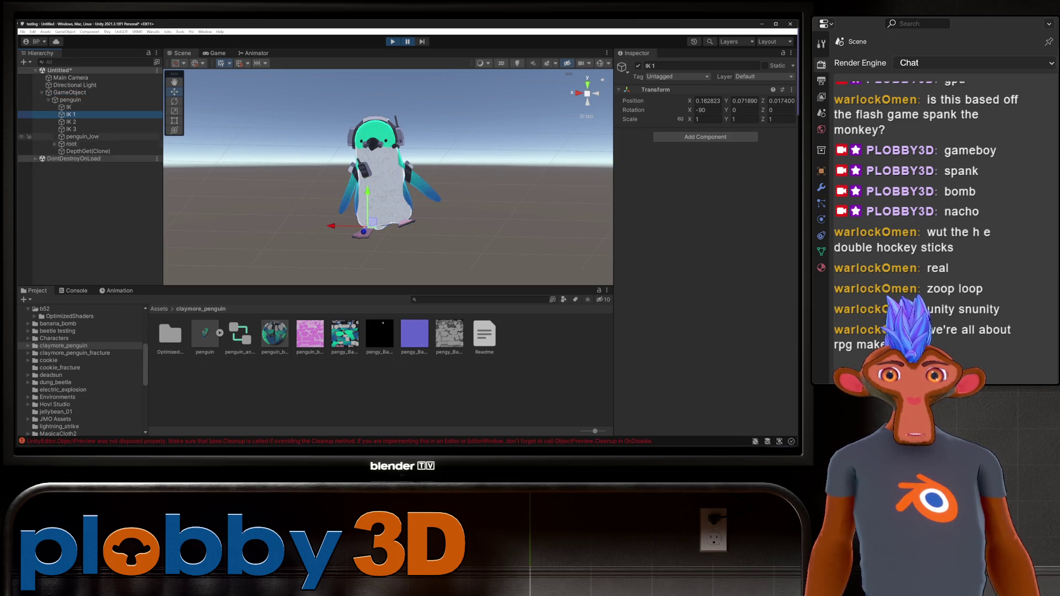
pyautogui.click(82, 137)
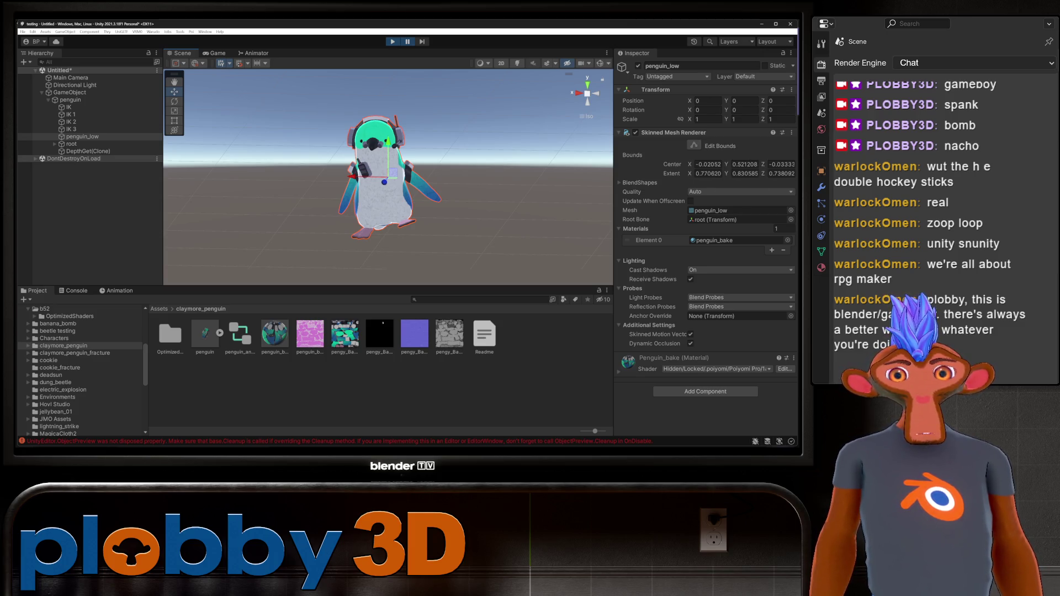
# - Add a Mesh Collider to penguin_low via a 'mesh col' search and tick Convex
pyautogui.click(83, 137)
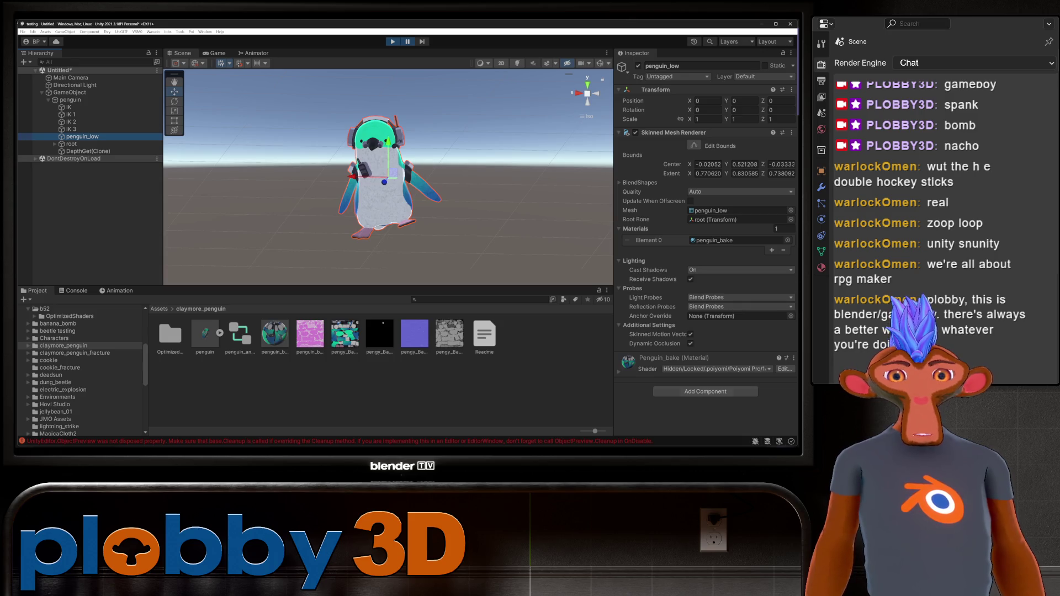
pyautogui.click(705, 391)
pyautogui.write('mesh col')
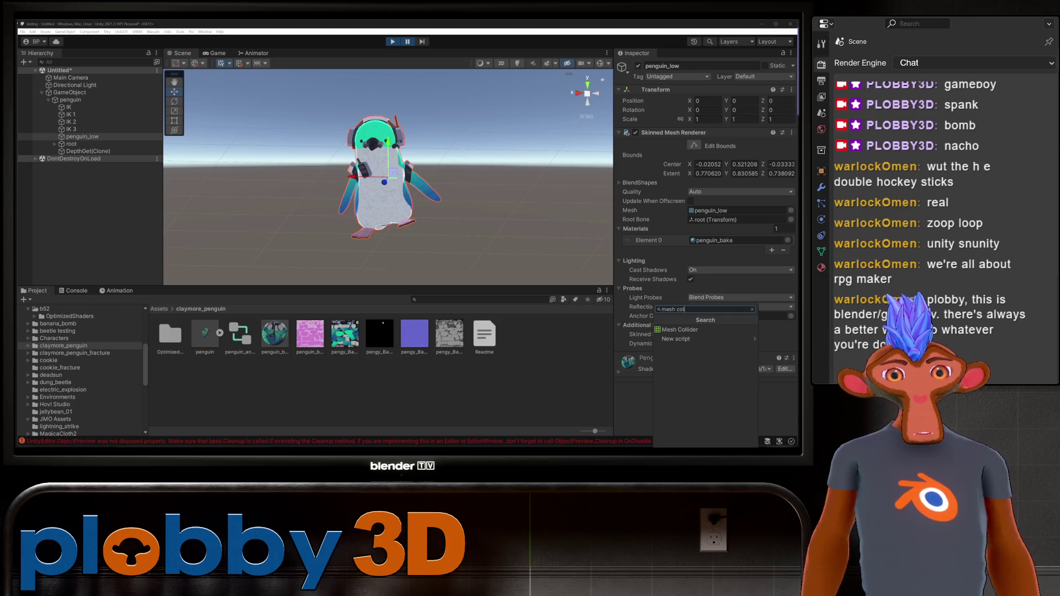
pyautogui.click(680, 330)
pyautogui.scroll(-1, 680, 330)
pyautogui.click(690, 341)
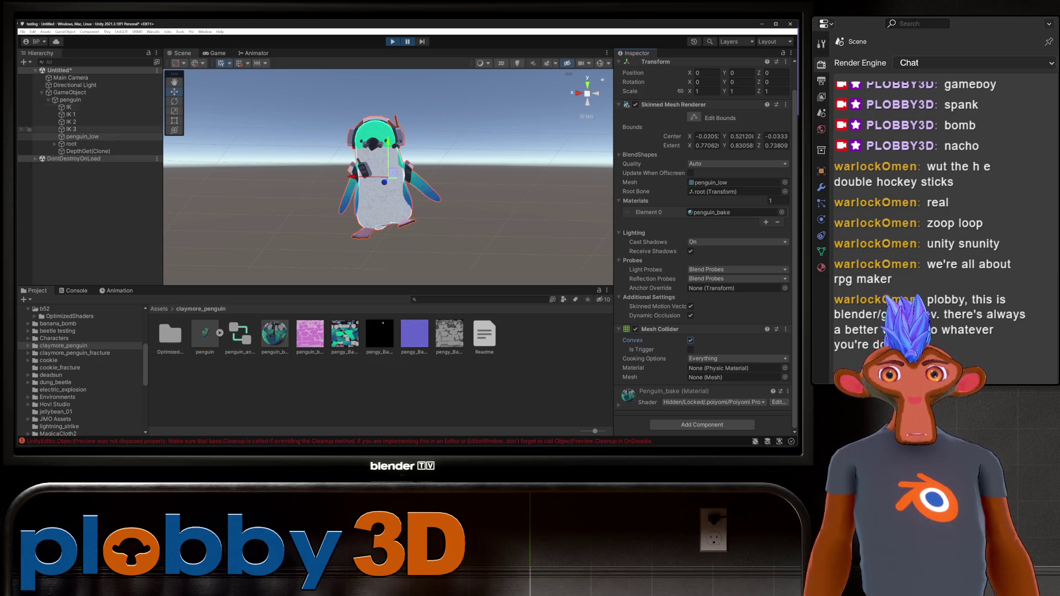
pyautogui.click(70, 100)
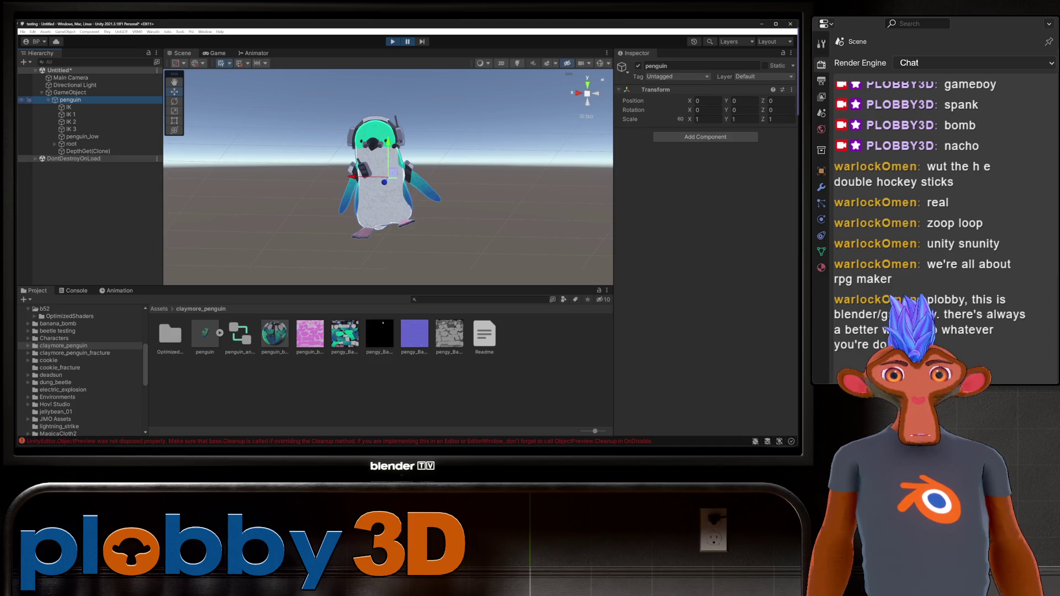
pyautogui.keyDown('alt'); pyautogui.moveTo(386, 182); pyautogui.dragTo(441, 182); pyautogui.keyUp('alt')
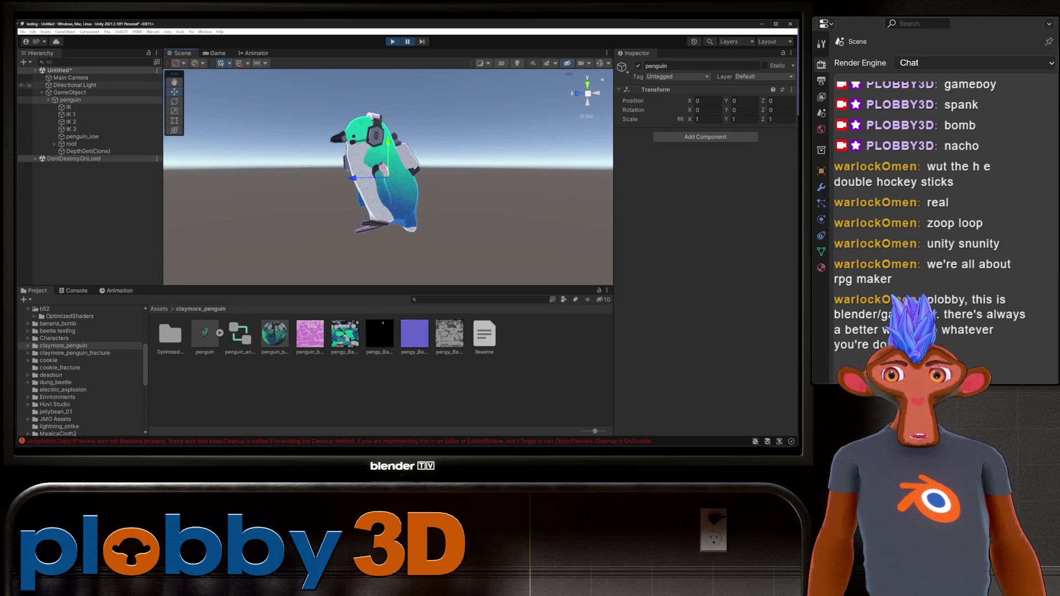
# - Save the GameObject as a prefab named Prop in claymore_penguin, then open Warudo Mod Settings
pyautogui.click(42, 93)
pyautogui.click(69, 92)
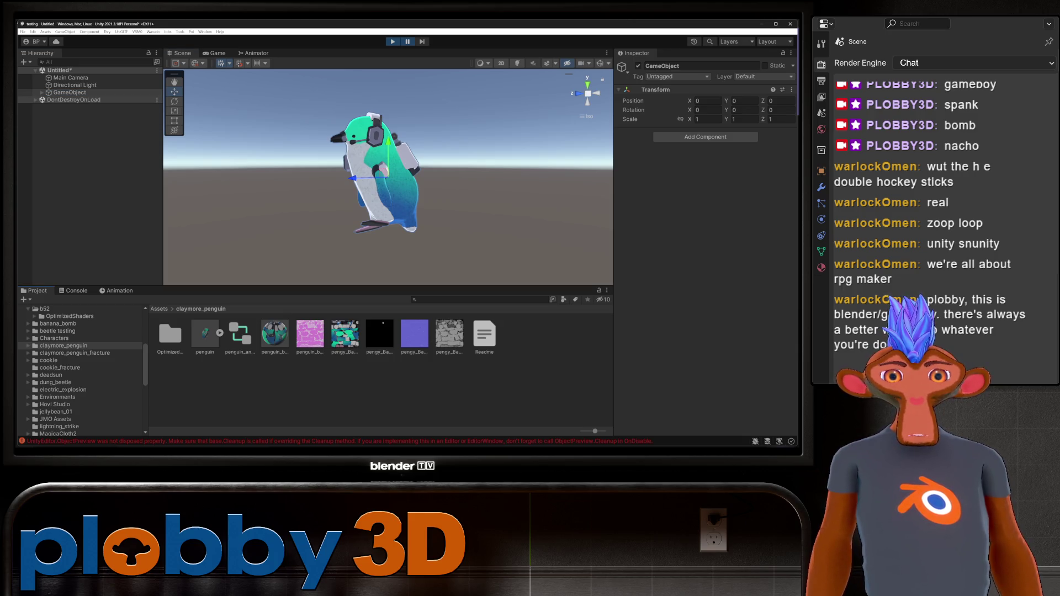
pyautogui.moveTo(69, 92); pyautogui.dragTo(276, 376)
pyautogui.press('F2')
pyautogui.write('Prop')
pyautogui.press('Return')
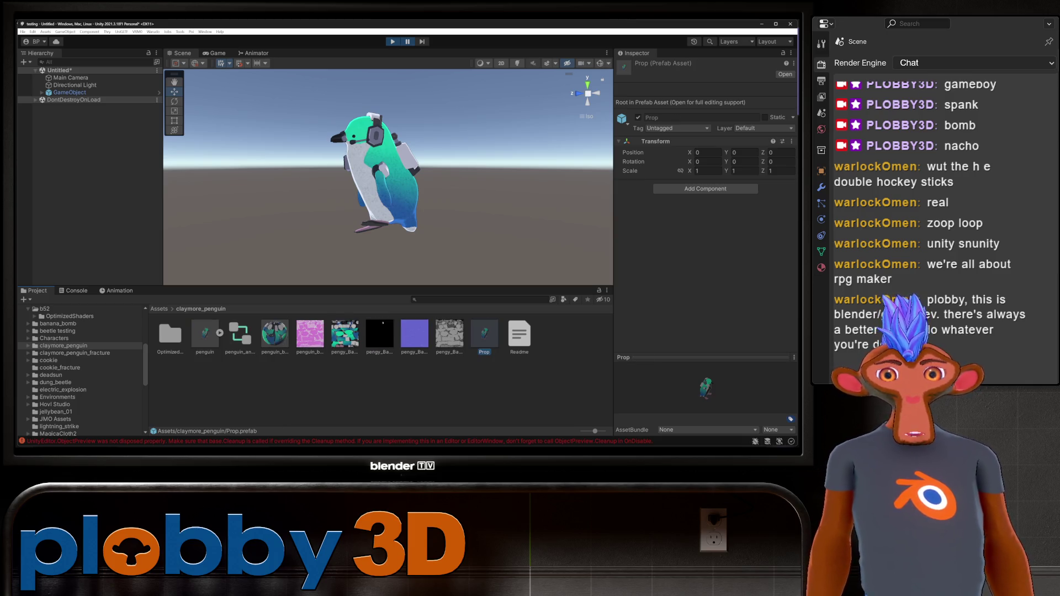
pyautogui.click(153, 32)
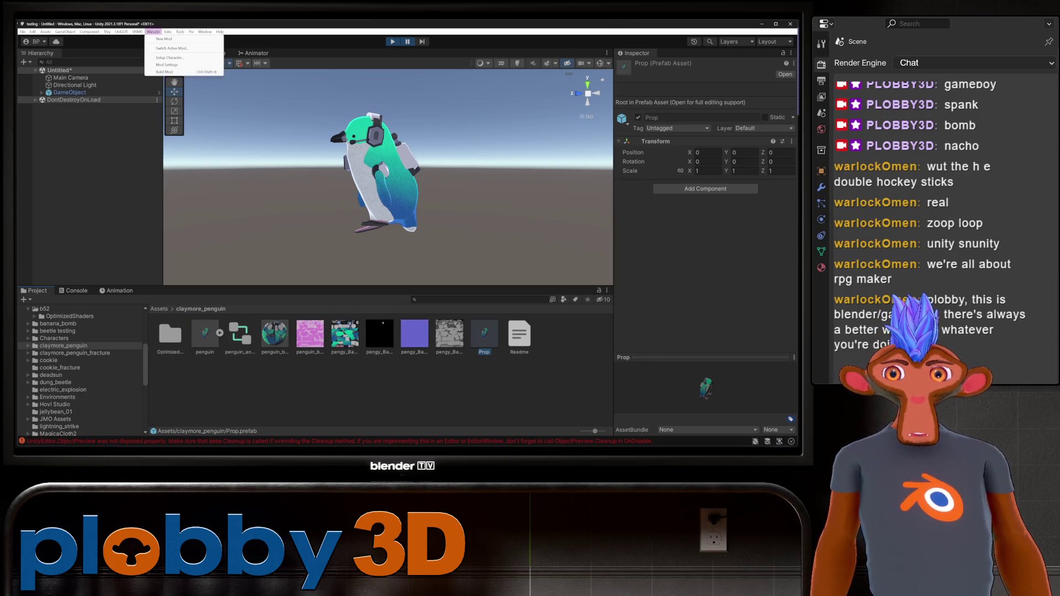
pyautogui.click(167, 65)
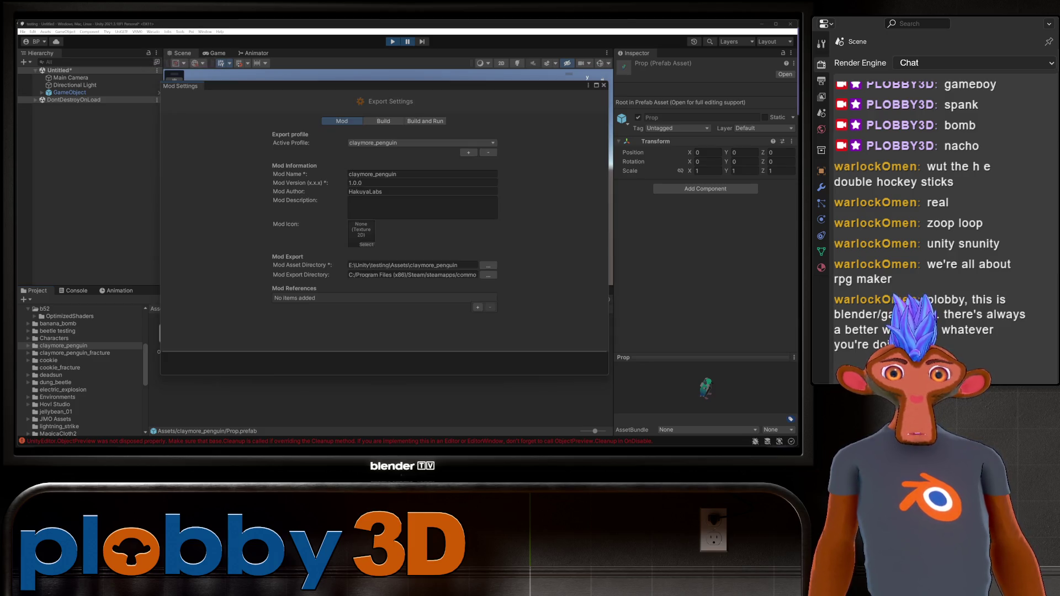
# - Close Mod Settings, run Warudo Build Mod, review its Console errors, and reselect the Prop prefab
pyautogui.click(604, 85)
pyautogui.click(153, 31)
pyautogui.click(164, 71)
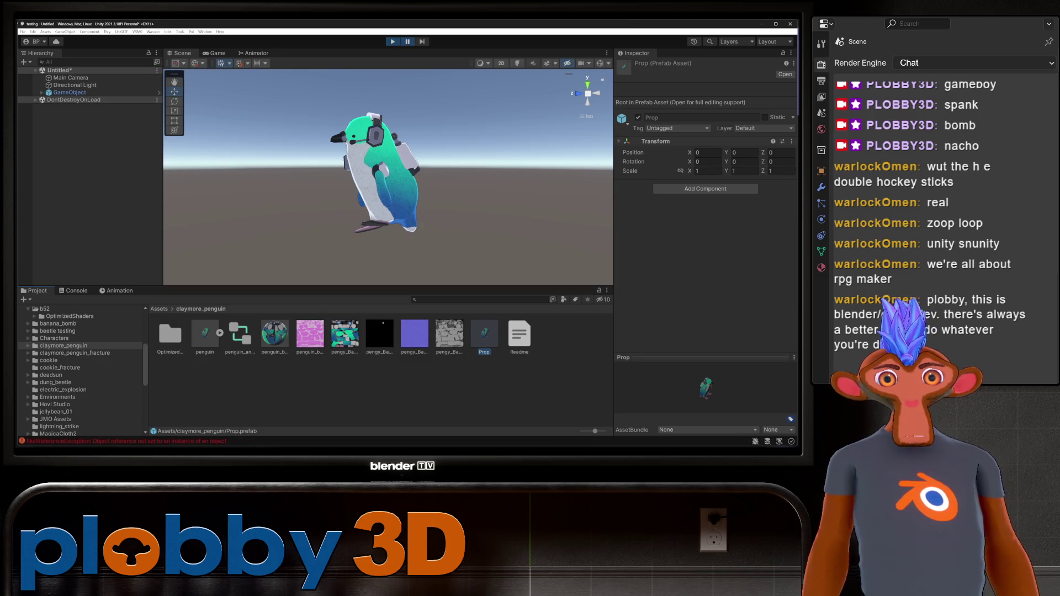
pyautogui.hotkey('ctrl', 'shift', 'c')
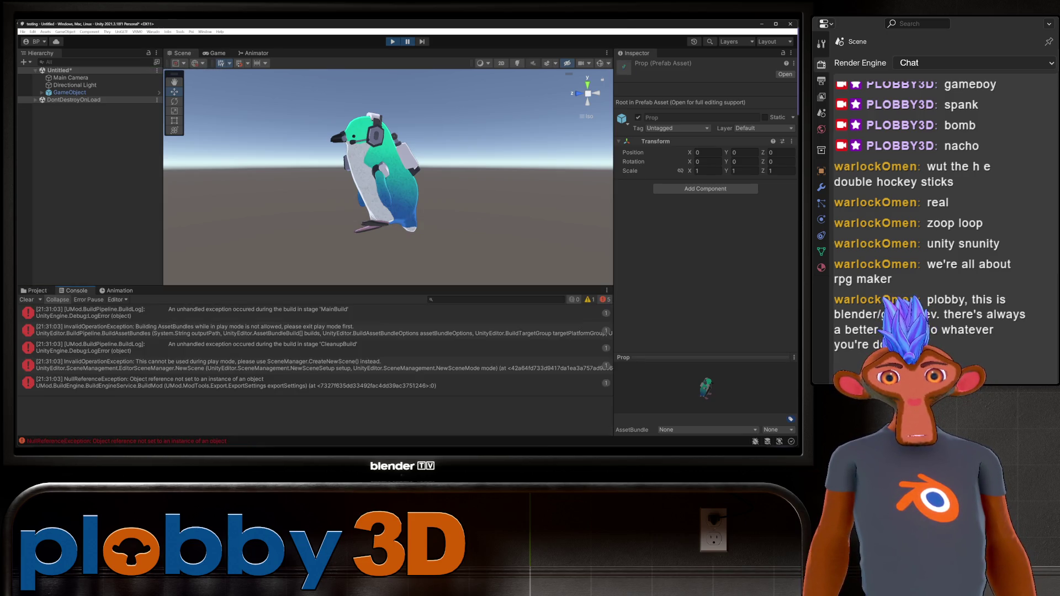
pyautogui.click(34, 291)
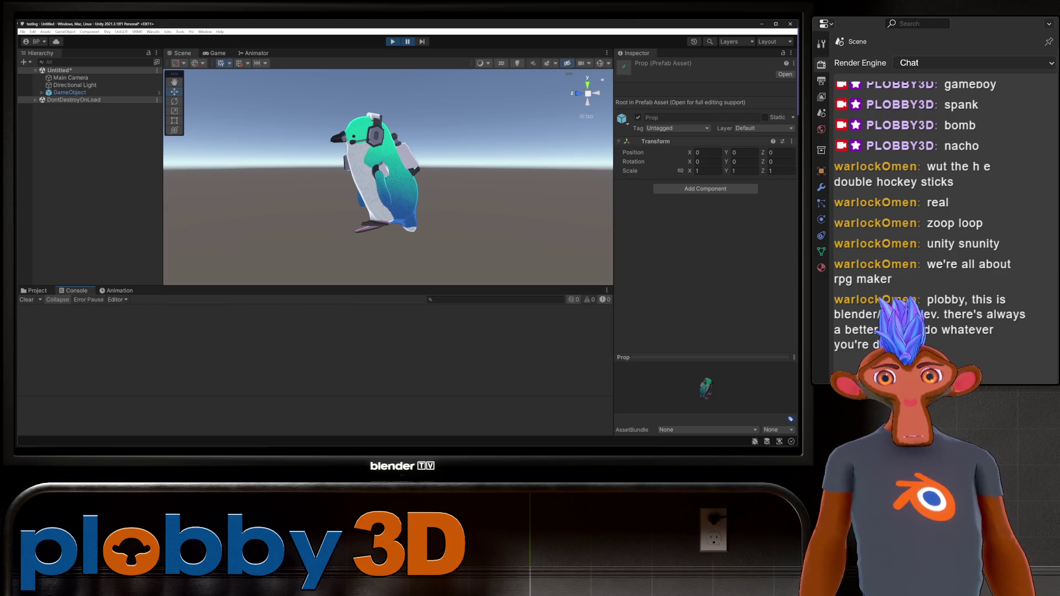
pyautogui.click(485, 334)
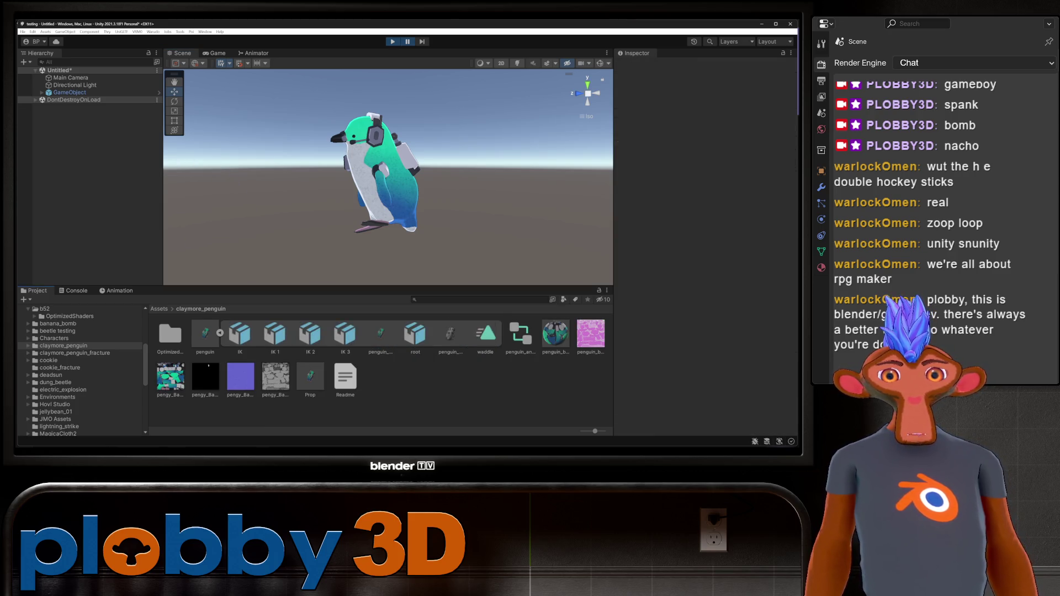
# - Wrap the penguin object in a fresh empty parent GameObject using Create Empty Parent
pyautogui.click(484, 334)
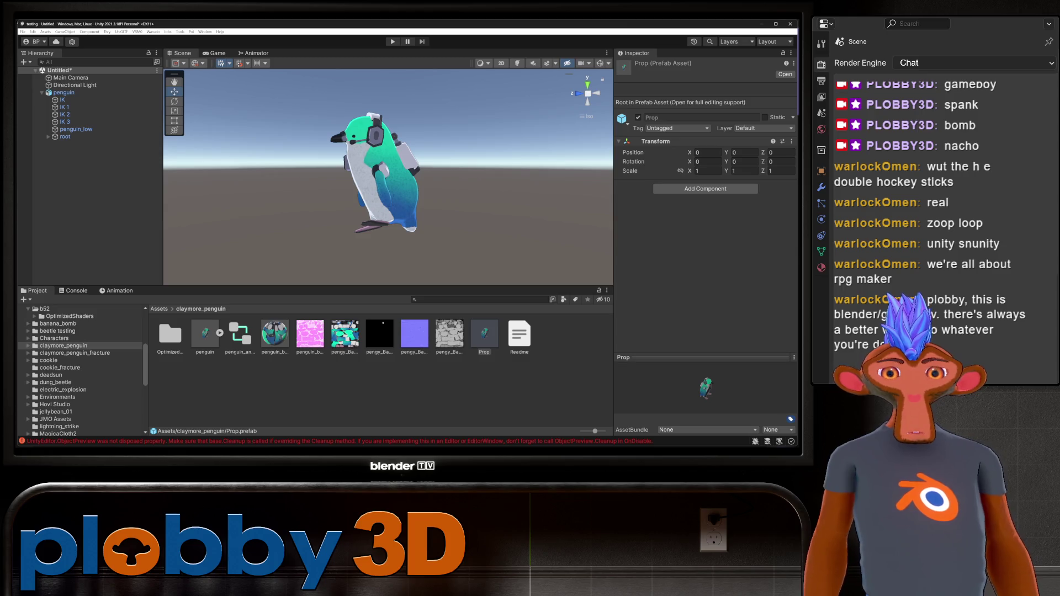
pyautogui.click(74, 85)
pyautogui.click(64, 93)
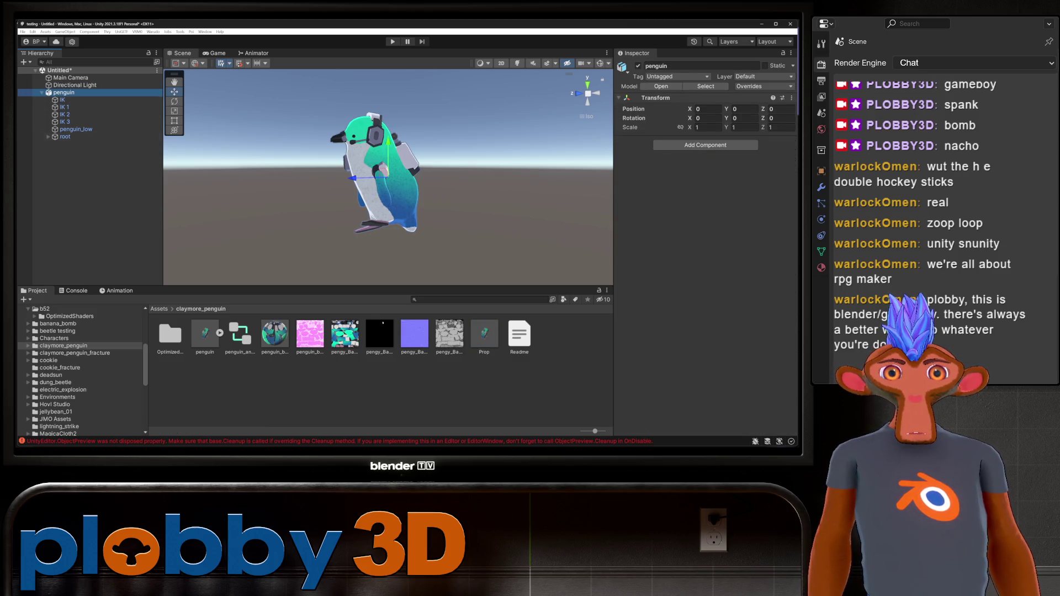
pyautogui.rightClick(77, 93)
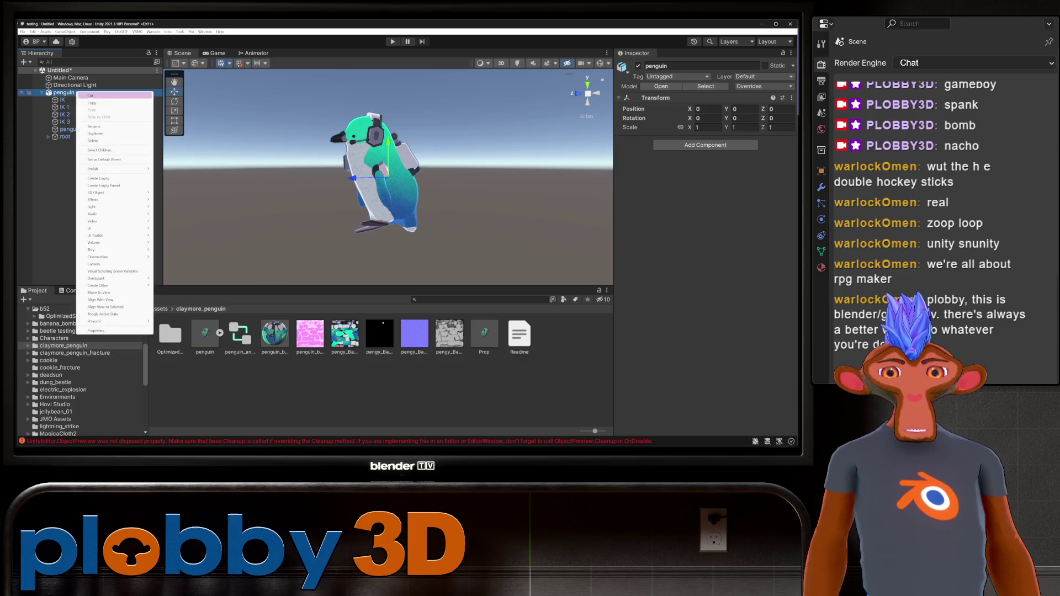
pyautogui.click(110, 159)
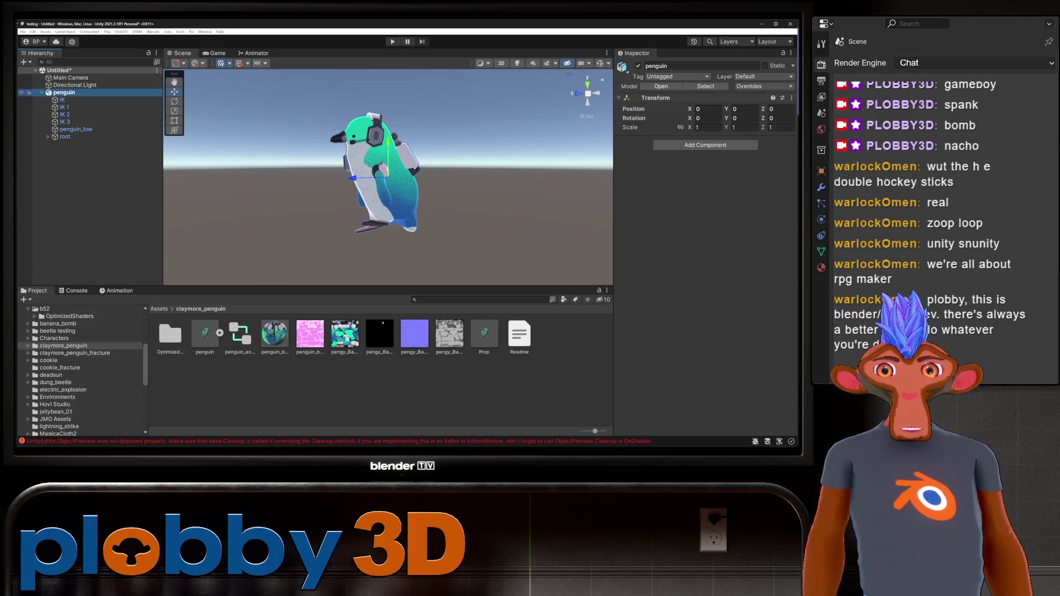
pyautogui.rightClick(79, 93)
pyautogui.press('Escape')
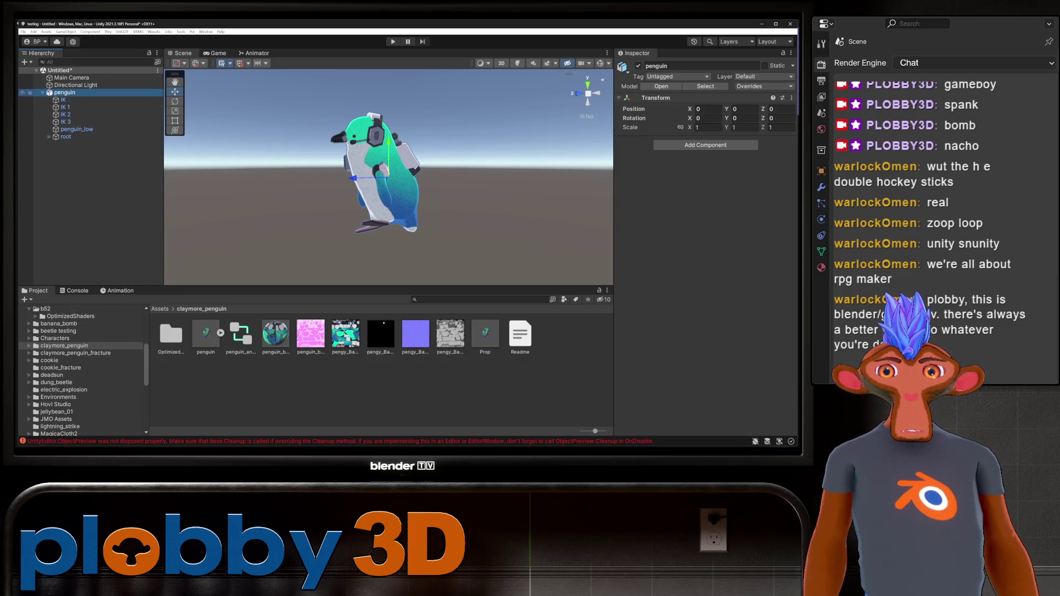
pyautogui.rightClick(72, 92)
pyautogui.click(99, 185)
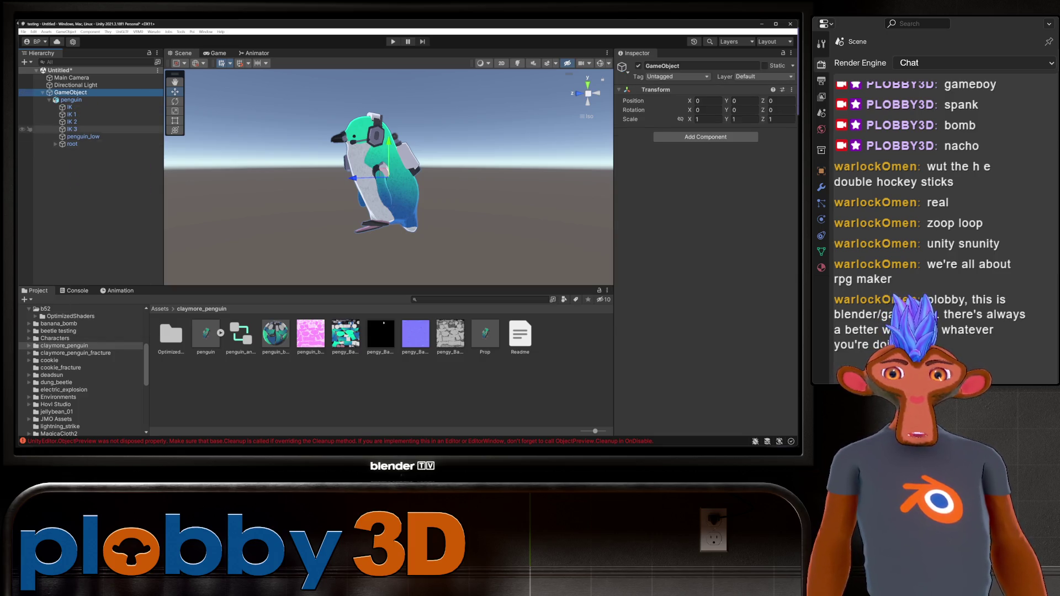
# - Add a convex Mesh Collider to the root bone object
pyautogui.click(83, 136)
pyautogui.click(72, 144)
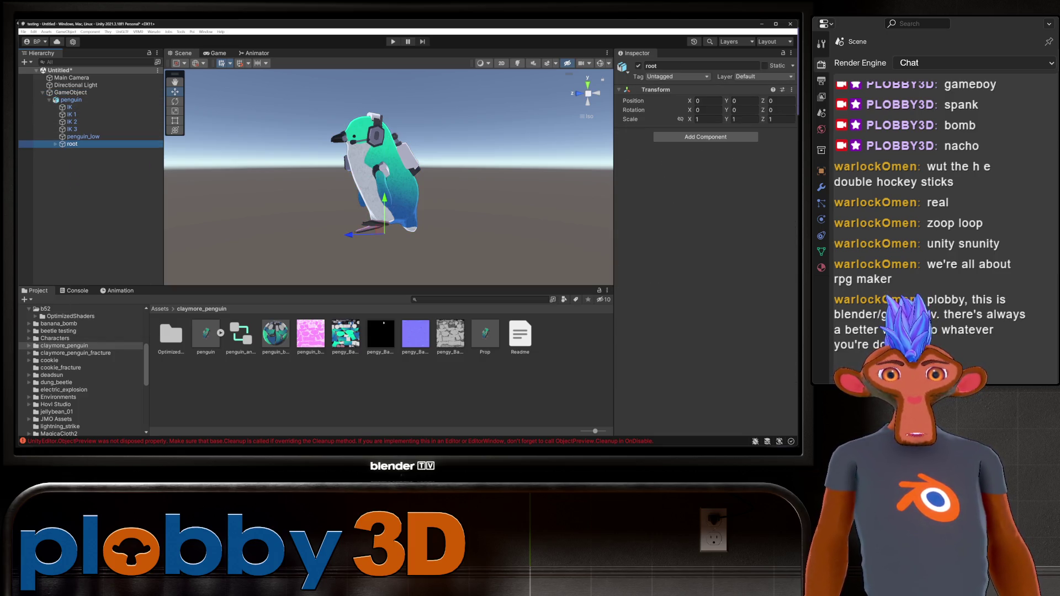
pyautogui.click(705, 136)
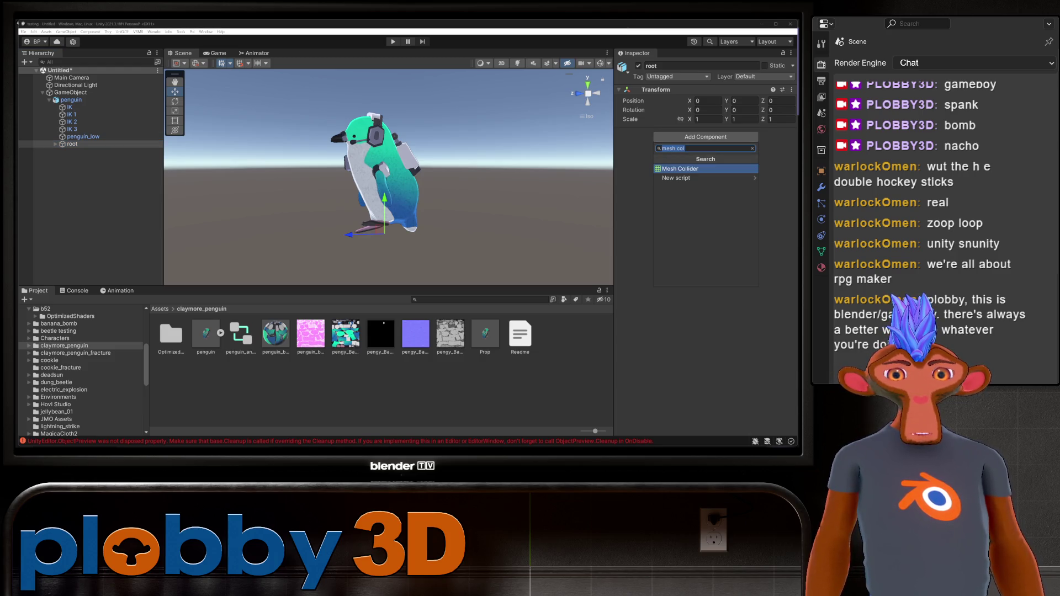
pyautogui.click(706, 169)
pyautogui.click(691, 143)
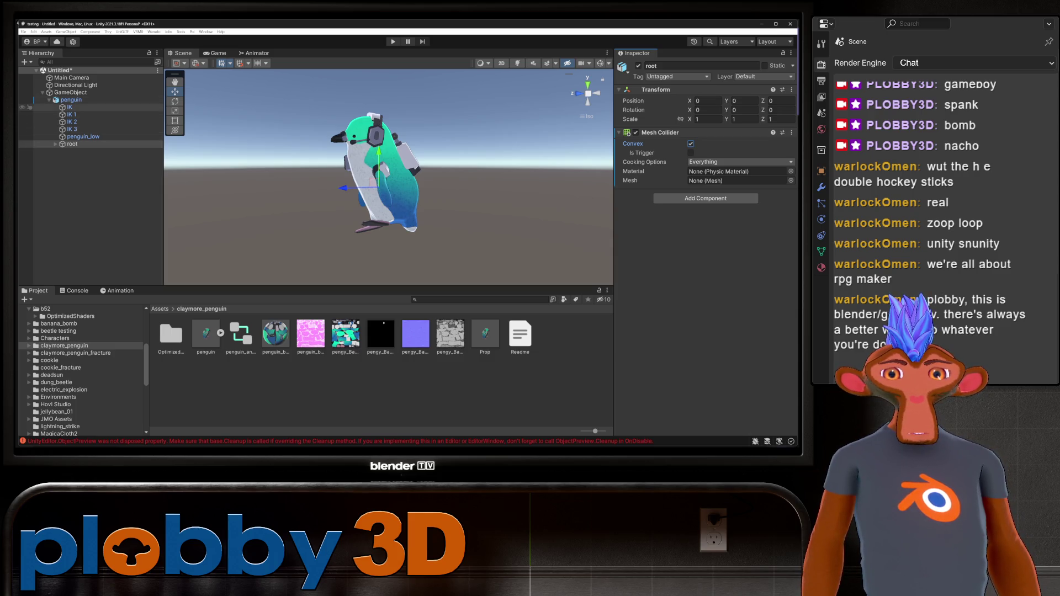
# - Select penguin_low and briefly check its blend shape sliders
pyautogui.click(82, 137)
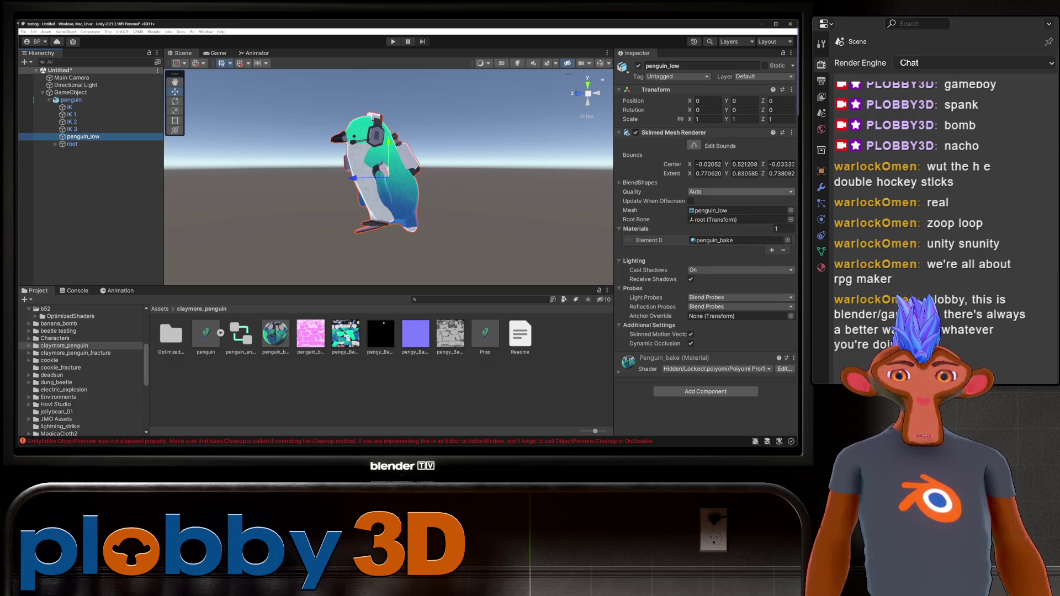
pyautogui.click(635, 183)
pyautogui.click(636, 183)
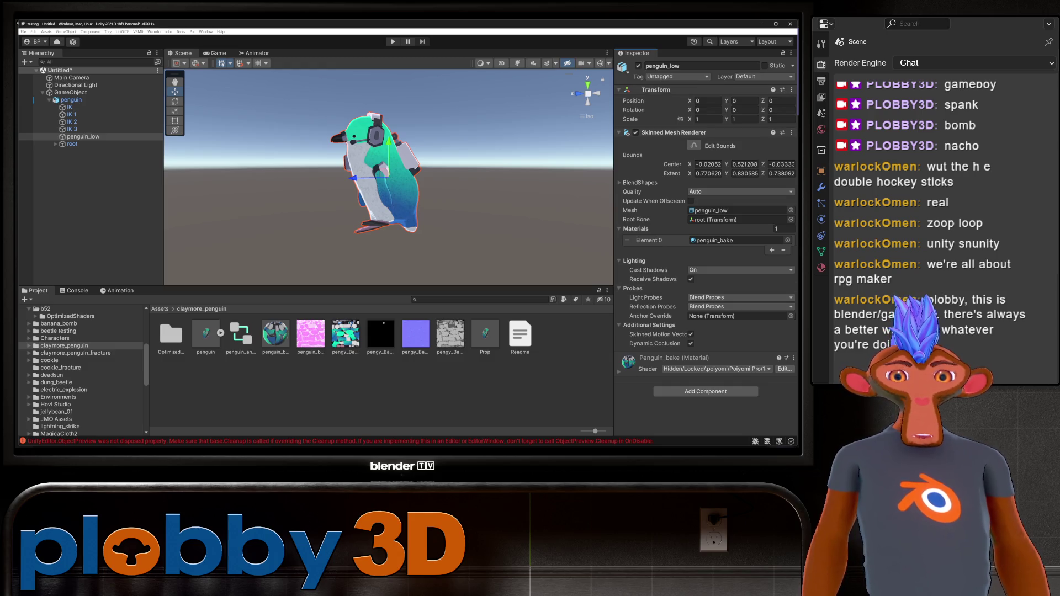
# - Add a convex Mesh Collider to penguin_low via the 'mesh col' search, then select penguin
pyautogui.click(83, 137)
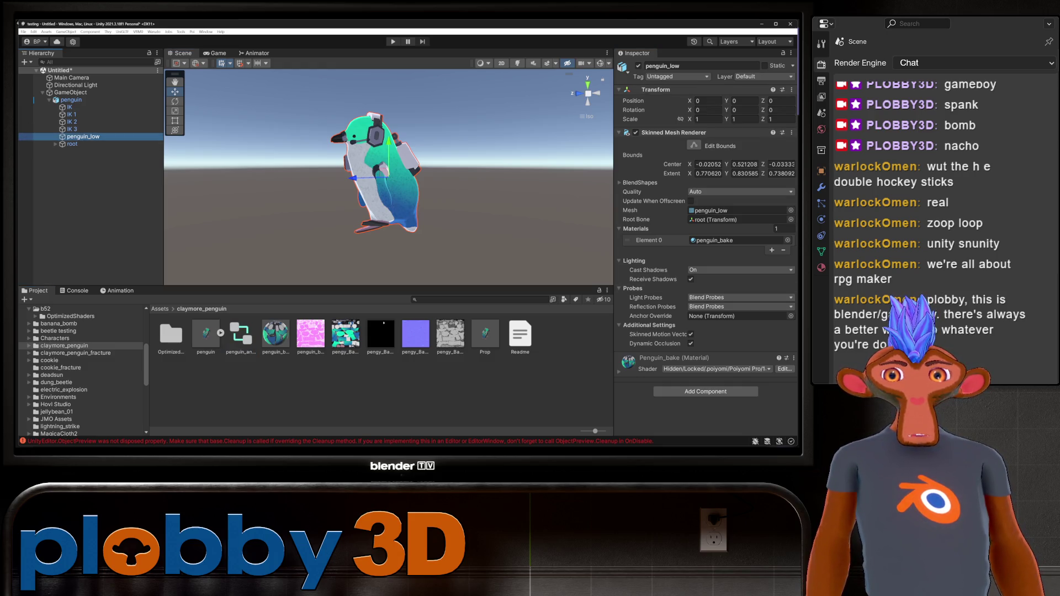
pyautogui.scroll(-2, 706, 248)
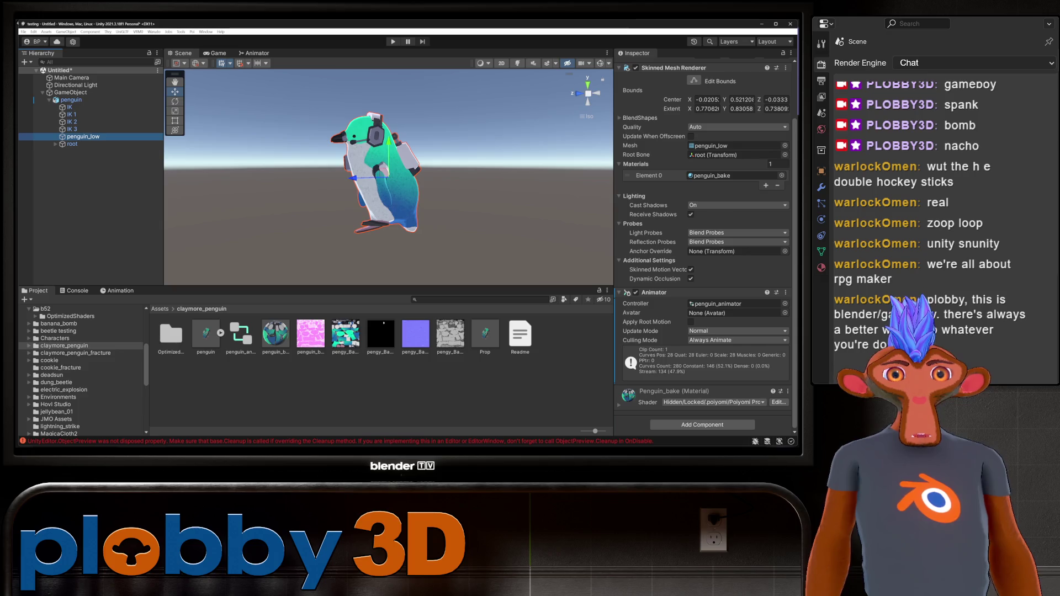
pyautogui.click(702, 424)
pyautogui.write('mesh col')
pyautogui.press('Return')
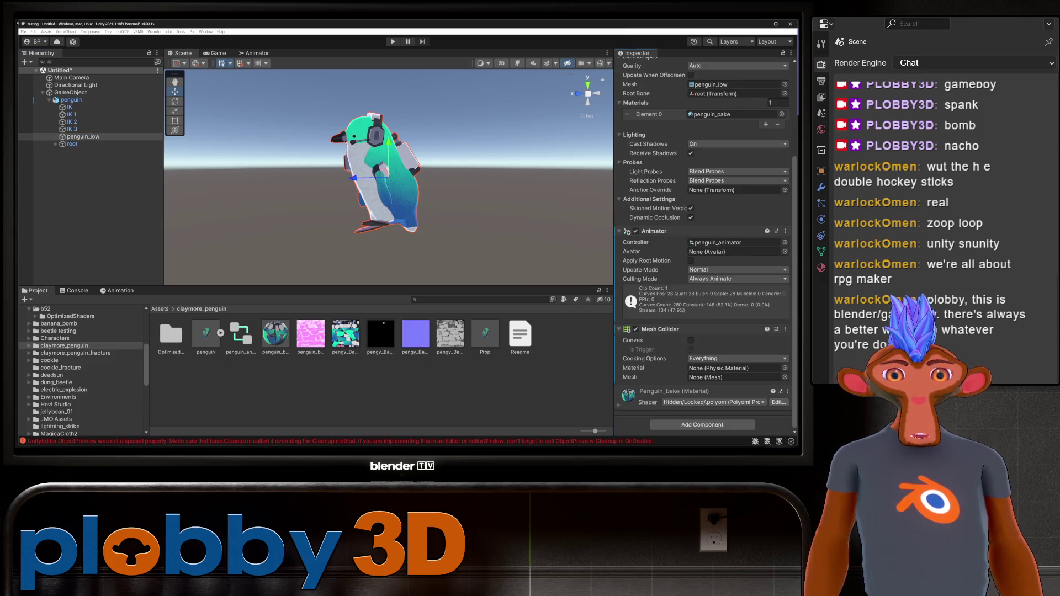
pyautogui.click(691, 340)
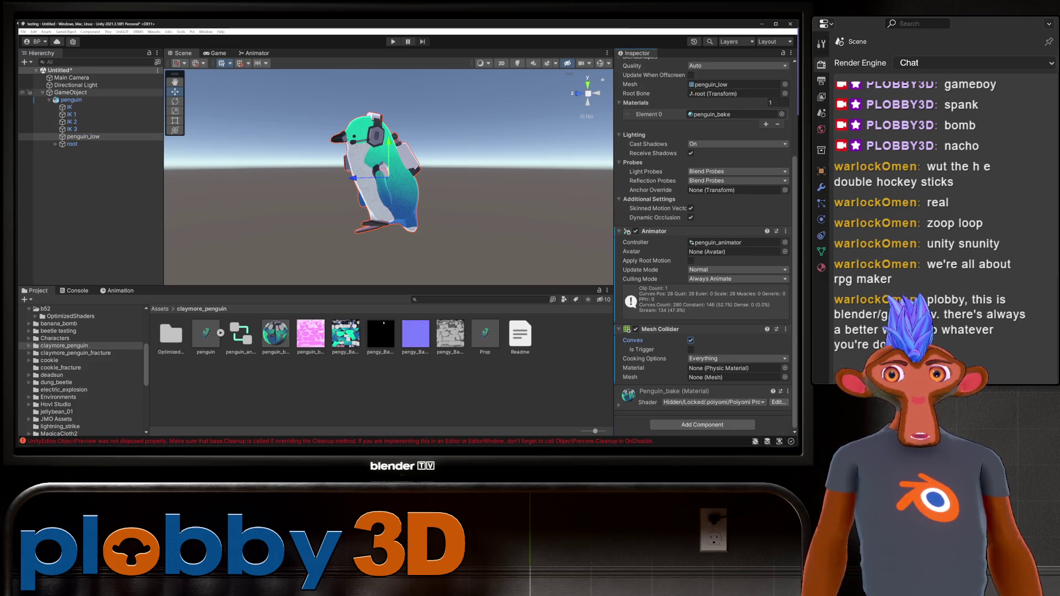
pyautogui.click(34, 99)
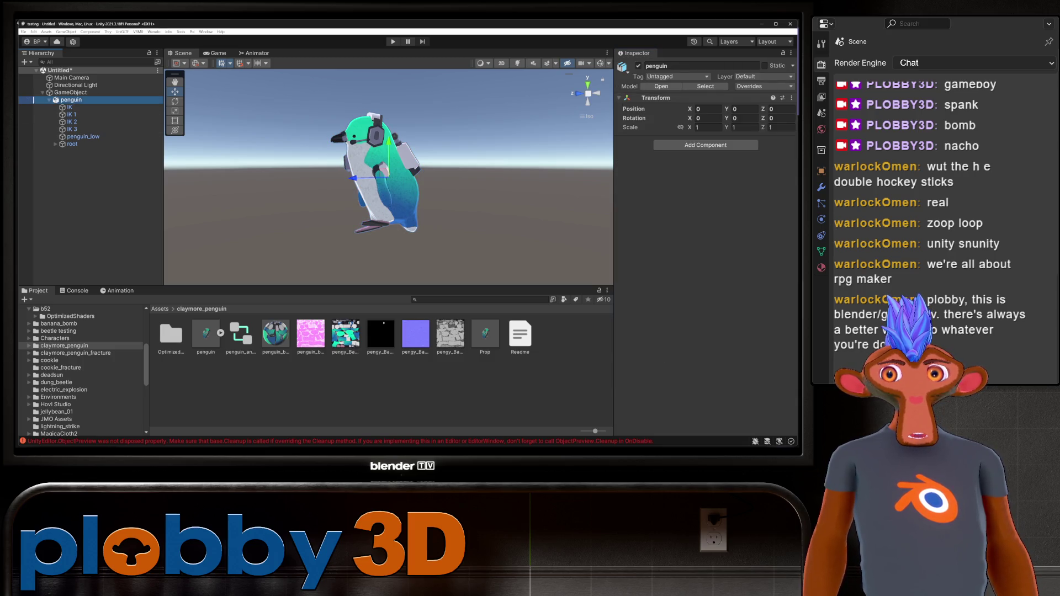
pyautogui.scroll(5, 83, 370)
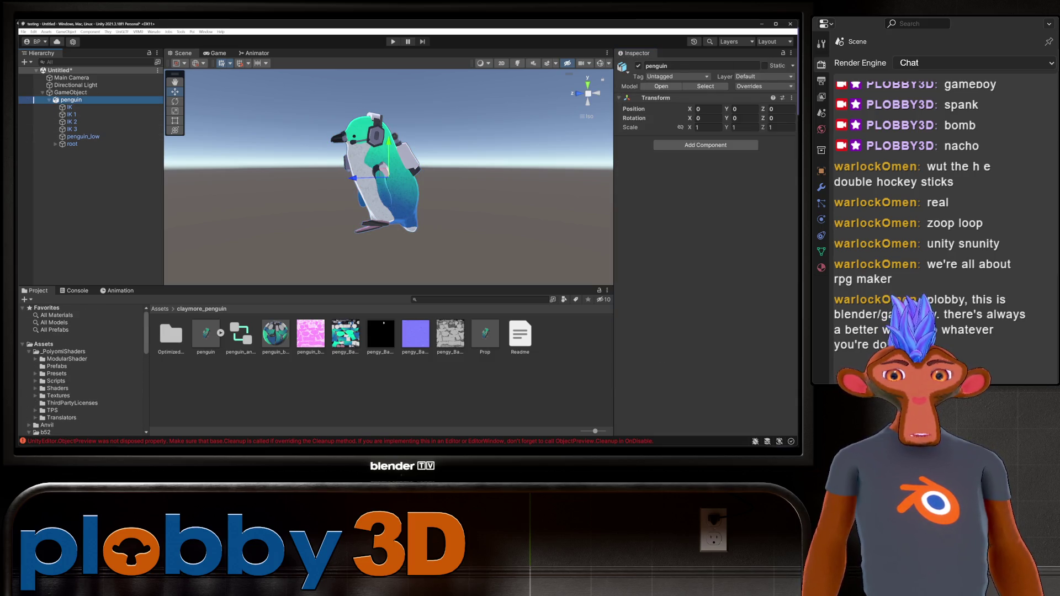
# - Place the DepthGet prefab from _PoiyomiShaders/Prefabs as a child of penguin
pyautogui.click(56, 366)
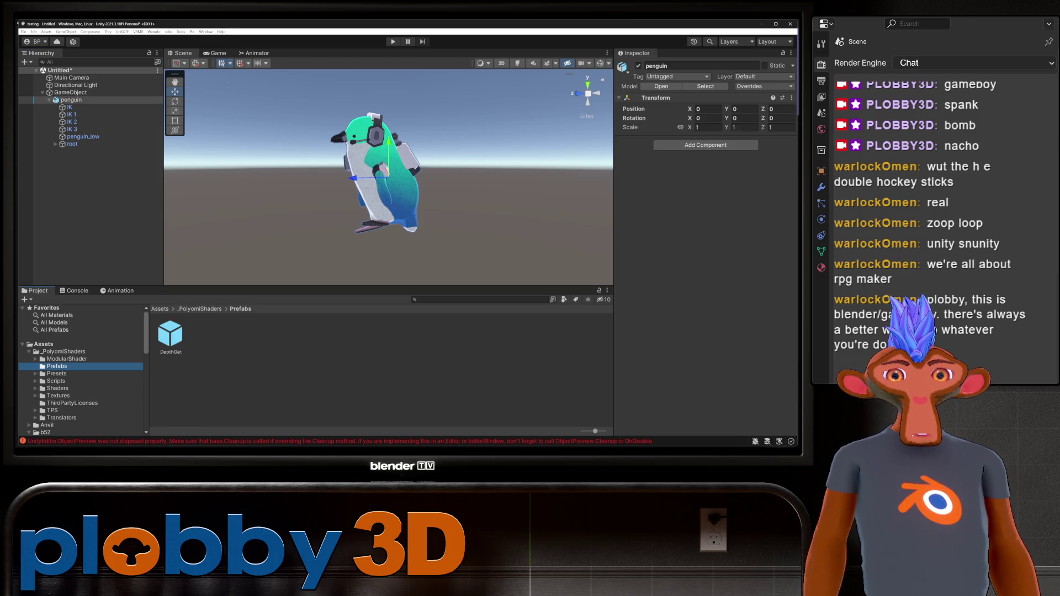
pyautogui.moveTo(170, 334); pyautogui.dragTo(72, 100)
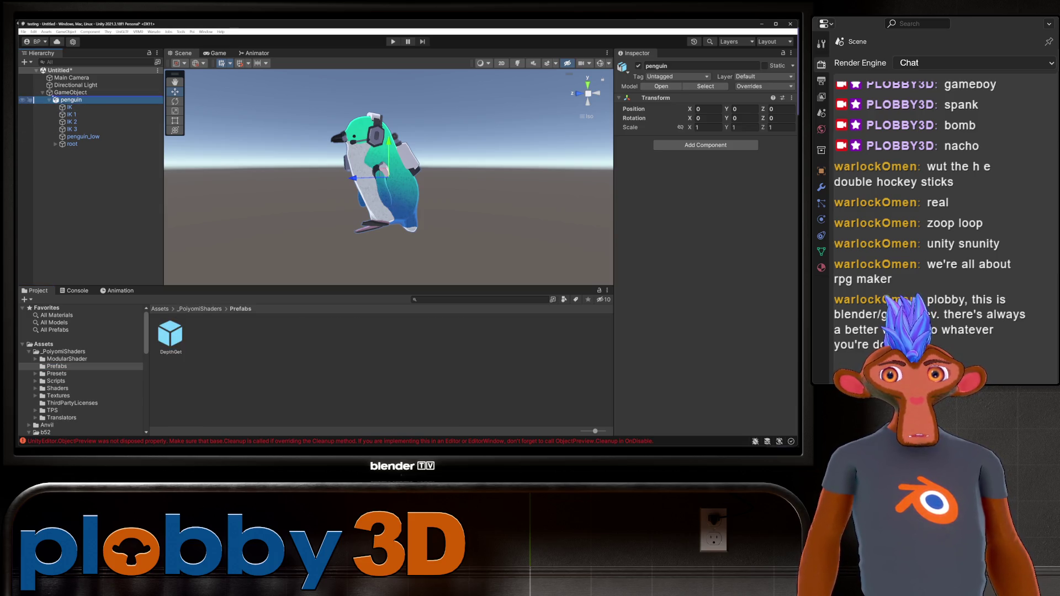
pyautogui.moveTo(73, 100); pyautogui.dragTo(72, 107)
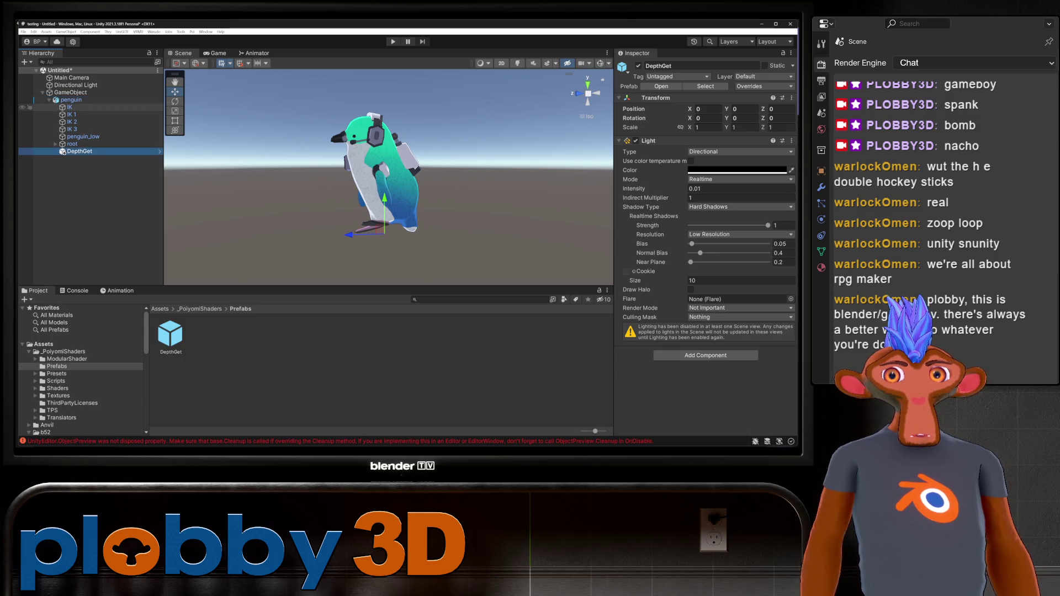
# - Drag the GameObject root onto the Prop prefab in claymore_penguin to overwrite it
pyautogui.click(42, 92)
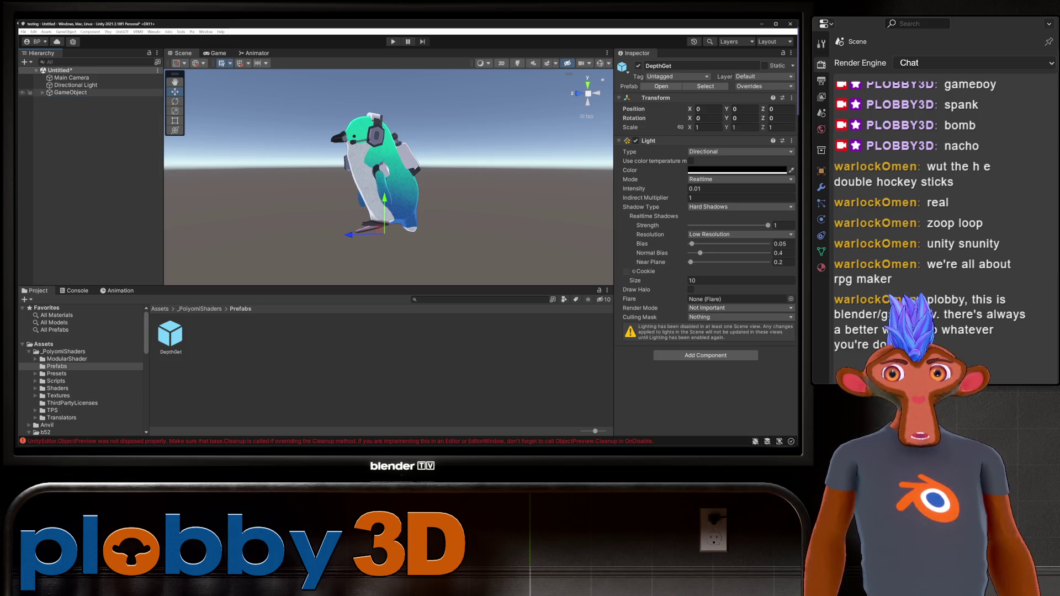
pyautogui.scroll(-10, 81, 370)
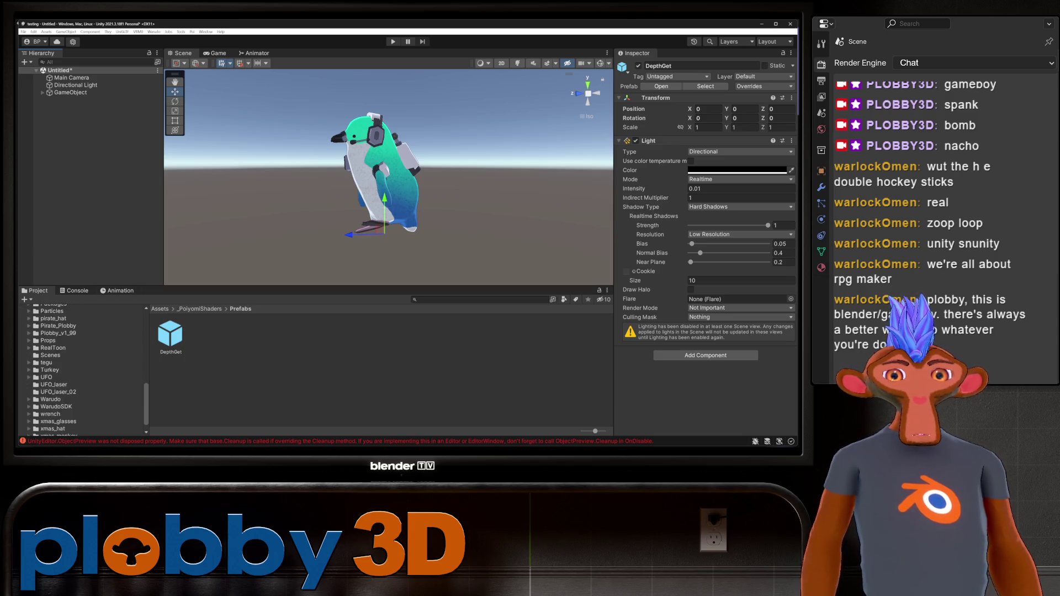
pyautogui.scroll(5, 81, 370)
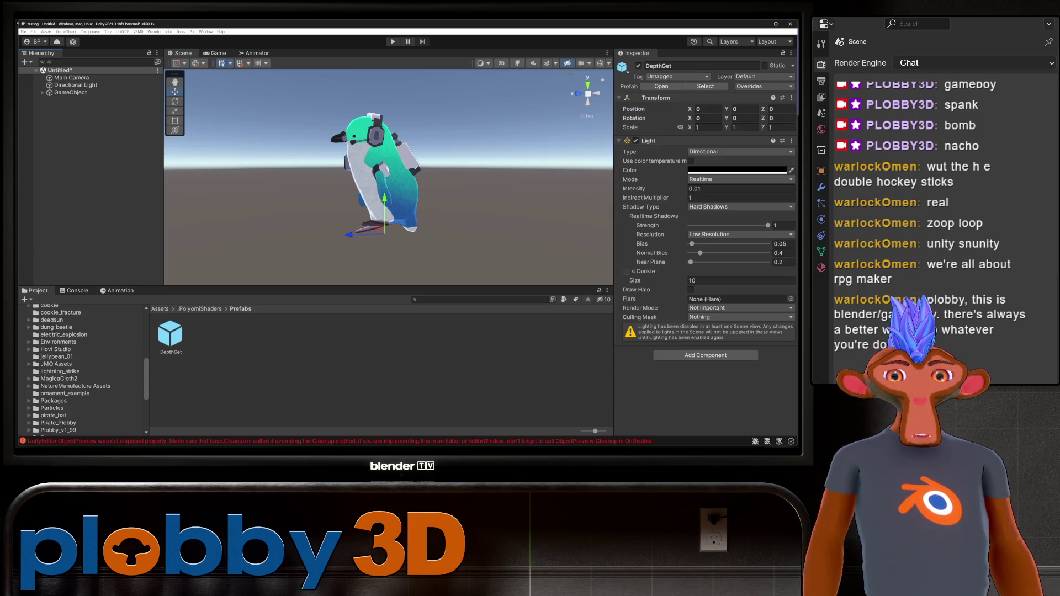
pyautogui.scroll(1, 82, 370)
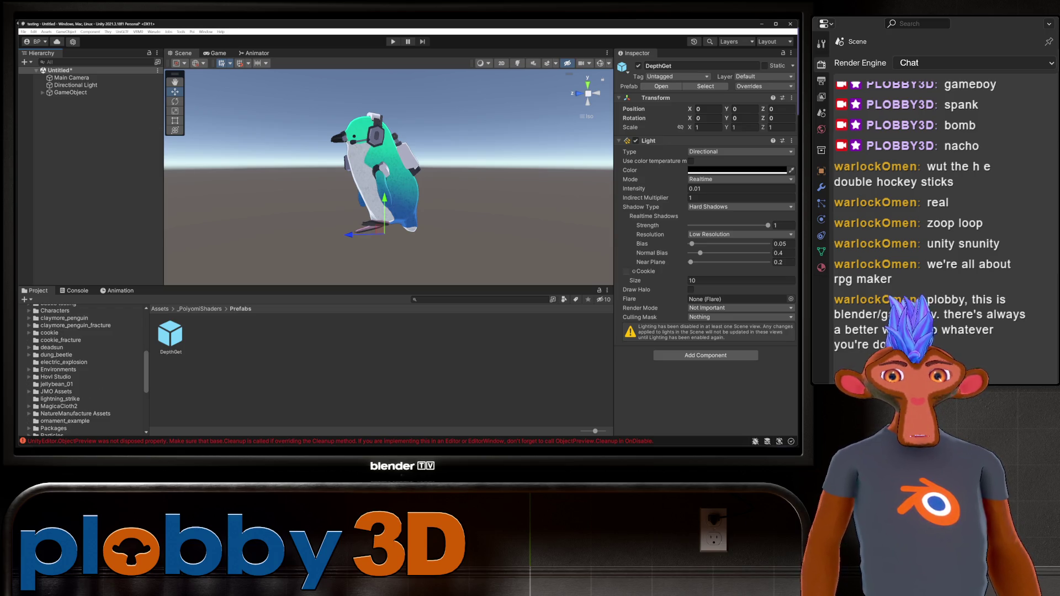
pyautogui.click(64, 318)
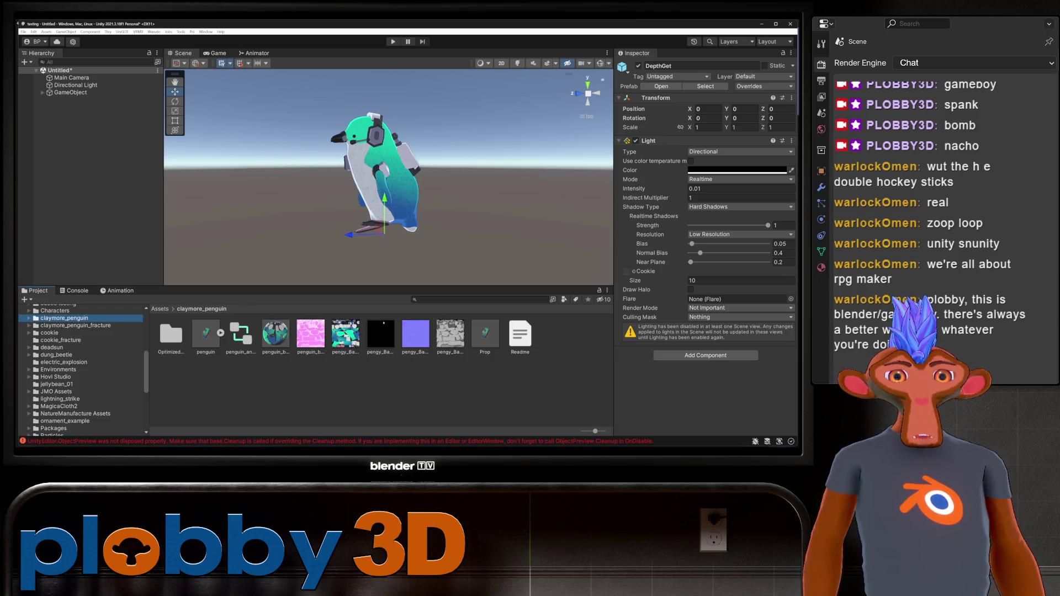
pyautogui.click(70, 92)
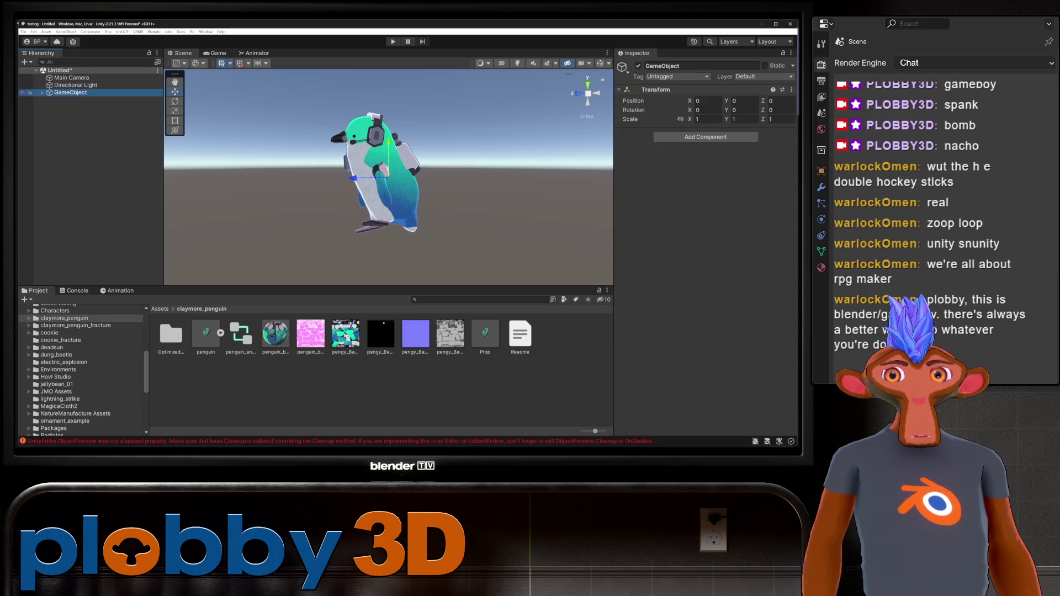
pyautogui.moveTo(485, 334); pyautogui.dragTo(485, 336)
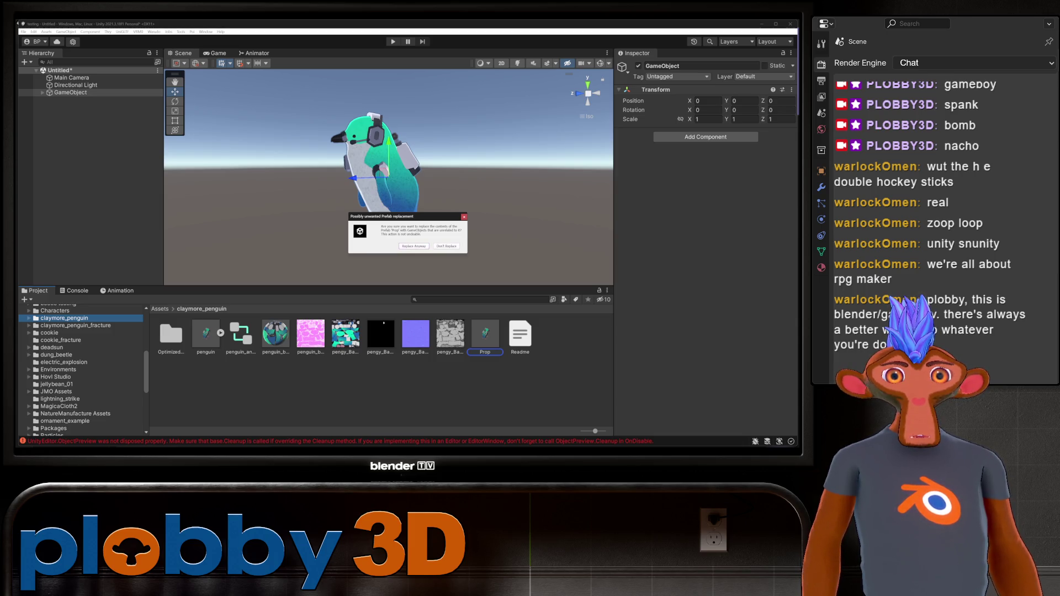
# - Cancel the replacement and save GameObject as a new prefab in claymore_penguin
pyautogui.press('Escape')
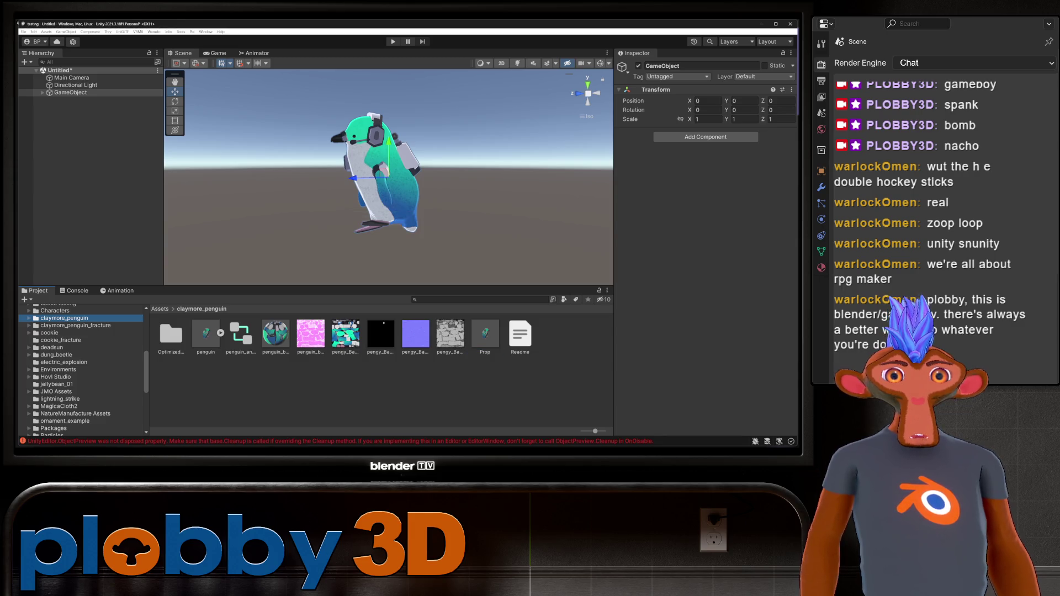
pyautogui.rightClick(491, 335)
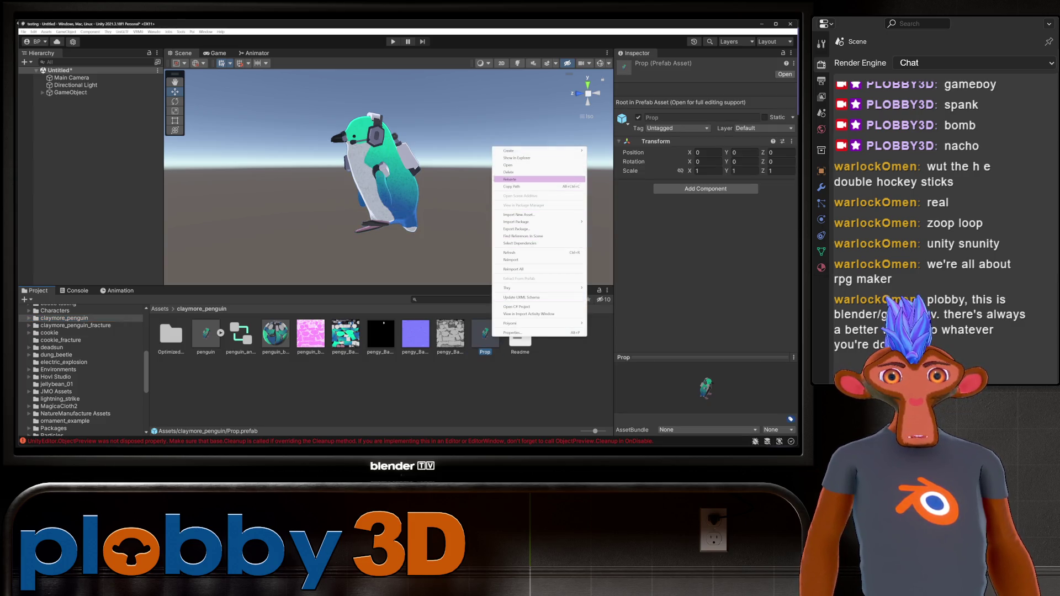
pyautogui.click(508, 172)
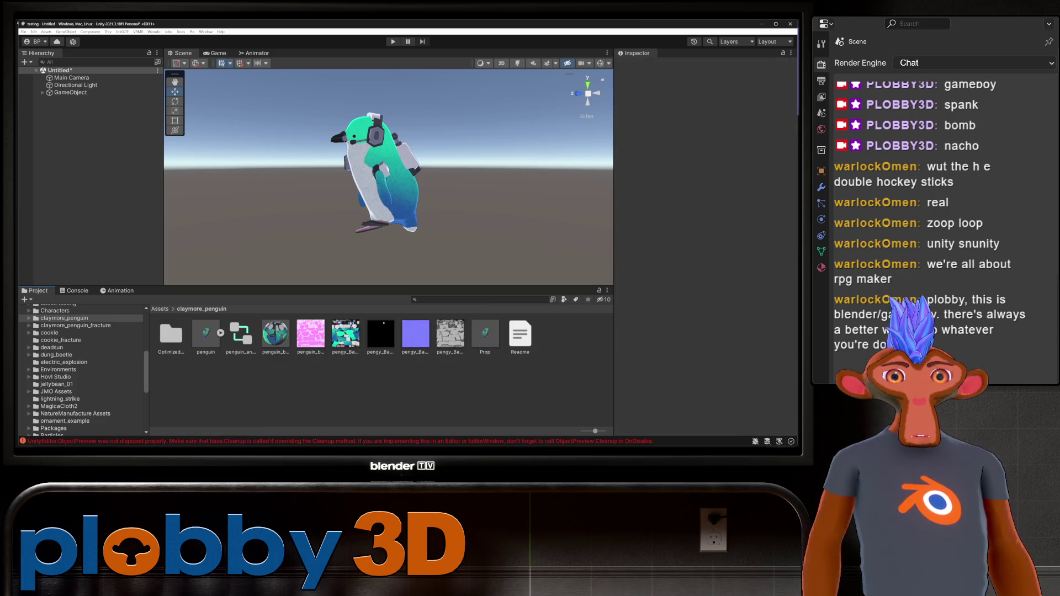
pyautogui.click(43, 92)
pyautogui.click(70, 92)
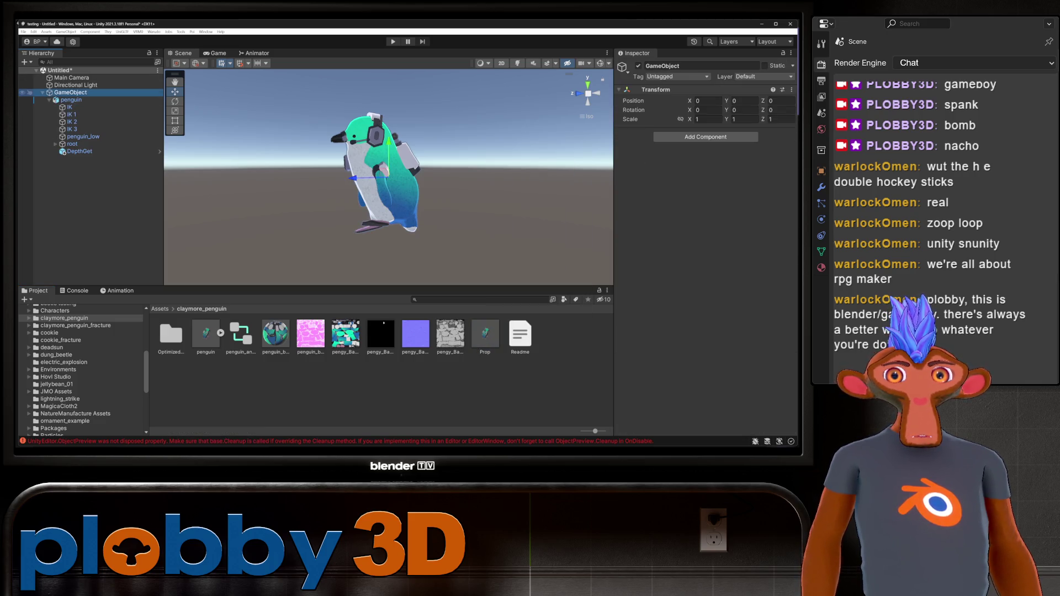
pyautogui.moveTo(70, 93)
pyautogui.mouseDown()
pyautogui.moveTo(248, 248)
pyautogui.moveTo(353, 386)
pyautogui.mouseUp()
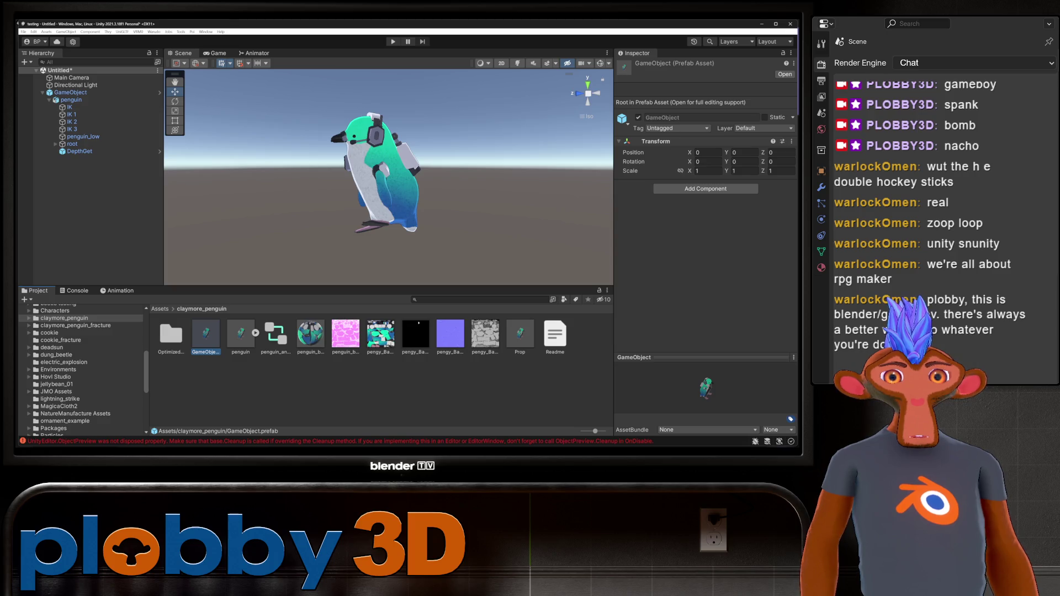
# - Delete the old Prop prefab and rename the new prefab to Prop
pyautogui.rightClick(516, 337)
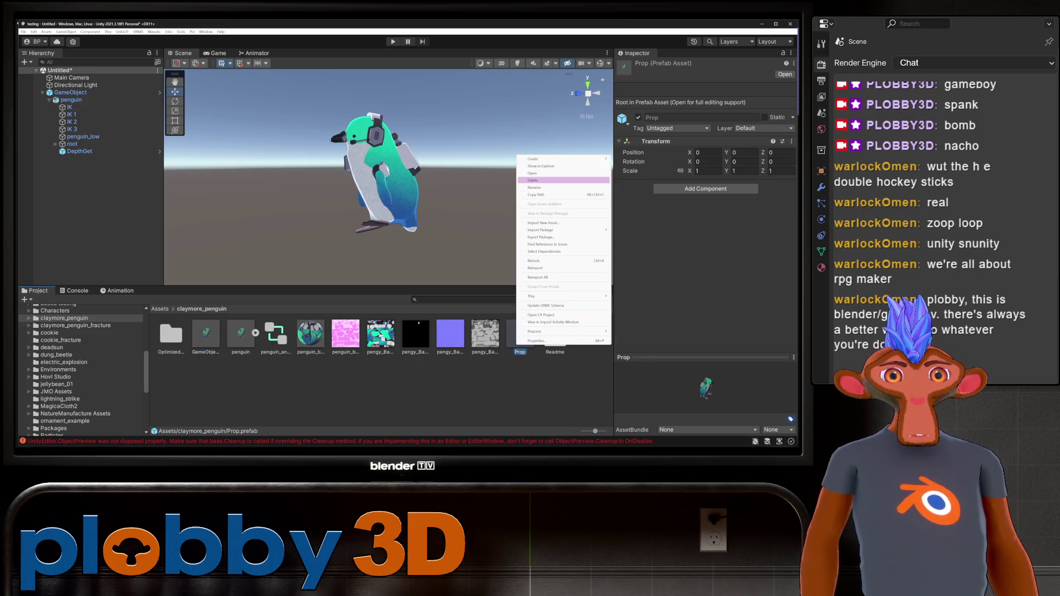
pyautogui.click(534, 180)
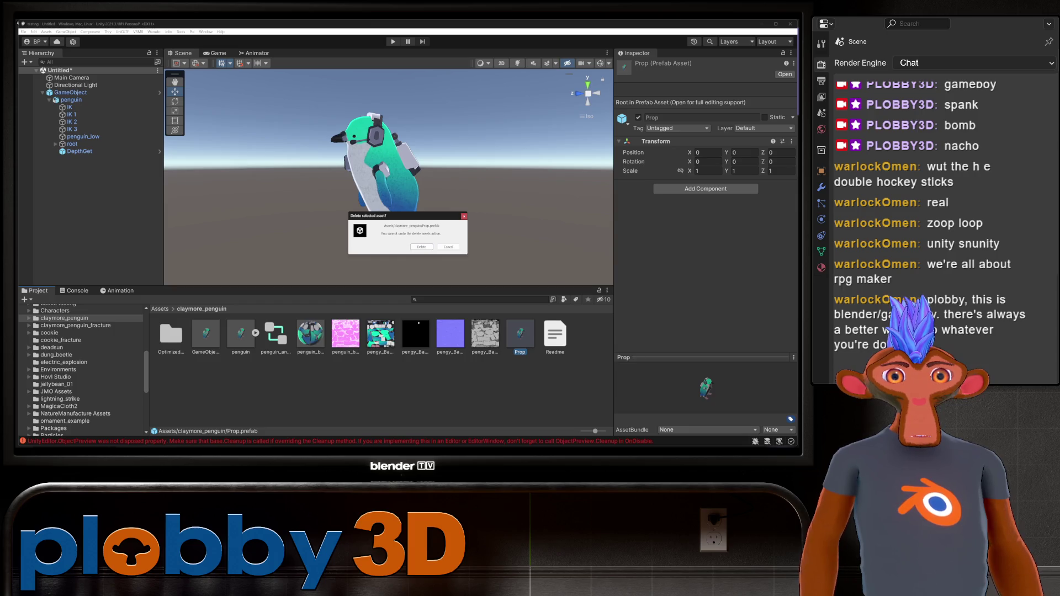
pyautogui.click(421, 246)
pyautogui.click(205, 334)
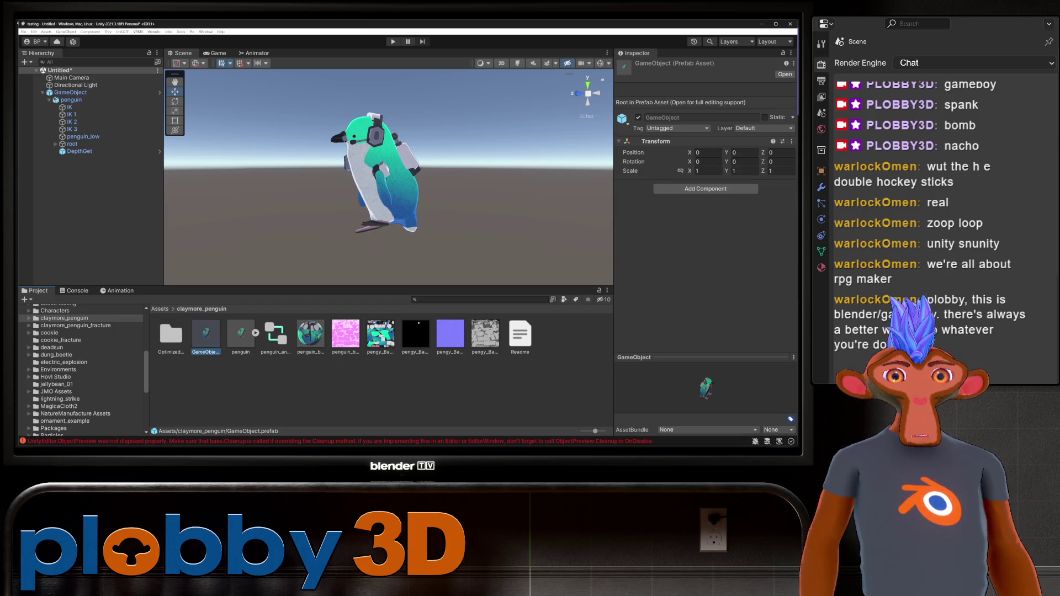
pyautogui.write('Prop')
pyautogui.press('Return')
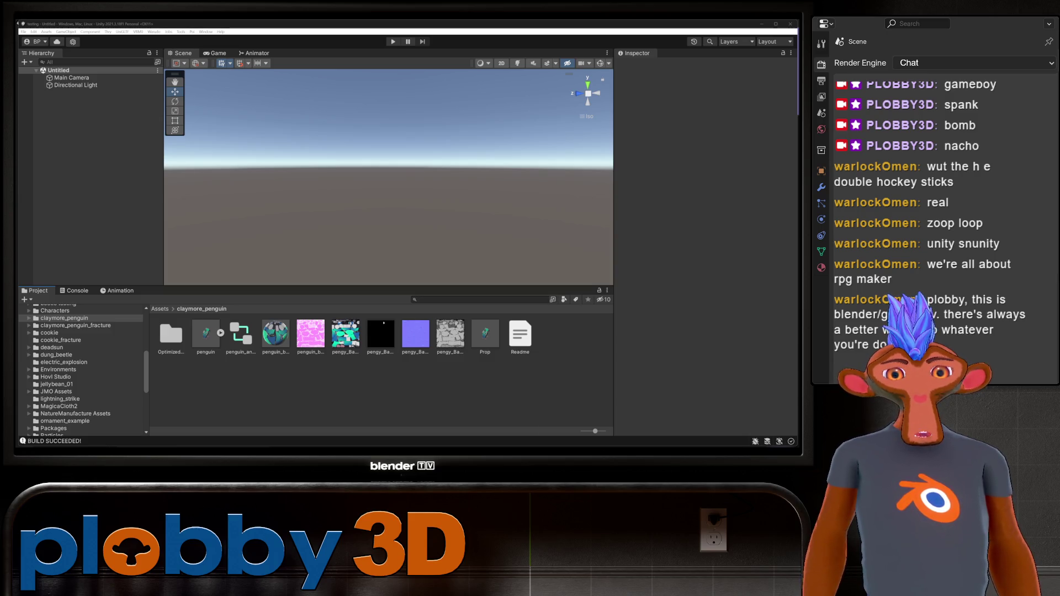
pyautogui.hotkey('alt', 'Tab')
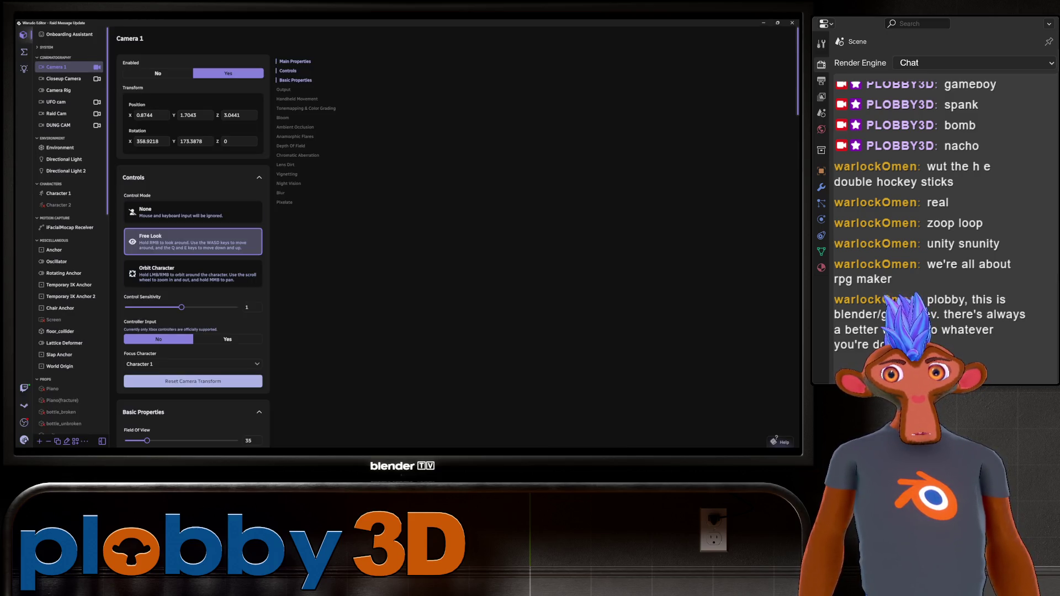
# - Open the Claymore blueprint graph in Warudo
pyautogui.click(24, 52)
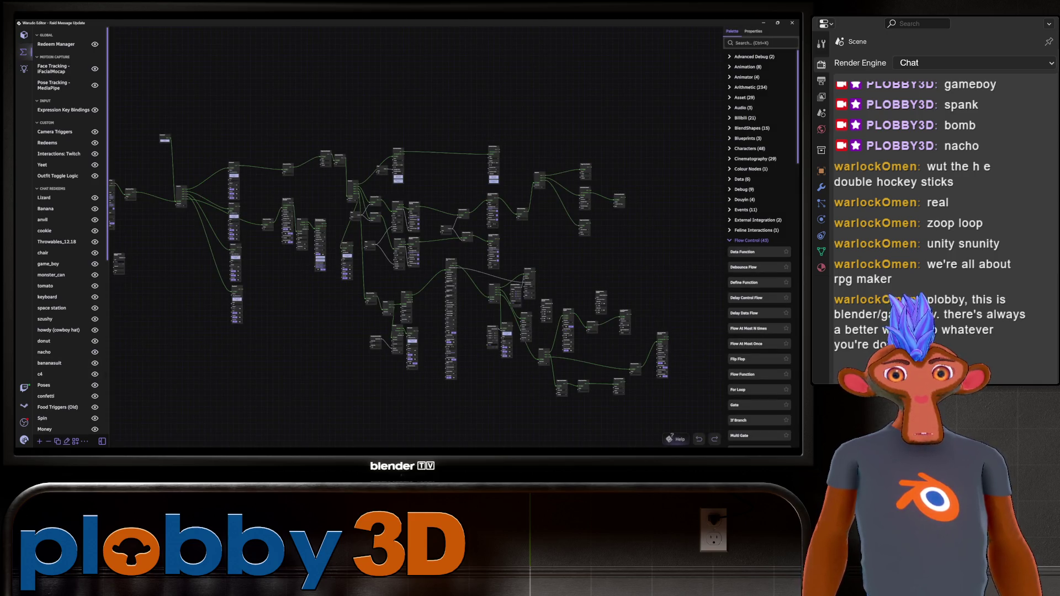
pyautogui.scroll(-10, 66, 231)
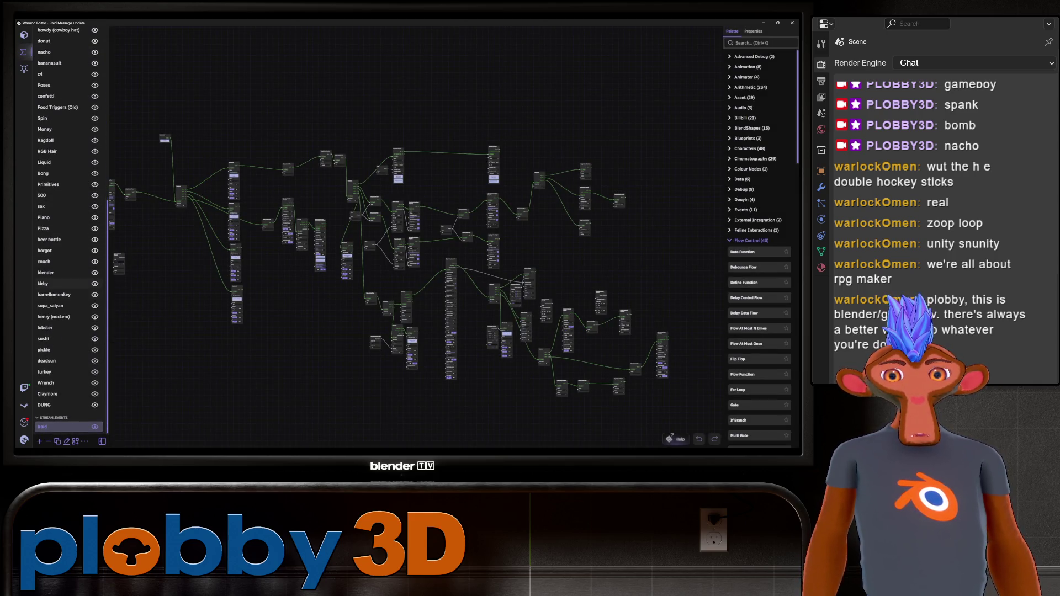
pyautogui.click(48, 394)
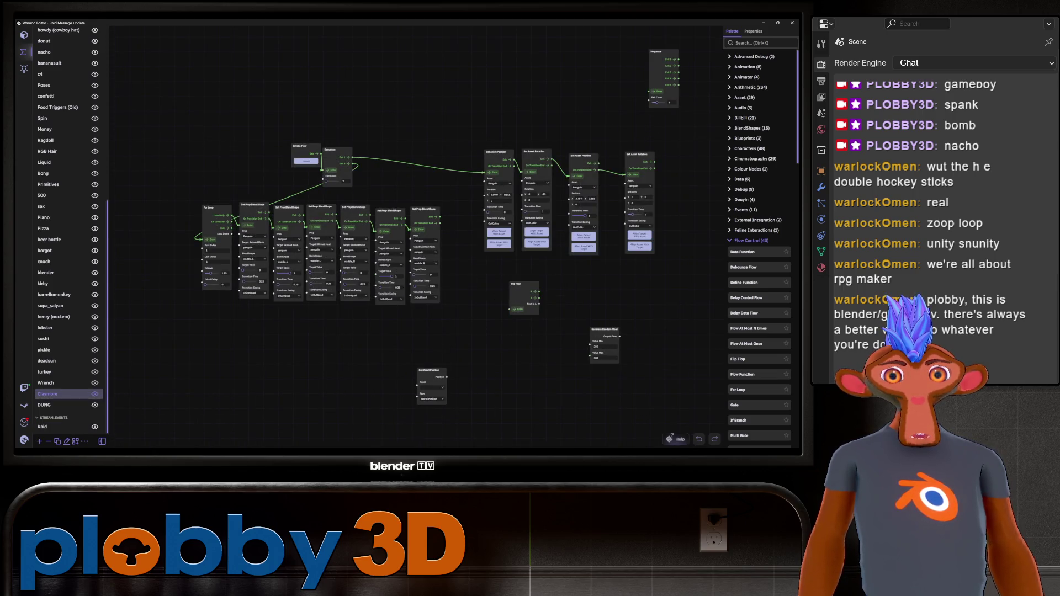
# - Delete the For Loop and all Set Prop BlendShape nodes from the Claymore graph
pyautogui.moveTo(458, 359)
pyautogui.mouseDown()
pyautogui.moveTo(395, 279)
pyautogui.moveTo(166, 218)
pyautogui.moveTo(185, 229)
pyautogui.moveTo(217, 225)
pyautogui.moveTo(185, 229)
pyautogui.mouseUp()
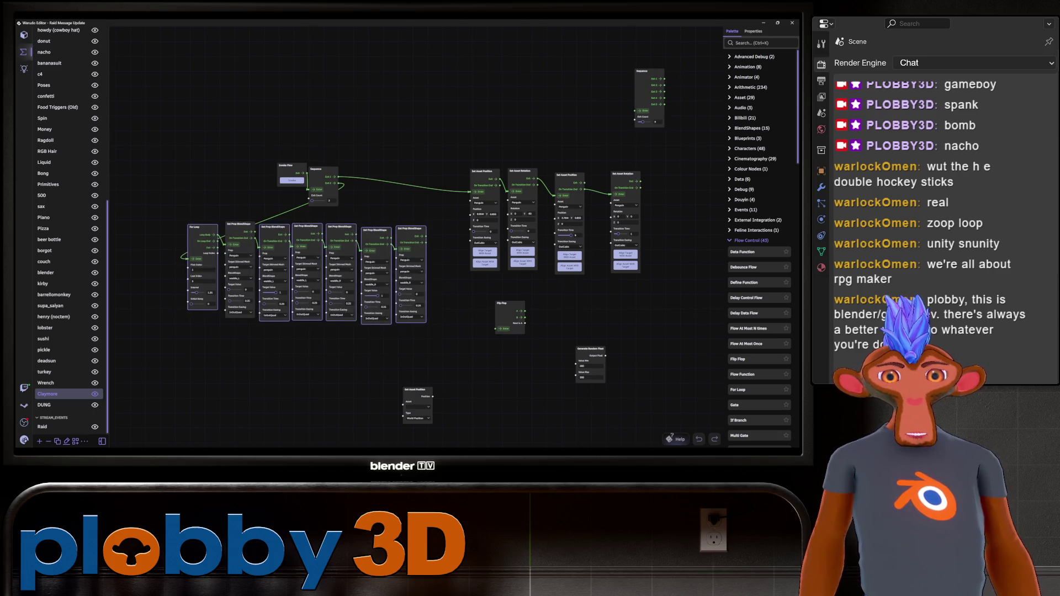
pyautogui.press('Delete')
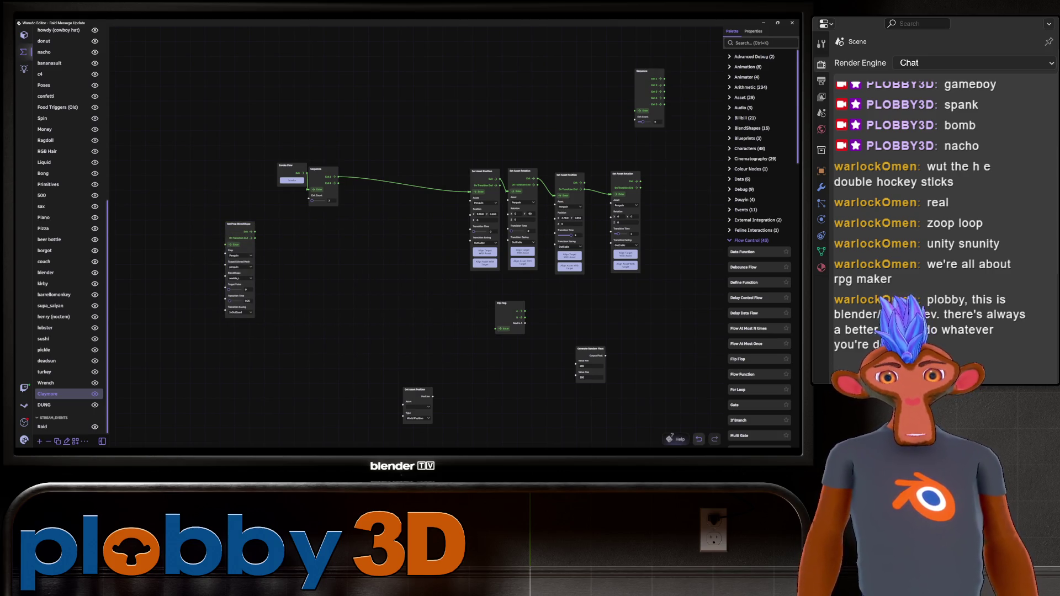
pyautogui.moveTo(206, 176)
pyautogui.mouseDown()
pyautogui.moveTo(287, 353)
pyautogui.moveTo(316, 358)
pyautogui.mouseUp()
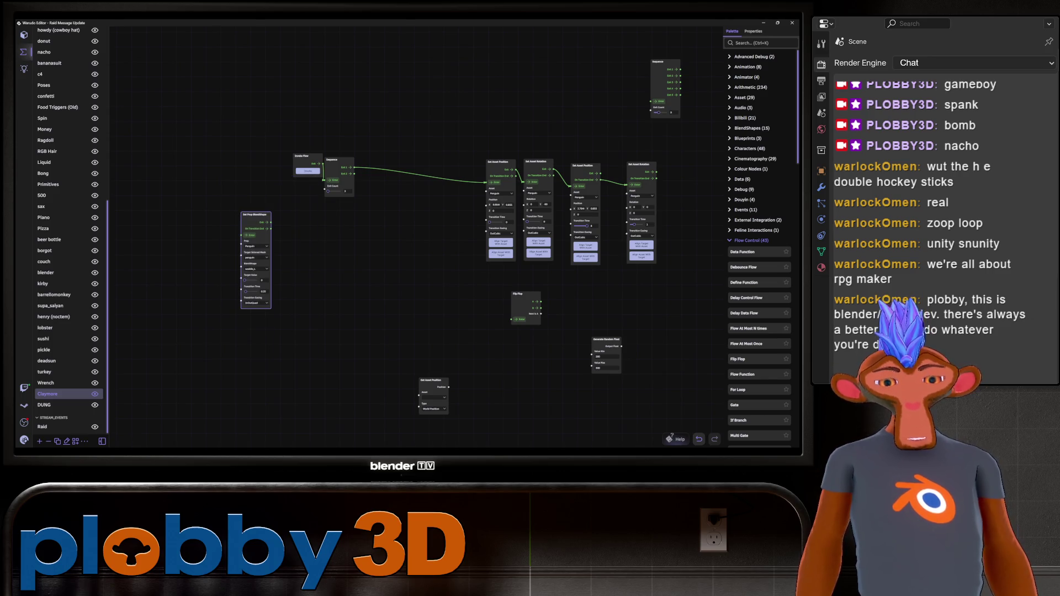
pyautogui.press('Delete')
pyautogui.hscroll(5, 417, 240)
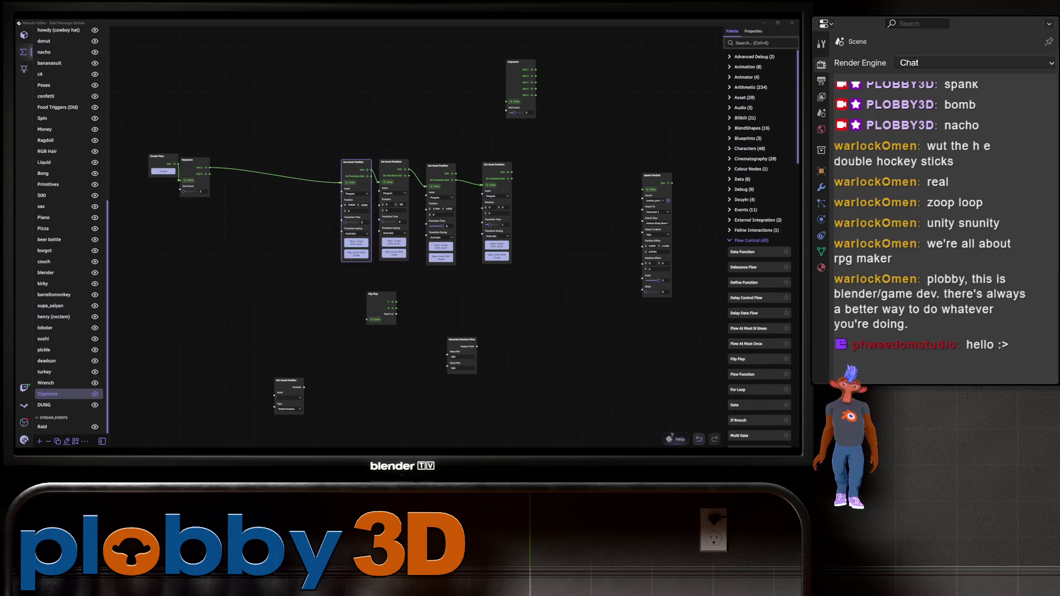
pyautogui.click(24, 34)
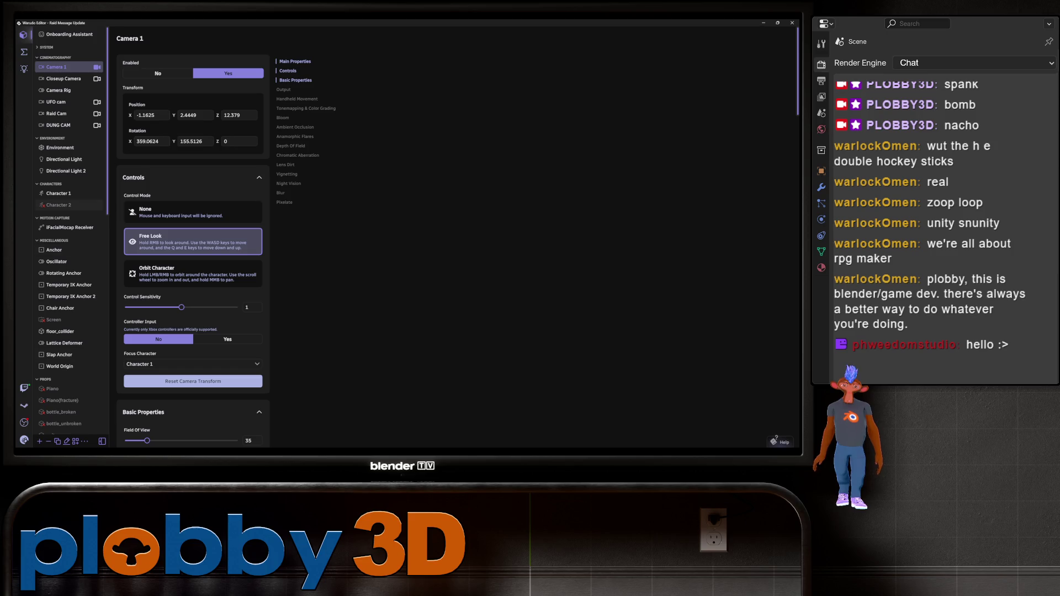
# - Fly Camera 1 toward the avatar to about X -0.60, Y 2.33, Z 5.26
pyautogui.scroll(-15, 69, 232)
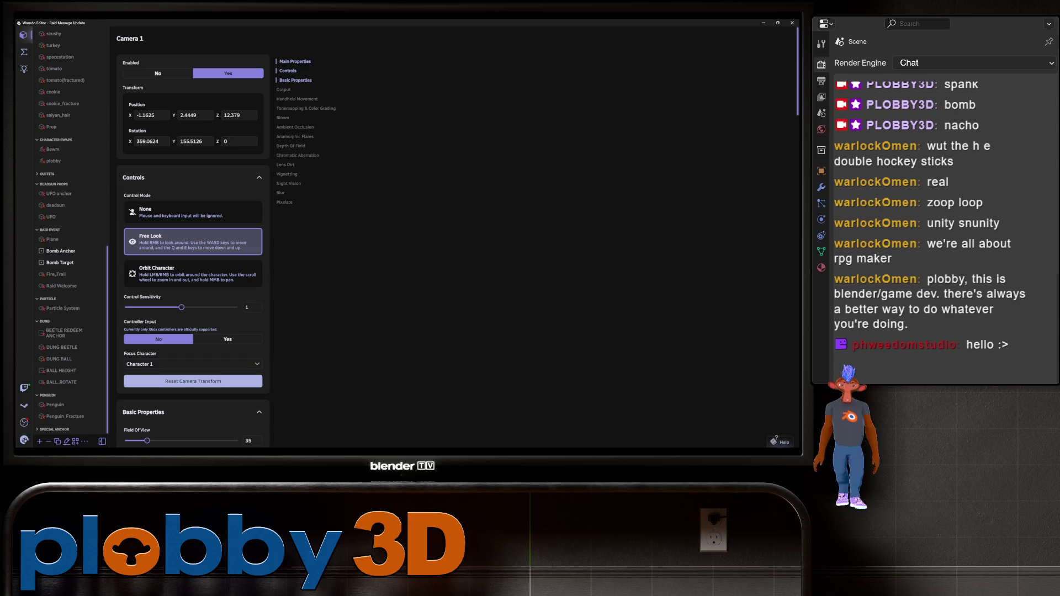
pyautogui.moveTo(731, 437)
pyautogui.mouseDown(button='right')
pyautogui.moveTo(733, 460)
pyautogui.moveTo(799, 476)
pyautogui.moveTo(785, 467)
pyautogui.mouseUp(button='right')
pyautogui.press('w')
pyautogui.press('w')
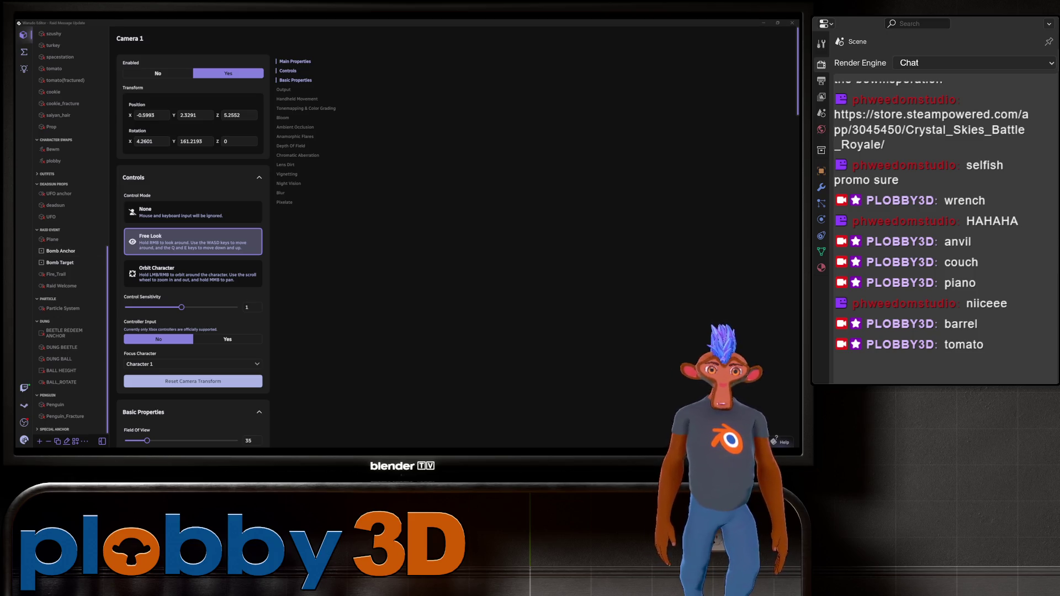
pyautogui.click(24, 52)
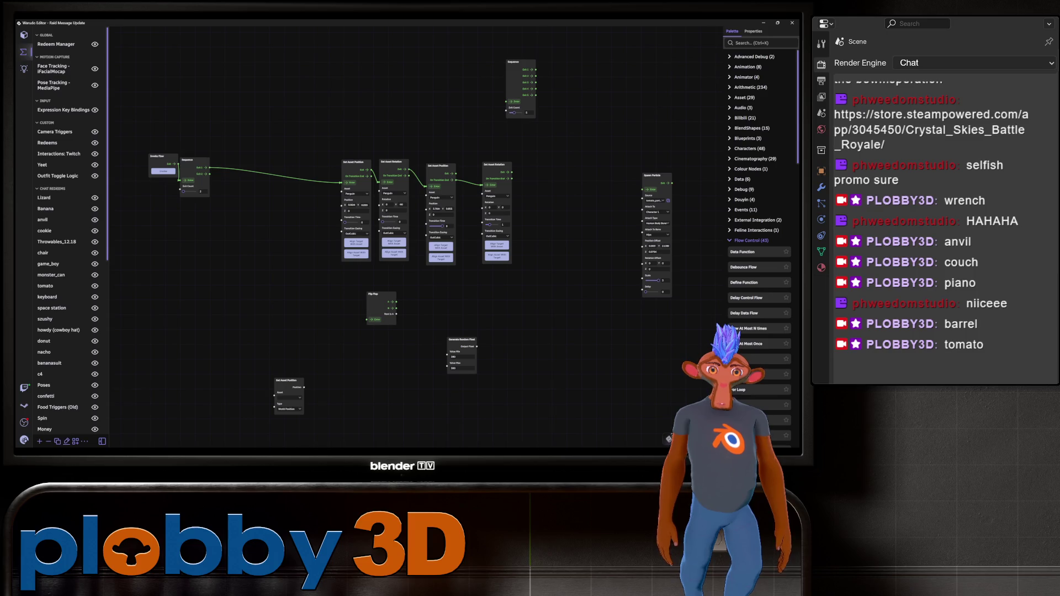
# - Open the Raid blueprint and invoke its Sequence flow to show the raid welcome overlay
pyautogui.scroll(-10, 64, 232)
pyautogui.click(55, 427)
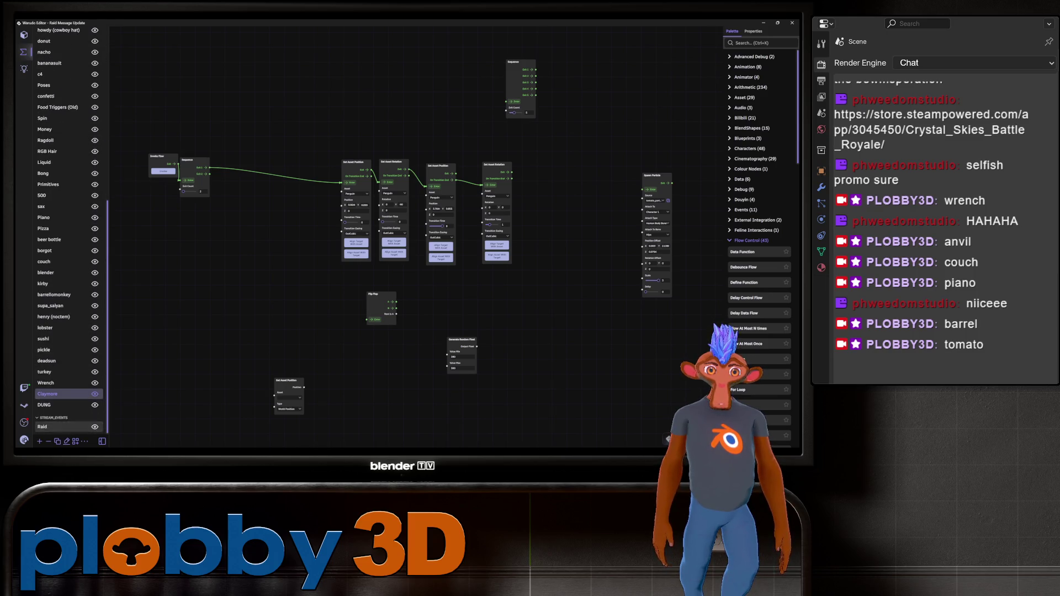
pyautogui.scroll(5, 536, 119)
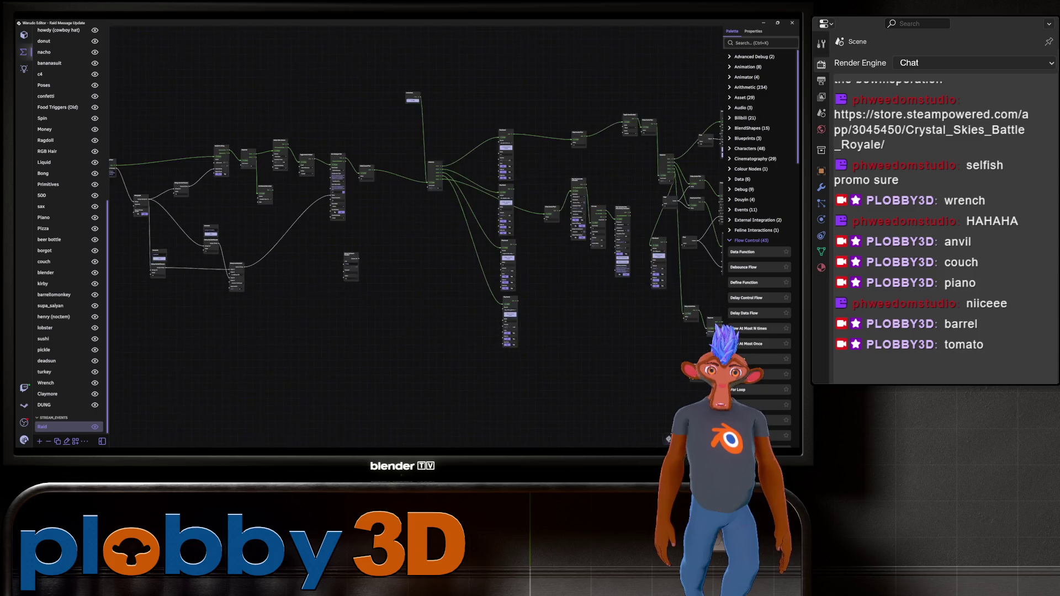
pyautogui.scroll(5, 280, 333)
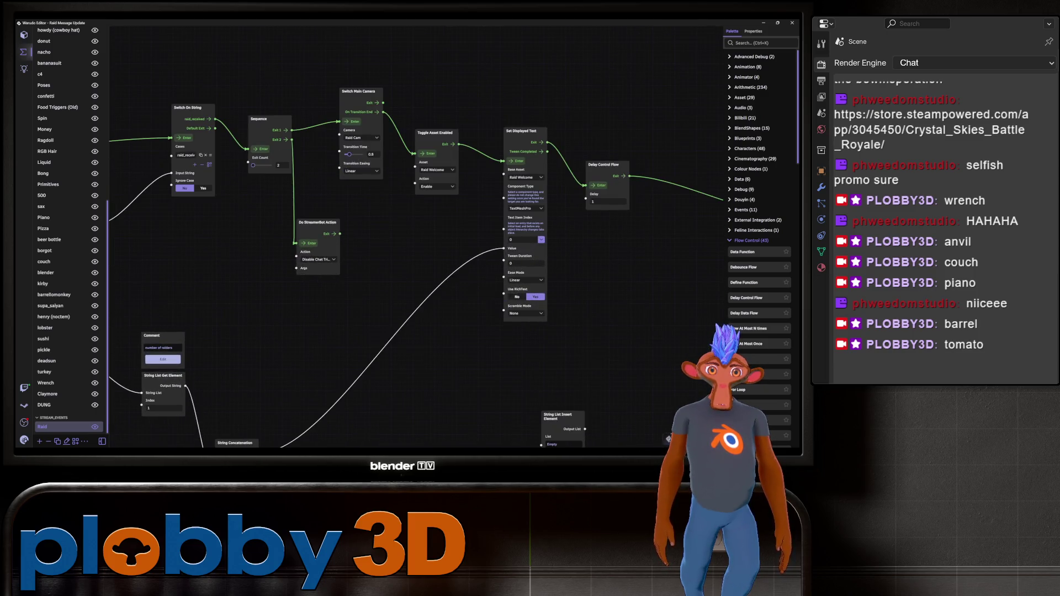
pyautogui.moveTo(386, 359); pyautogui.dragTo(343, 374)
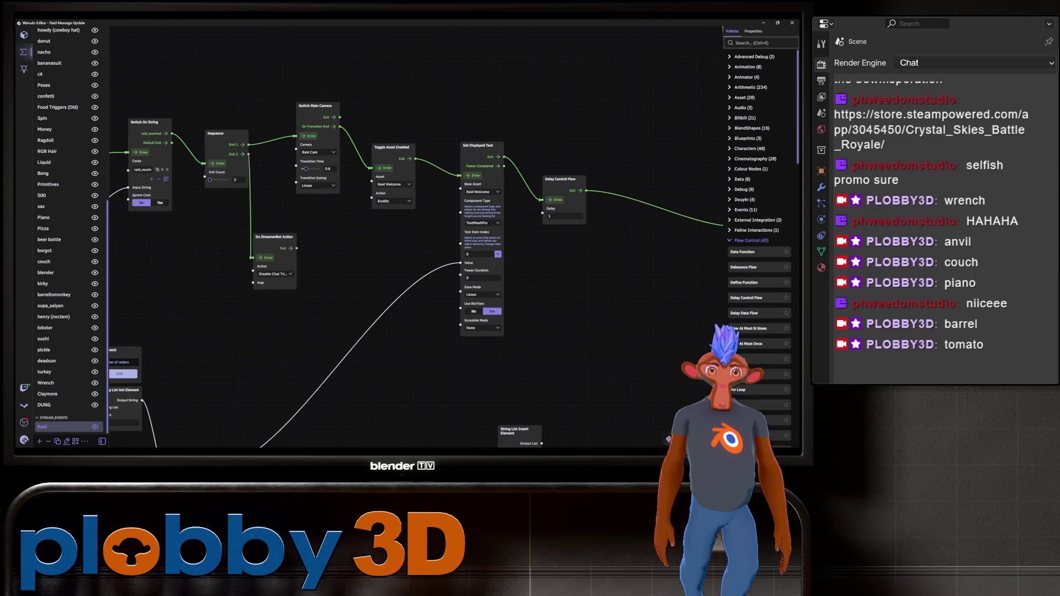
pyautogui.click(221, 153)
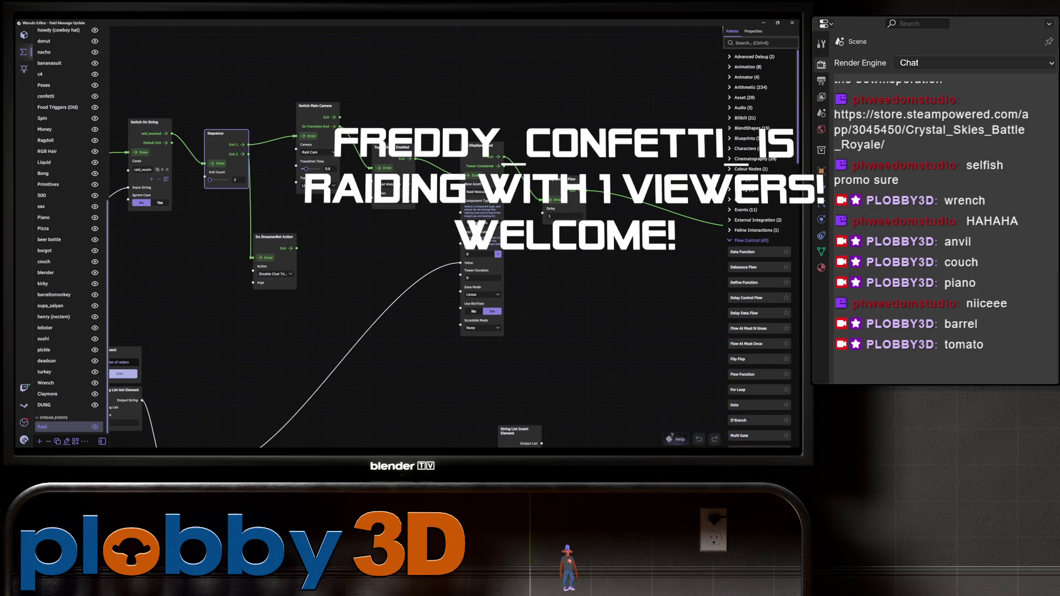
pyautogui.moveTo(387, 359); pyautogui.dragTo(371, 314)
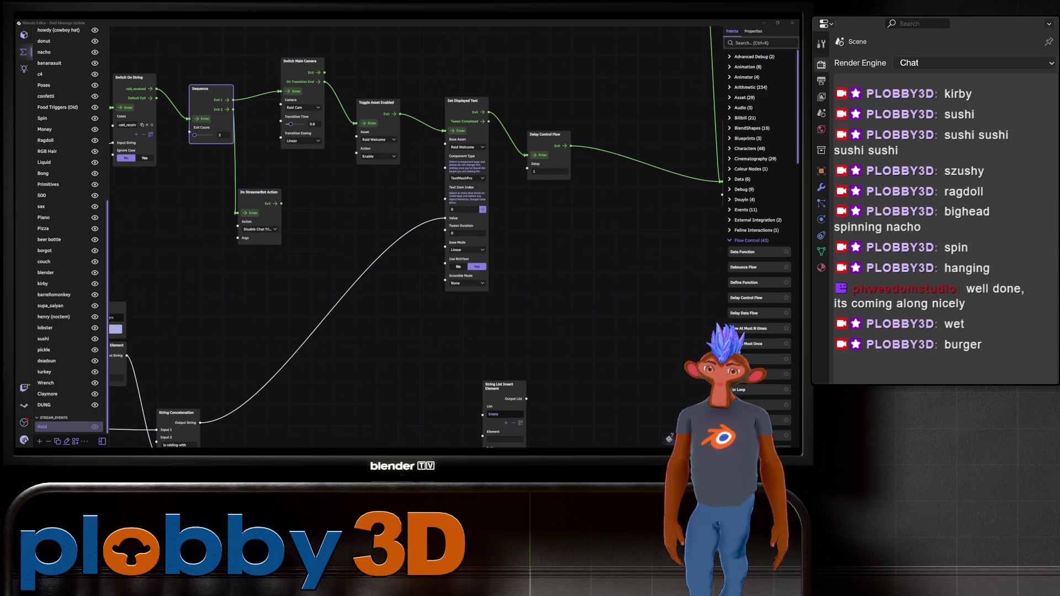
# - Look around the Raid blueprint graph, then switch to Blender showing the rigged penguin
pyautogui.scroll(-10, 414, 232)
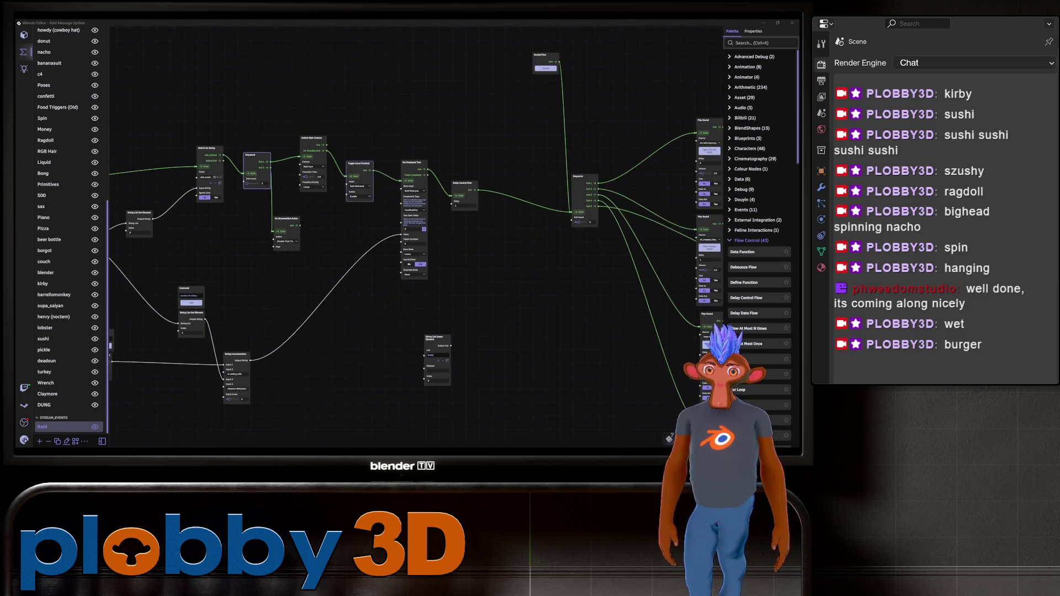
pyautogui.scroll(-5, 414, 276)
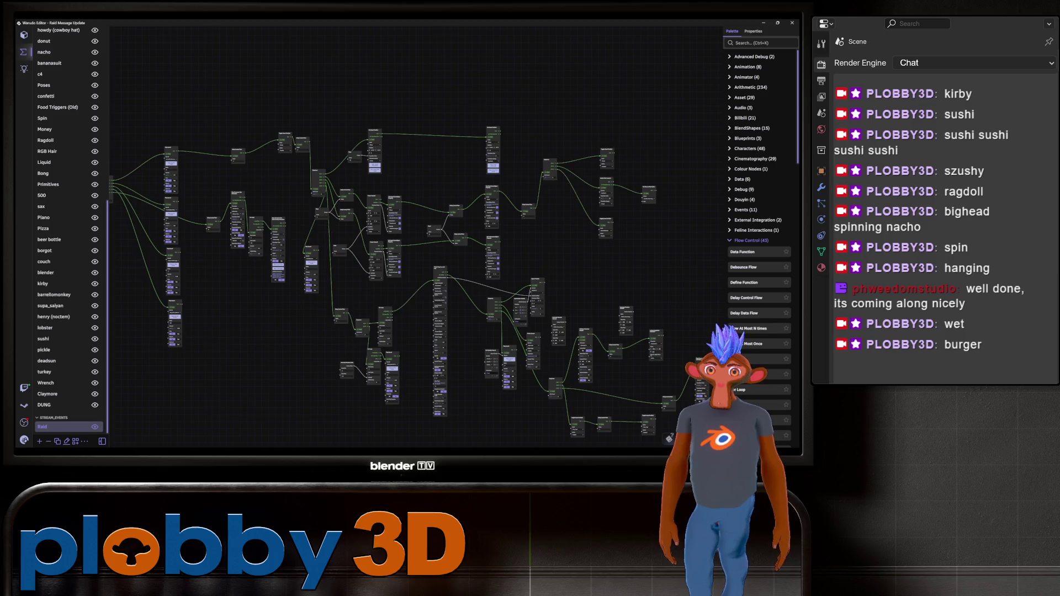
pyautogui.scroll(6, 414, 237)
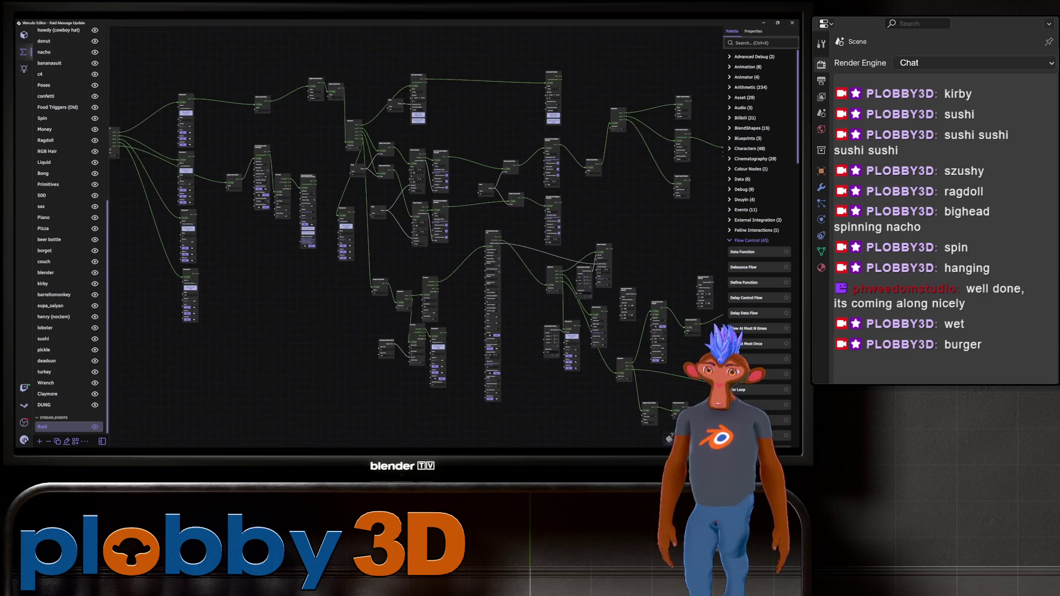
pyautogui.scroll(-6, 414, 248)
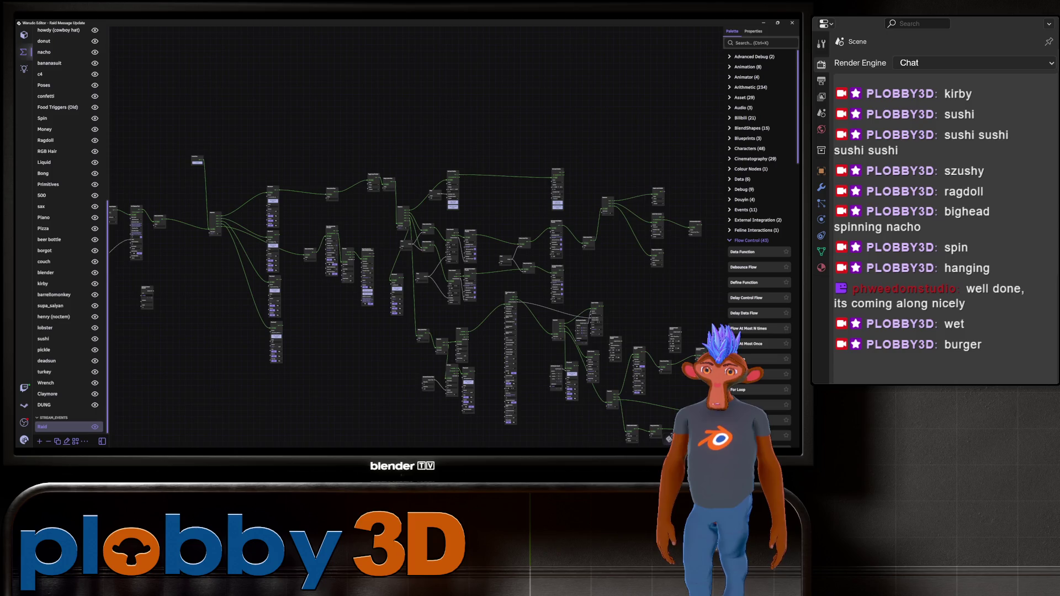
pyautogui.moveTo(414, 248); pyautogui.dragTo(513, 232, button='middle')
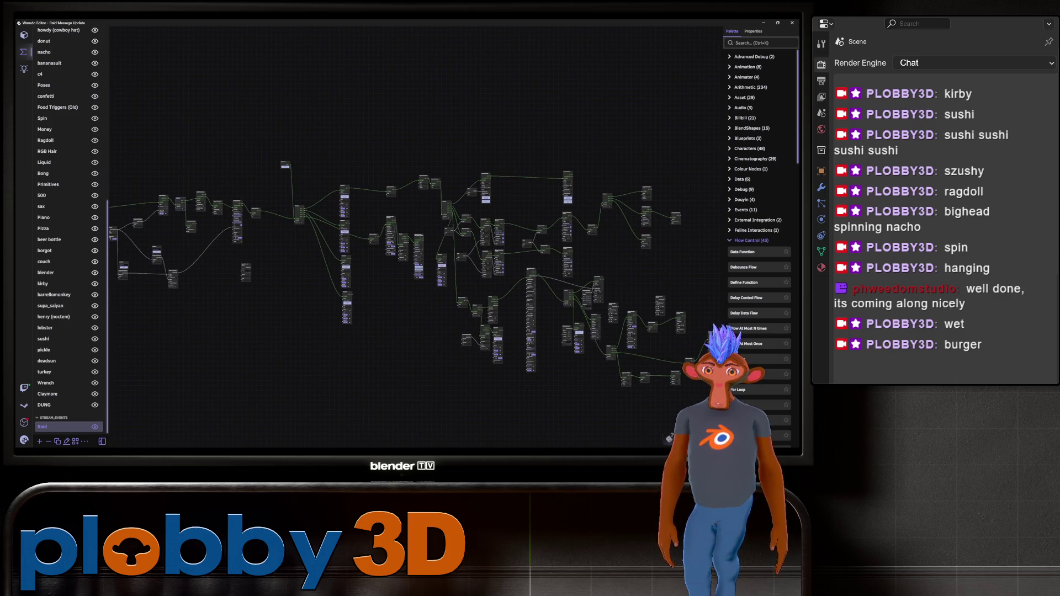
pyautogui.moveTo(514, 232); pyautogui.dragTo(541, 245, button='middle')
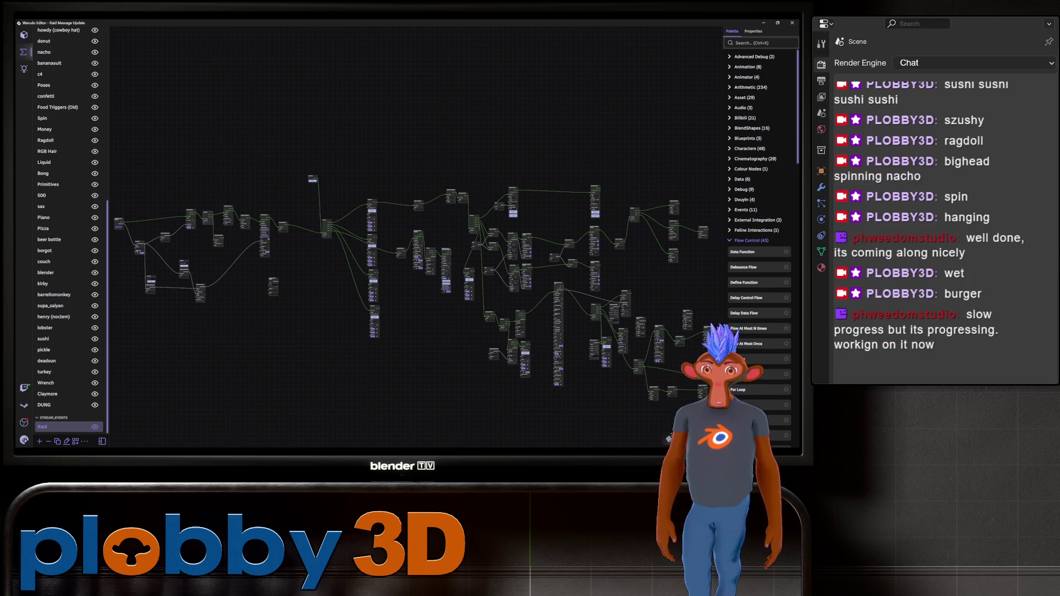
pyautogui.scroll(5, 366, 274)
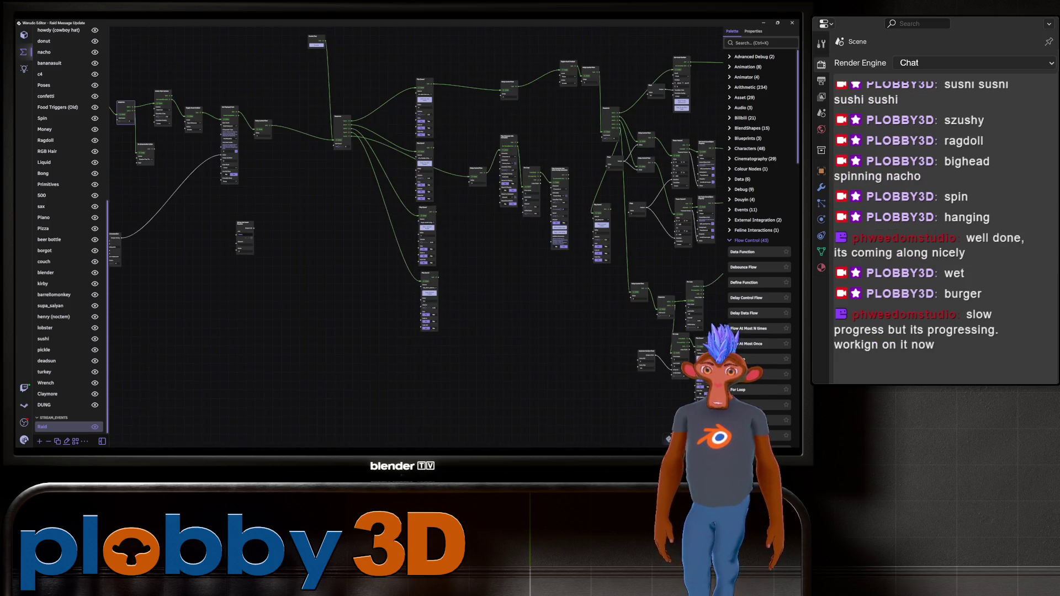
pyautogui.scroll(-2, 466, 301)
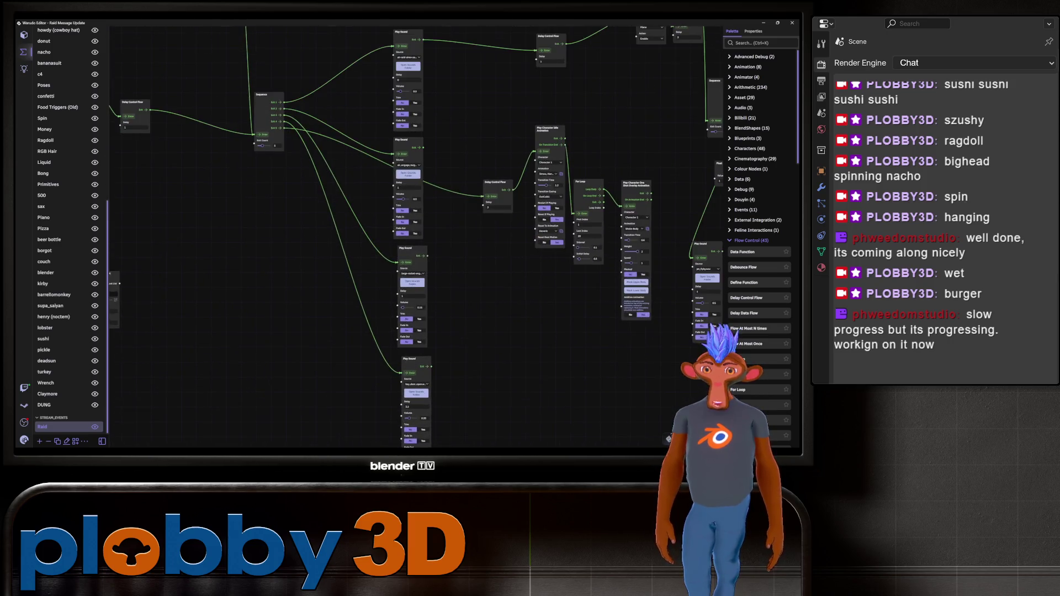
pyautogui.scroll(-3, 483, 387)
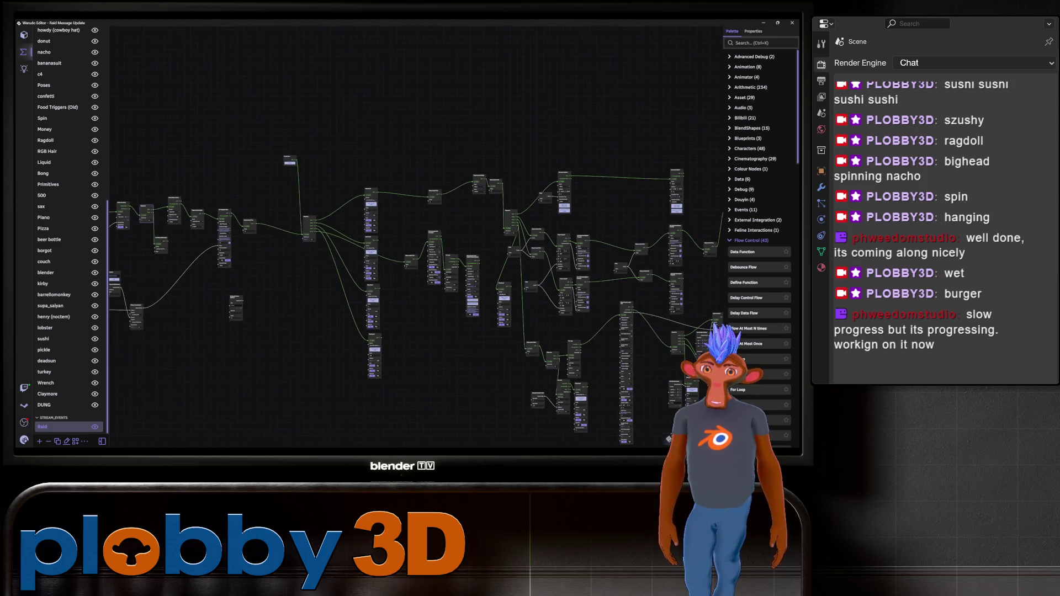
pyautogui.scroll(2, 497, 387)
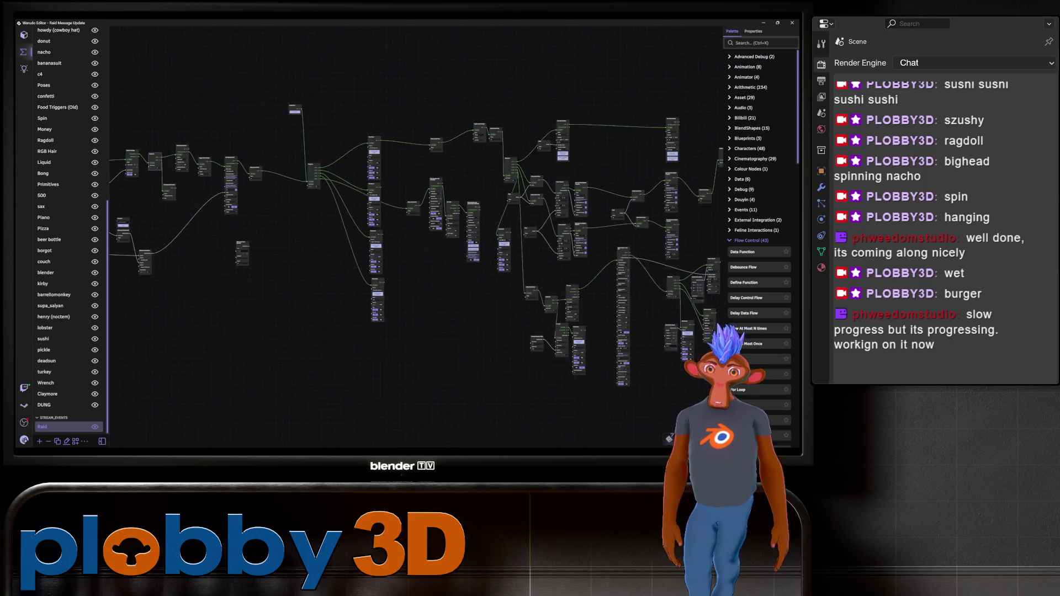
pyautogui.scroll(5, 419, 193)
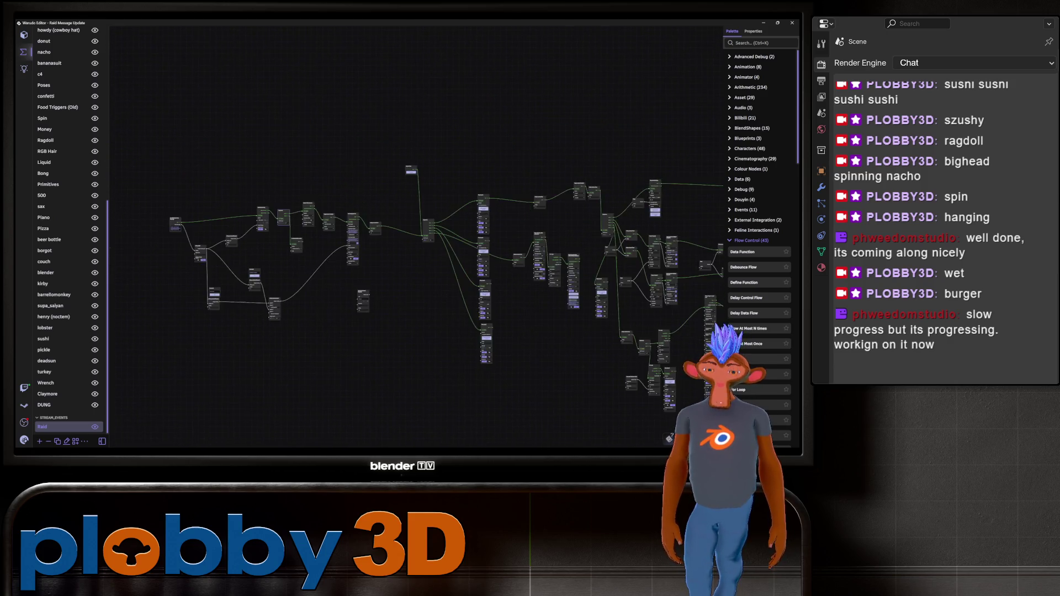
pyautogui.scroll(-4, 249, 320)
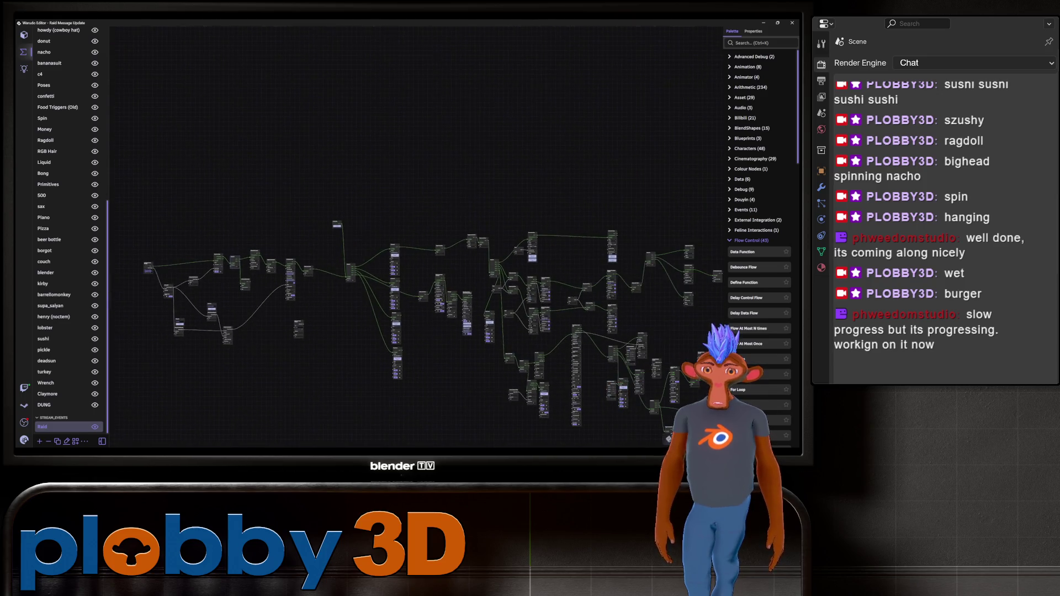
pyautogui.scroll(3, 249, 320)
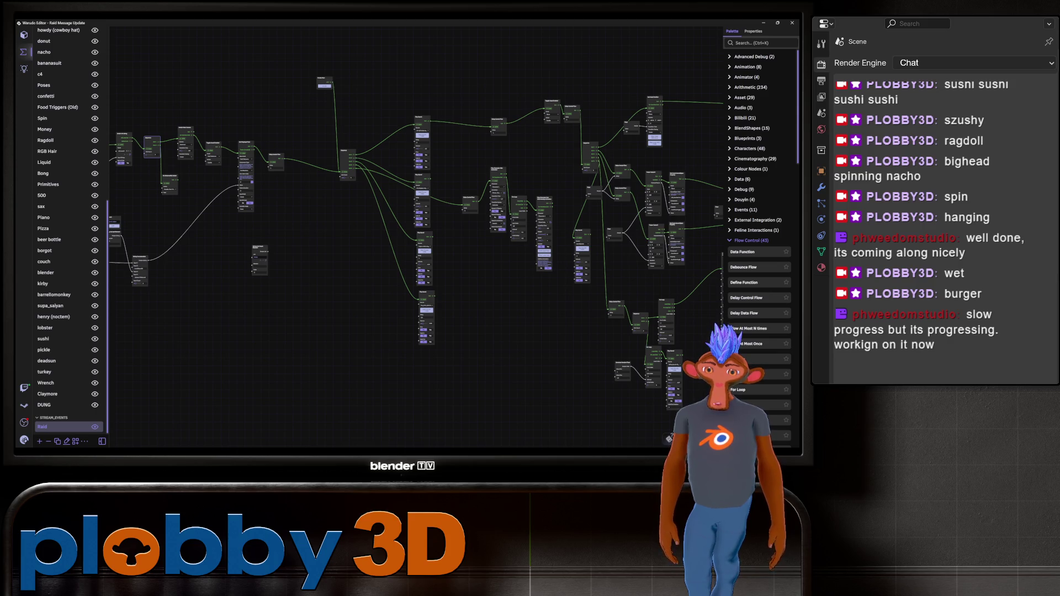
pyautogui.scroll(-2, 365, 248)
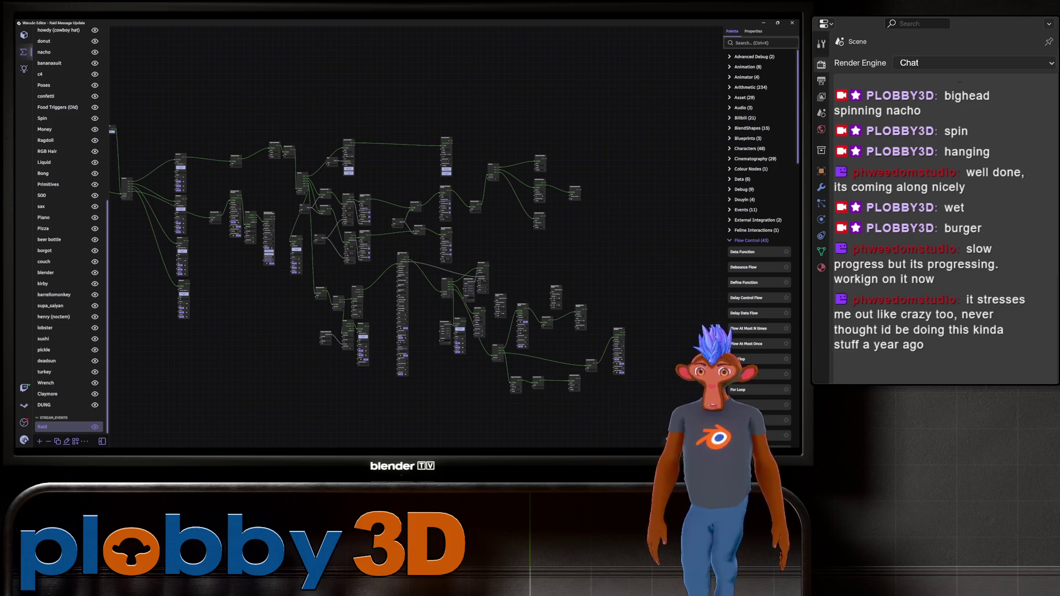
pyautogui.hotkey('alt', 'Tab')
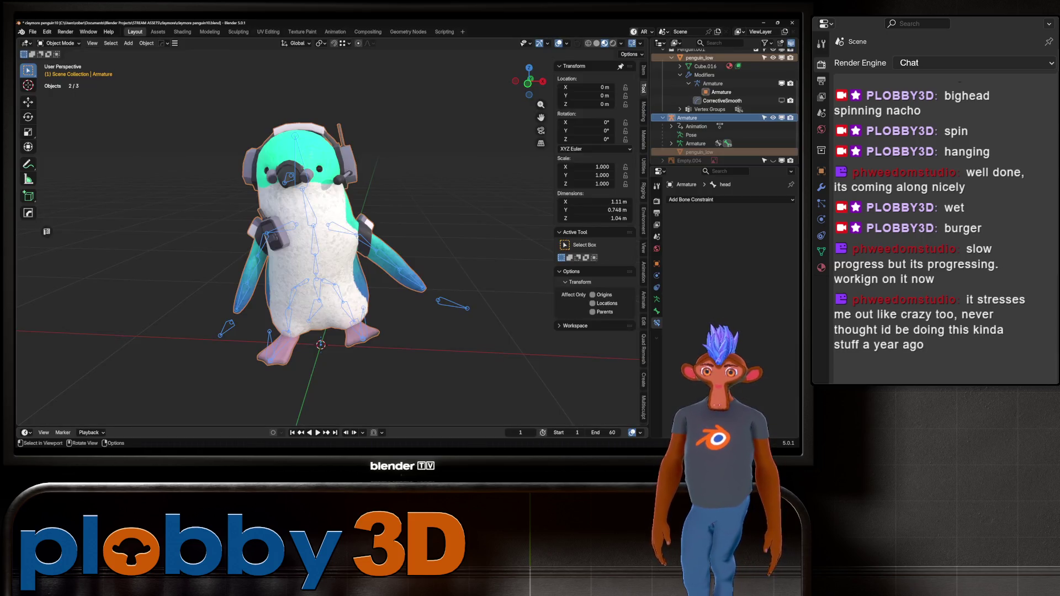
# - Deselect all, orbit to the penguin's side and start its animation playing
pyautogui.hotkey('alt', 'a')
pyautogui.moveTo(332, 248); pyautogui.dragTo(89, 254, button='middle')
pyautogui.press('space')
pyautogui.press('space')
pyautogui.hotkey('alt', 'Tab')
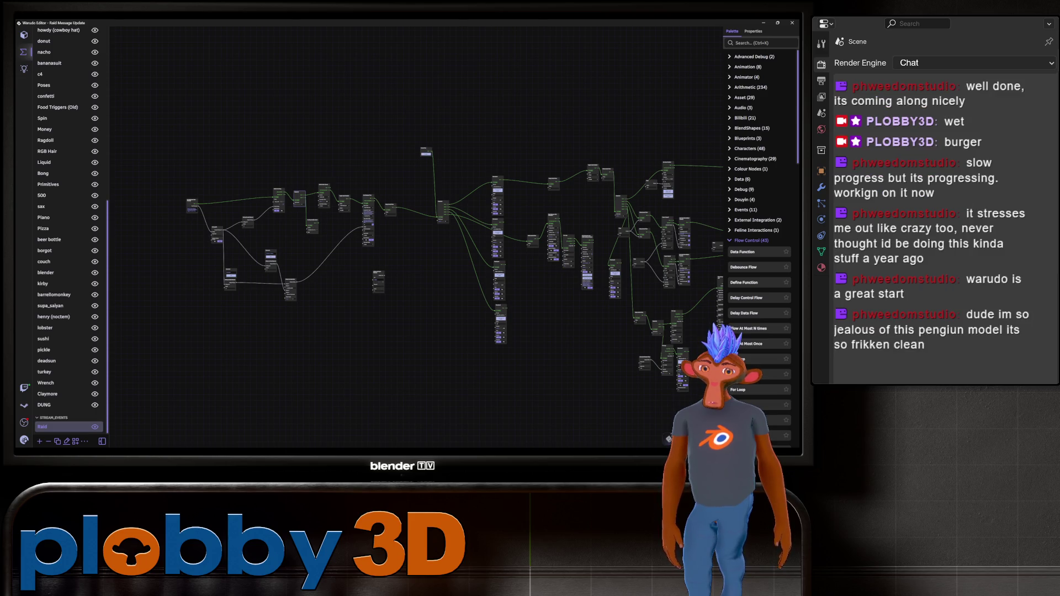
# - Back in Blender, select penguin_low and enter Edit Mode, viewing it from above and behind
pyautogui.hotkey('alt', 'Tab')
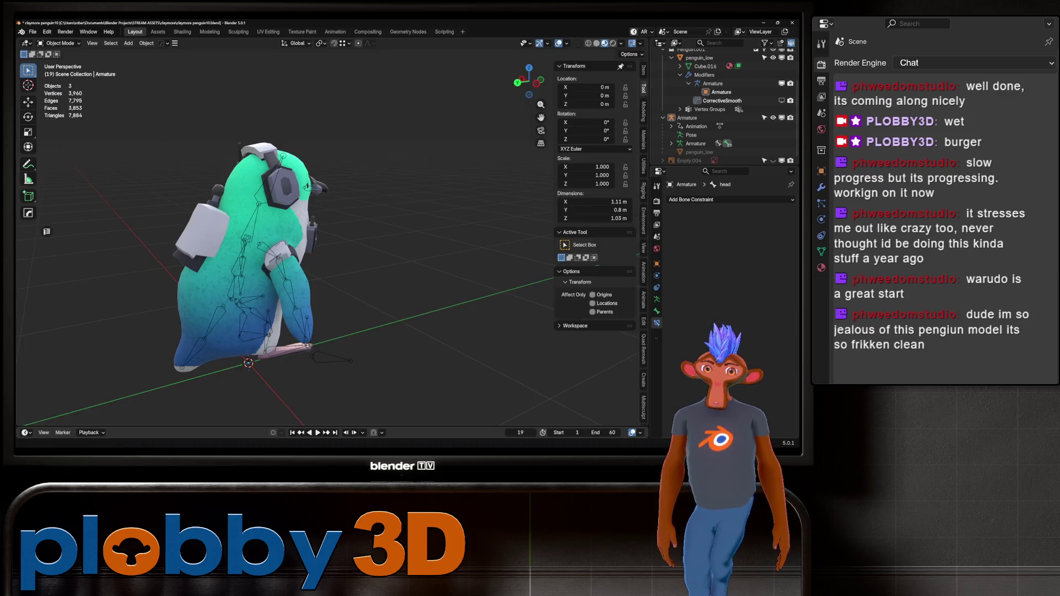
pyautogui.moveTo(331, 249)
pyautogui.mouseDown(button='middle')
pyautogui.moveTo(260, 246)
pyautogui.moveTo(387, 237)
pyautogui.moveTo(287, 247)
pyautogui.mouseUp(button='middle')
pyautogui.click(271, 241)
pyautogui.press('Tab')
pyautogui.press('Tab')
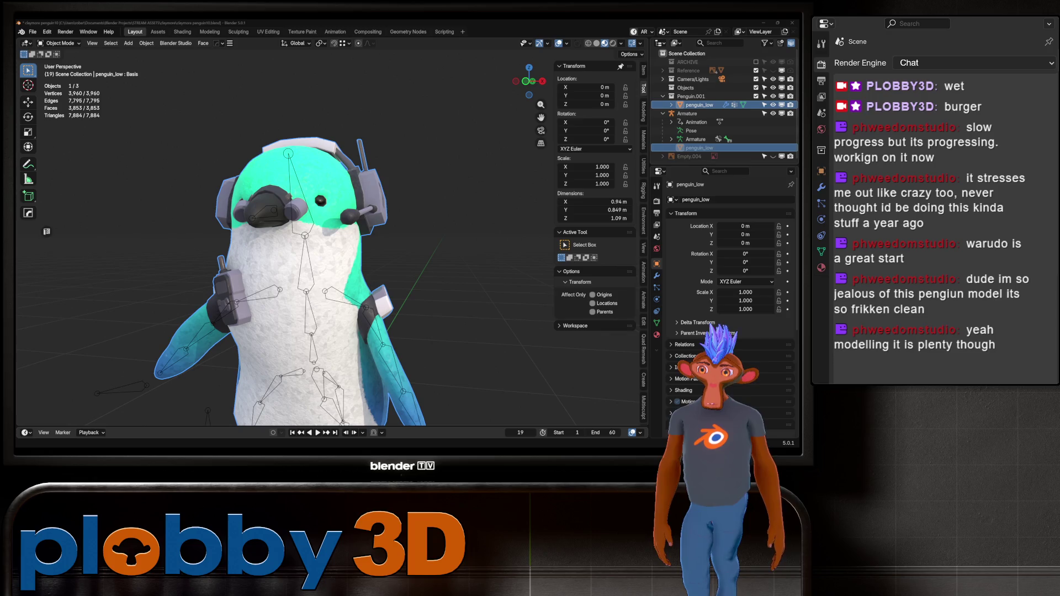
pyautogui.moveTo(332, 249); pyautogui.dragTo(497, 309, button='middle')
# - Inspect the penguin's wireframe in Edit Mode, return to object mode and play the waddle
pyautogui.moveTo(331, 276)
pyautogui.mouseDown(button='middle')
pyautogui.moveTo(541, 276)
pyautogui.moveTo(243, 265)
pyautogui.moveTo(353, 260)
pyautogui.moveTo(398, 243)
pyautogui.moveTo(333, 179)
pyautogui.moveTo(287, 199)
pyautogui.moveTo(199, 204)
pyautogui.mouseUp(button='middle')
pyautogui.press('Tab')
pyautogui.scroll(3, 420, 277)
pyautogui.press('Tab')
pyautogui.press('Tab')
pyautogui.press('Tab')
pyautogui.press('space')
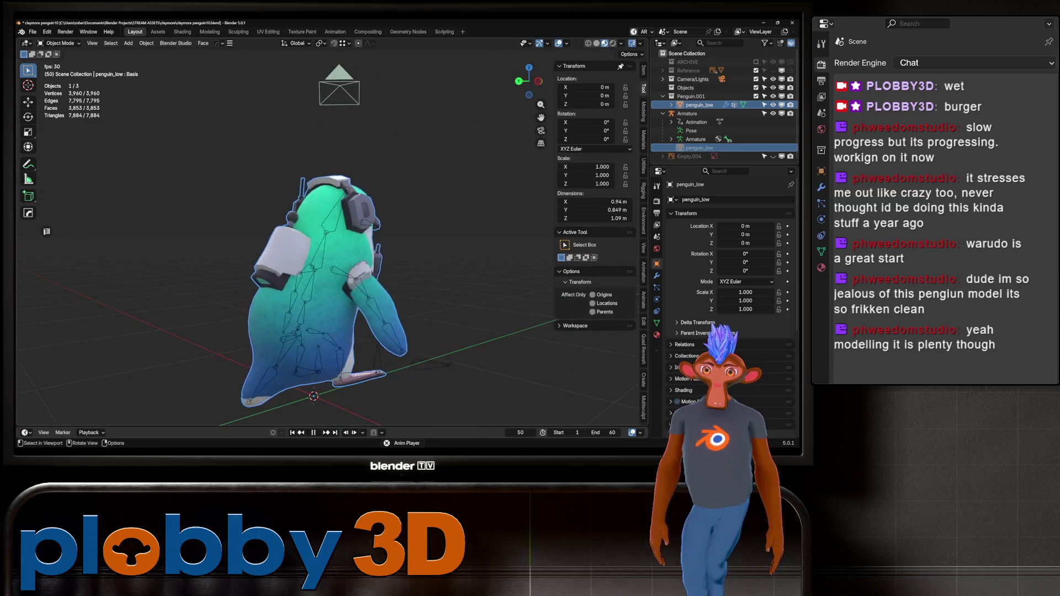
# - Watch the waddle from the front, then stop playback at frame 12
pyautogui.moveTo(331, 249)
pyautogui.mouseDown(button='middle')
pyautogui.moveTo(375, 254)
pyautogui.moveTo(254, 251)
pyautogui.mouseUp(button='middle')
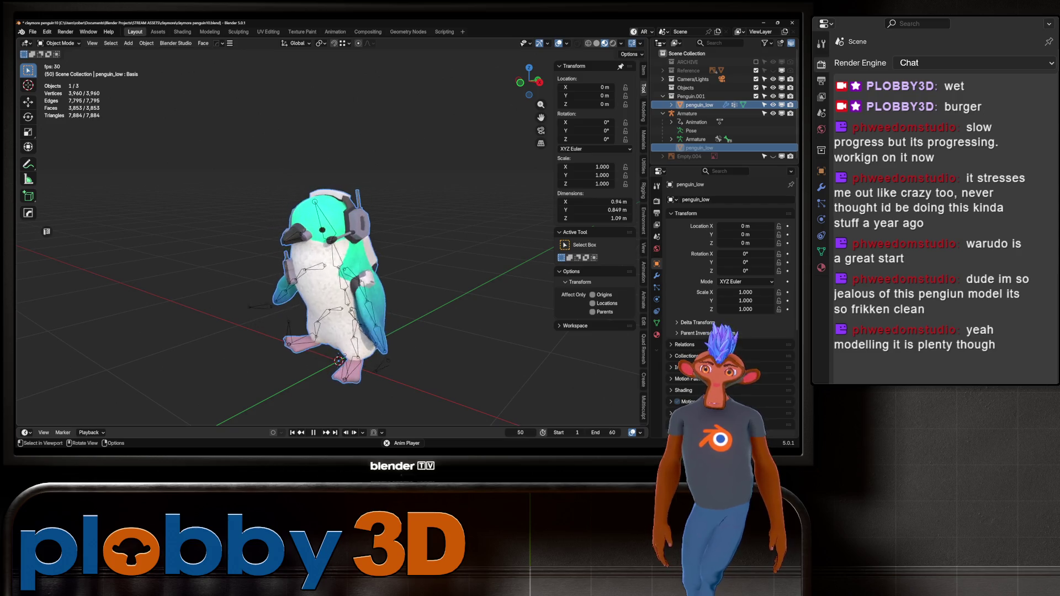
pyautogui.press('space')
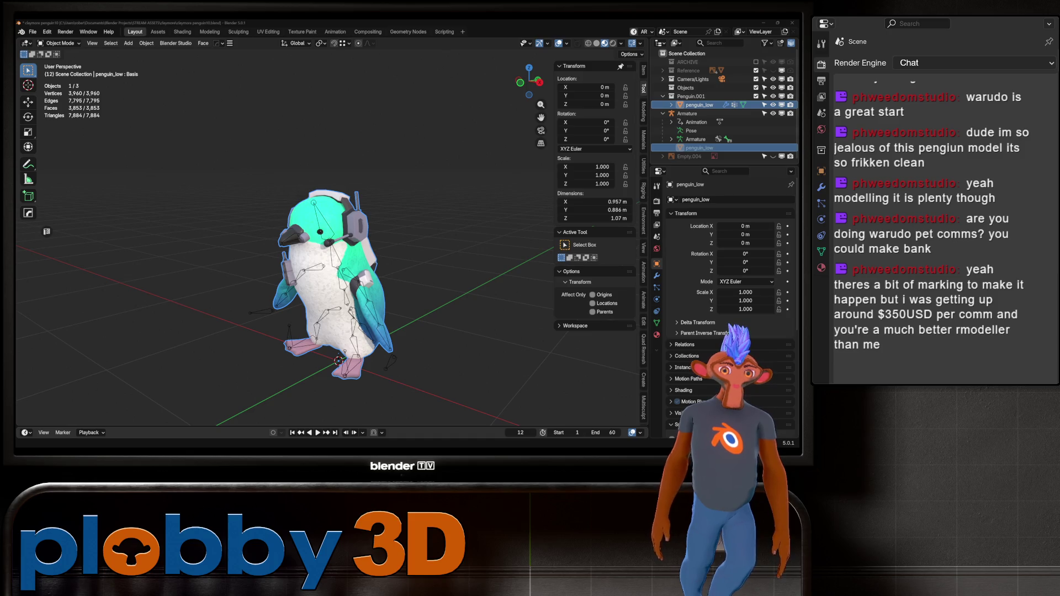
# - Deselect everything and frame the penguin from the front
pyautogui.hotkey('alt', 'a')
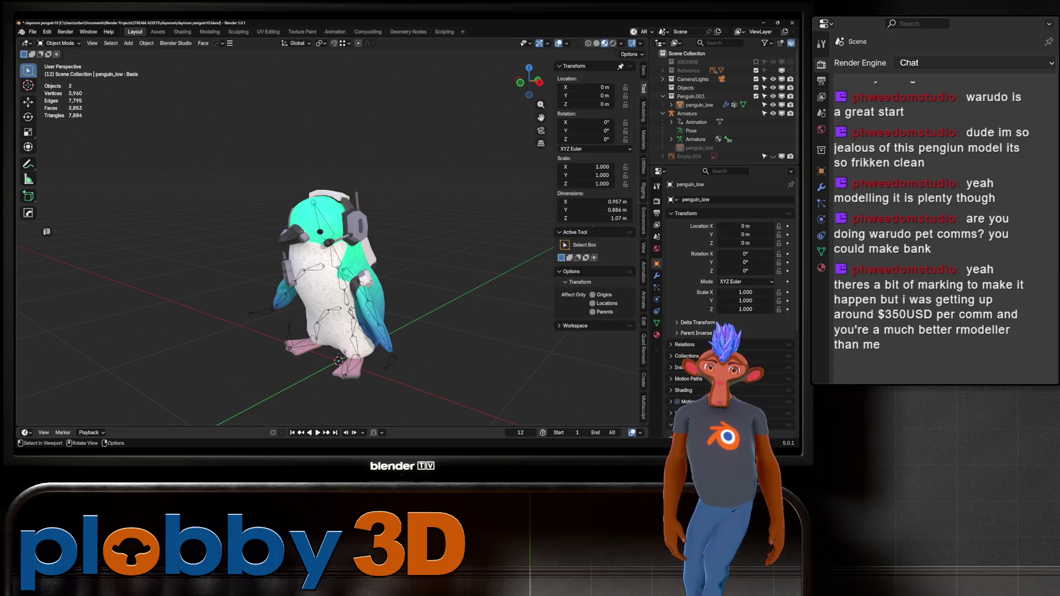
pyautogui.moveTo(331, 249); pyautogui.dragTo(420, 243, button='middle')
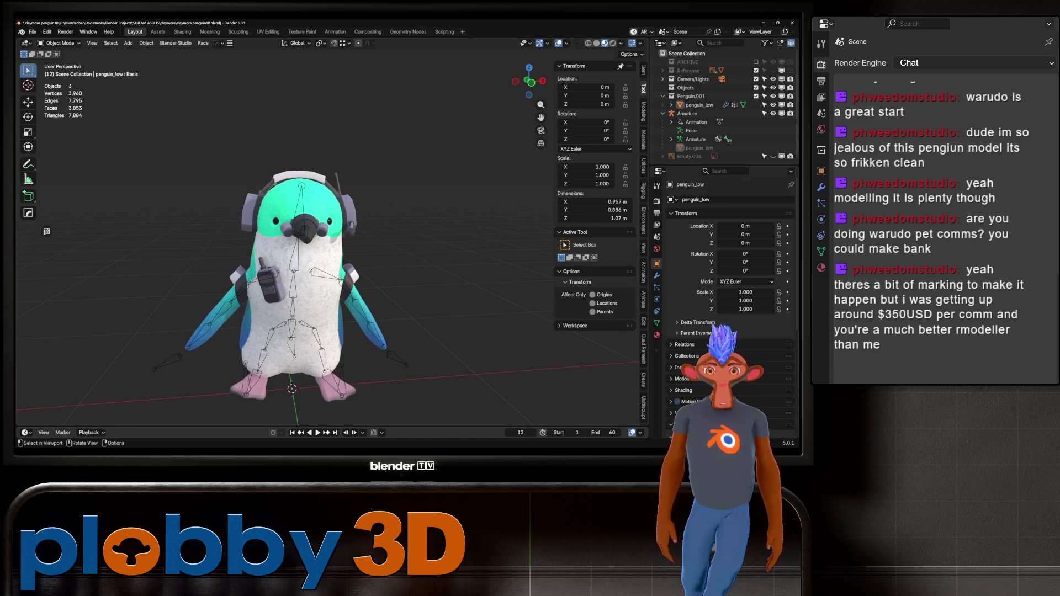
pyautogui.scroll(-2, 326, 243)
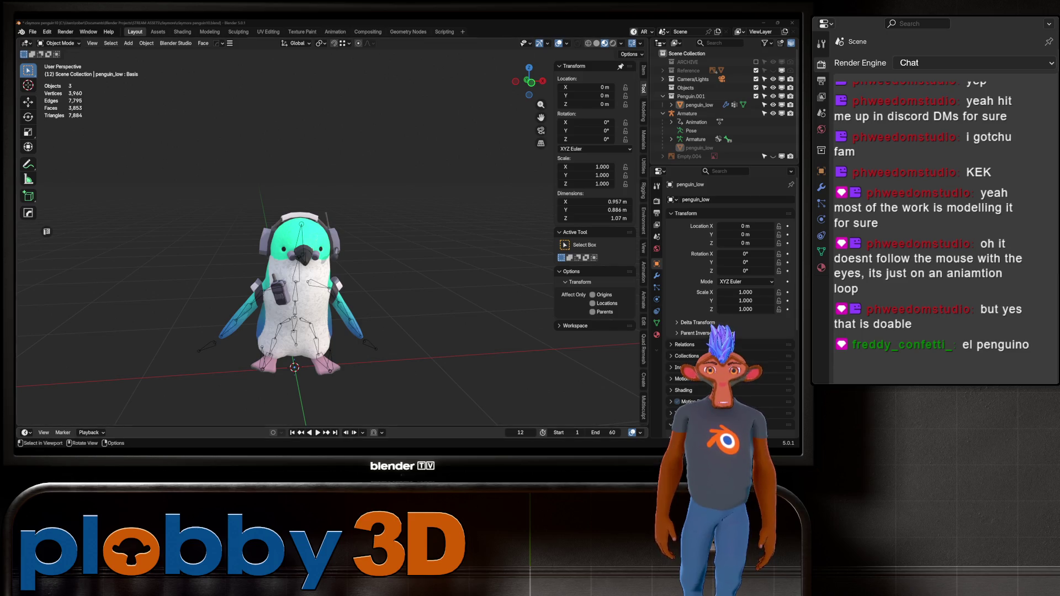
pyautogui.scroll(-3, 296, 265)
pyautogui.moveTo(295, 265); pyautogui.dragTo(359, 251, button='middle')
pyautogui.scroll(-2, 295, 265)
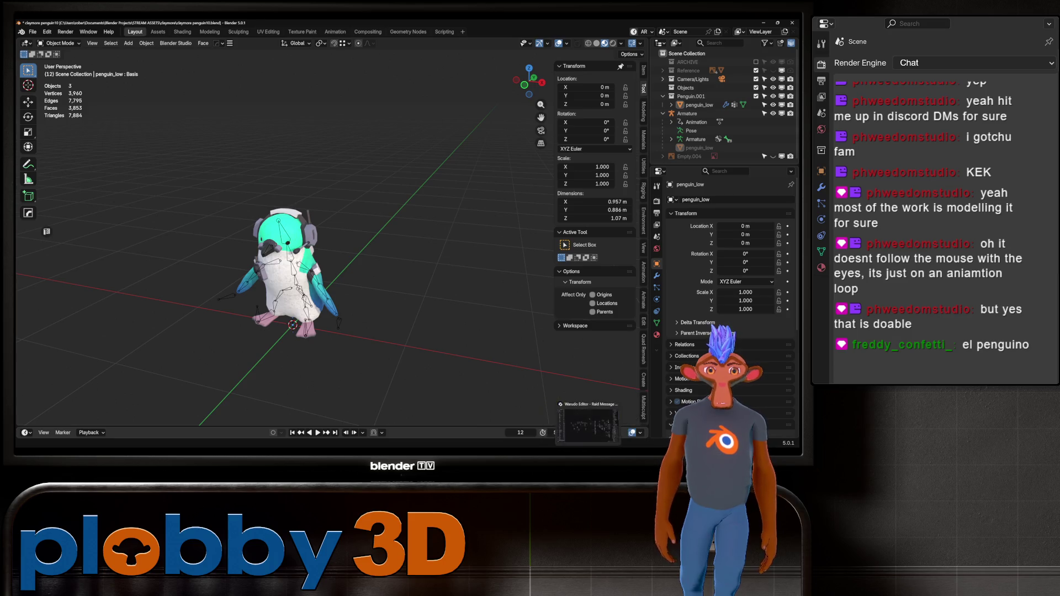
# - Switch to Warudo, zoom into the Raid blueprint graph, and expand then collapse the Palette's Blueprints category
pyautogui.hotkey('alt', 'Tab')
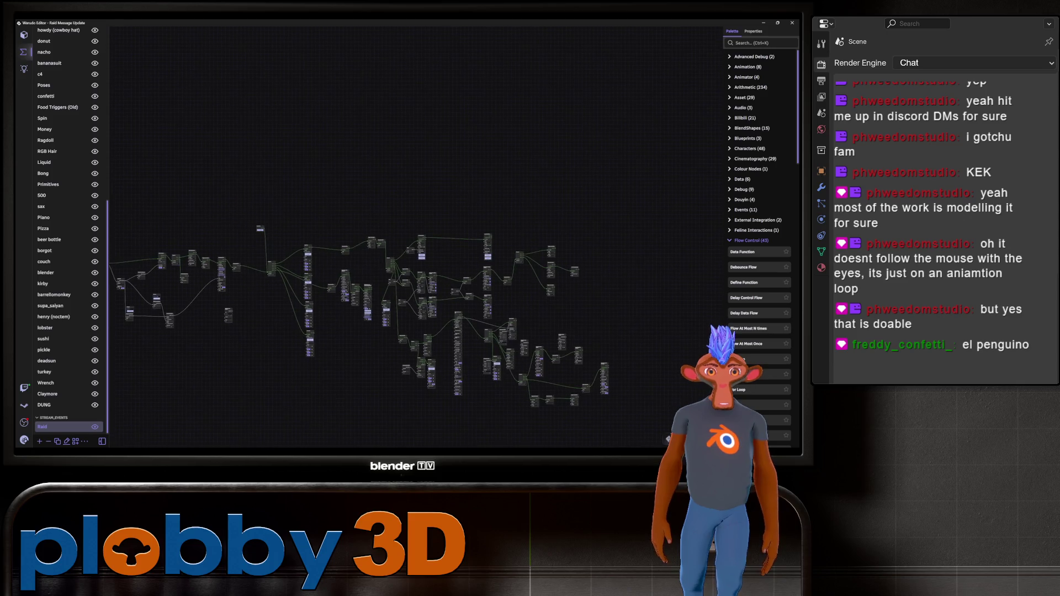
pyautogui.scroll(2, 414, 287)
pyautogui.scroll(3, 166, 331)
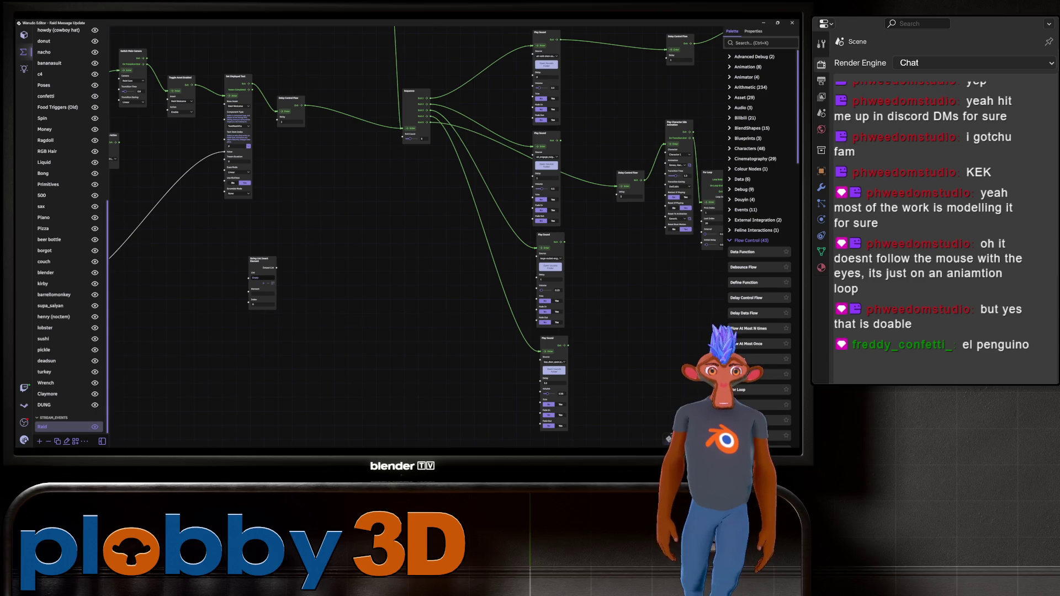
pyautogui.click(748, 138)
pyautogui.click(748, 138)
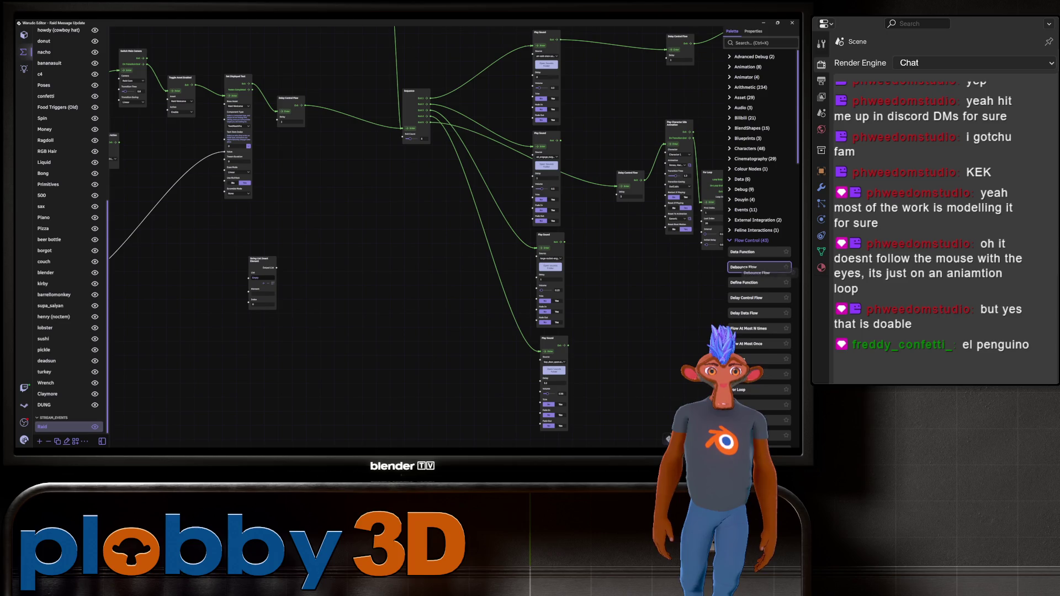
# - Zoom in and out around the Raid Message Update node graph
pyautogui.scroll(-10, 759, 267)
pyautogui.scroll(5, 759, 243)
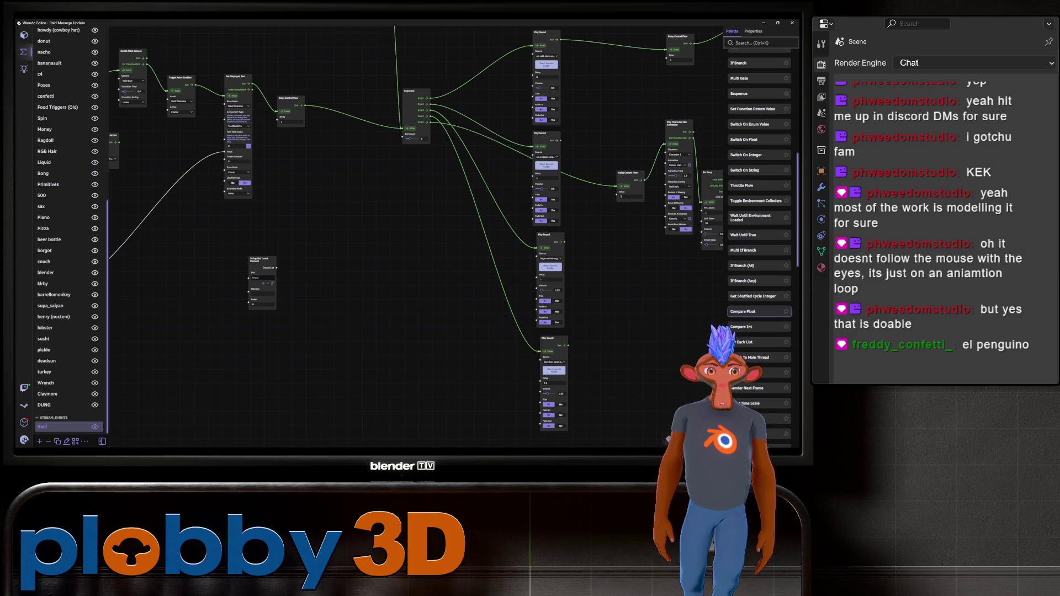
pyautogui.scroll(8, 759, 249)
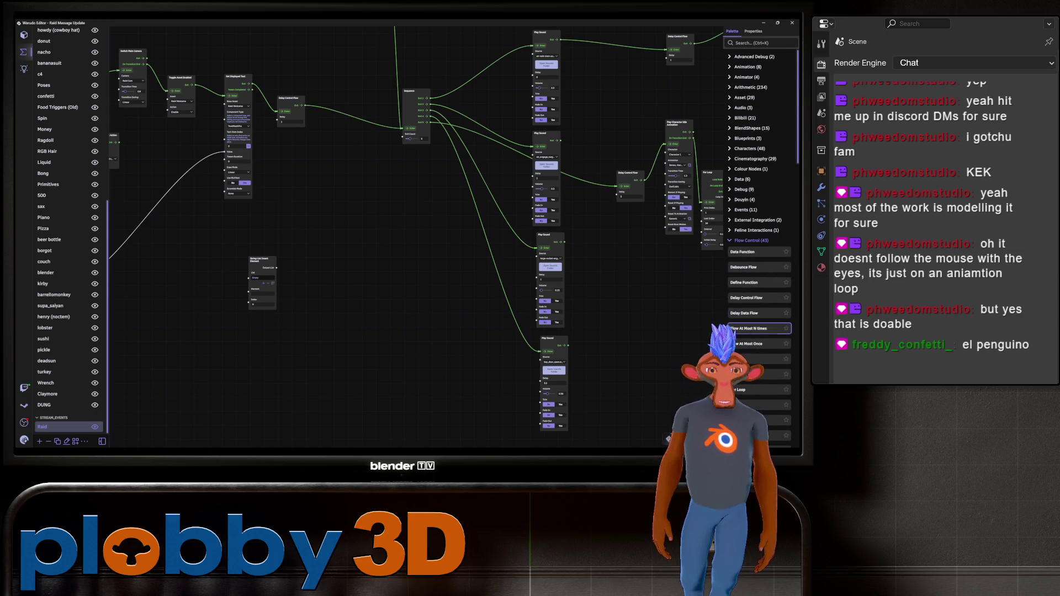
pyautogui.scroll(-10, 760, 249)
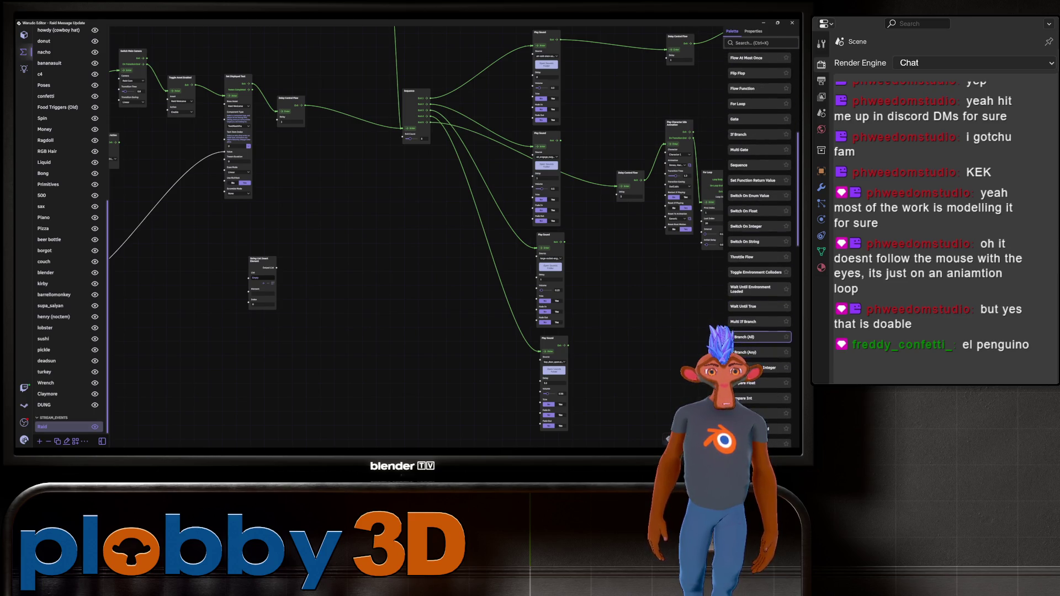
pyautogui.scroll(-3, 759, 337)
pyautogui.scroll(-10, 760, 221)
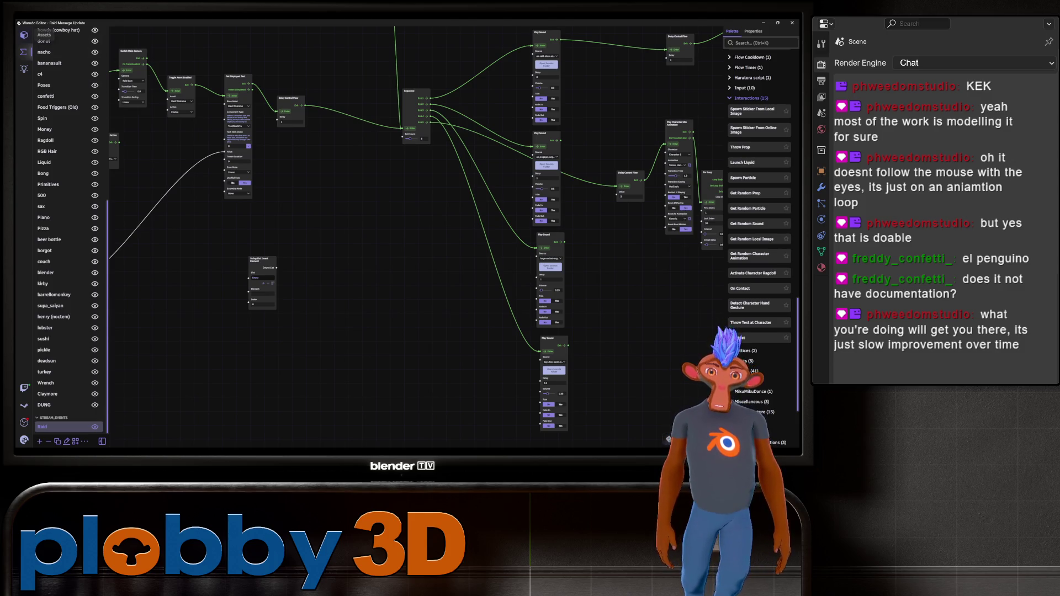
pyautogui.click(24, 34)
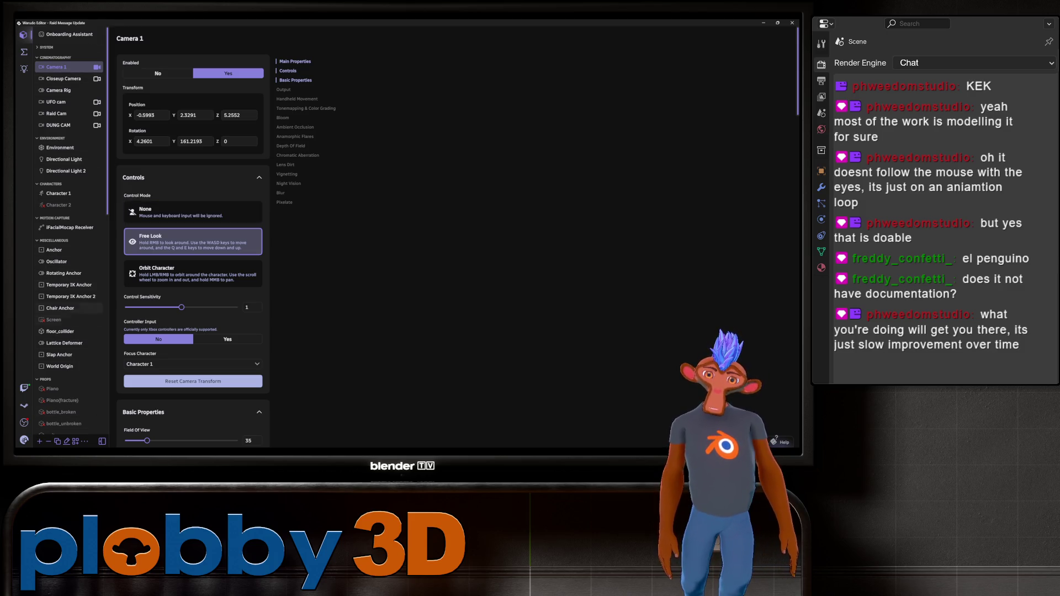
pyautogui.click(24, 52)
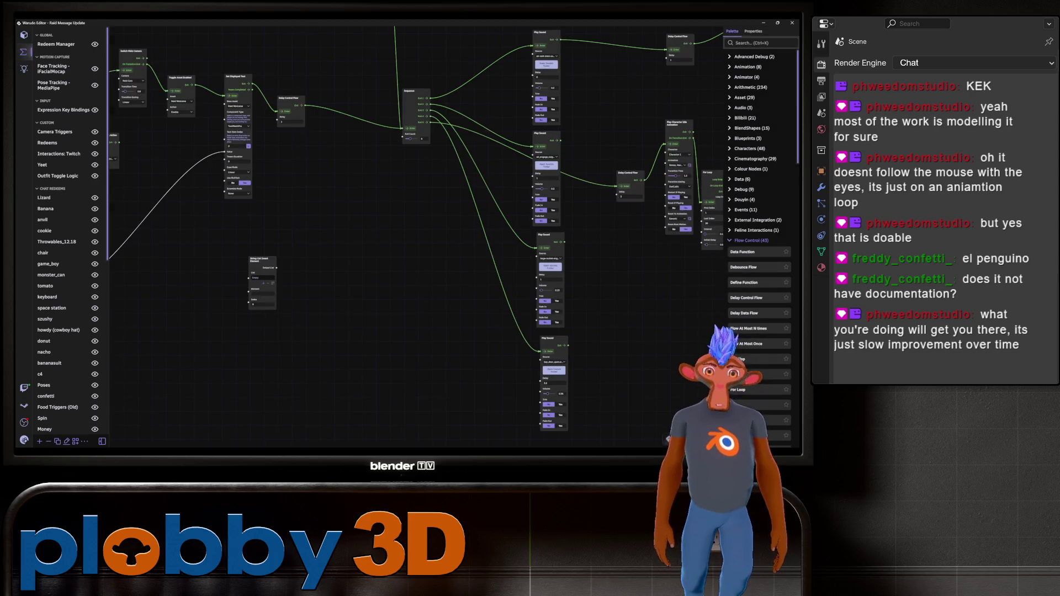
pyautogui.scroll(-5, 760, 237)
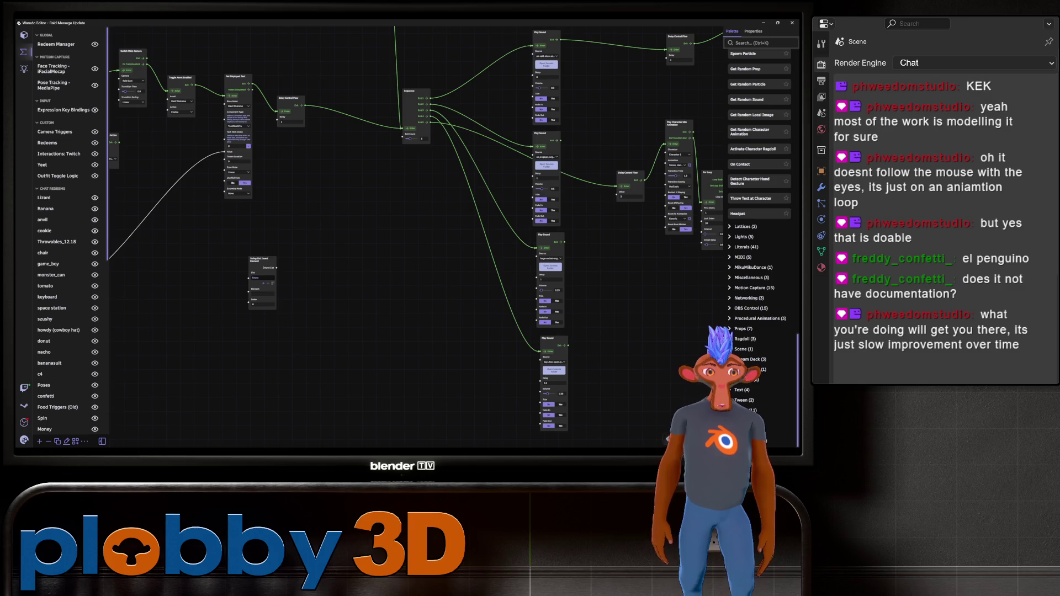
pyautogui.scroll(10, 760, 238)
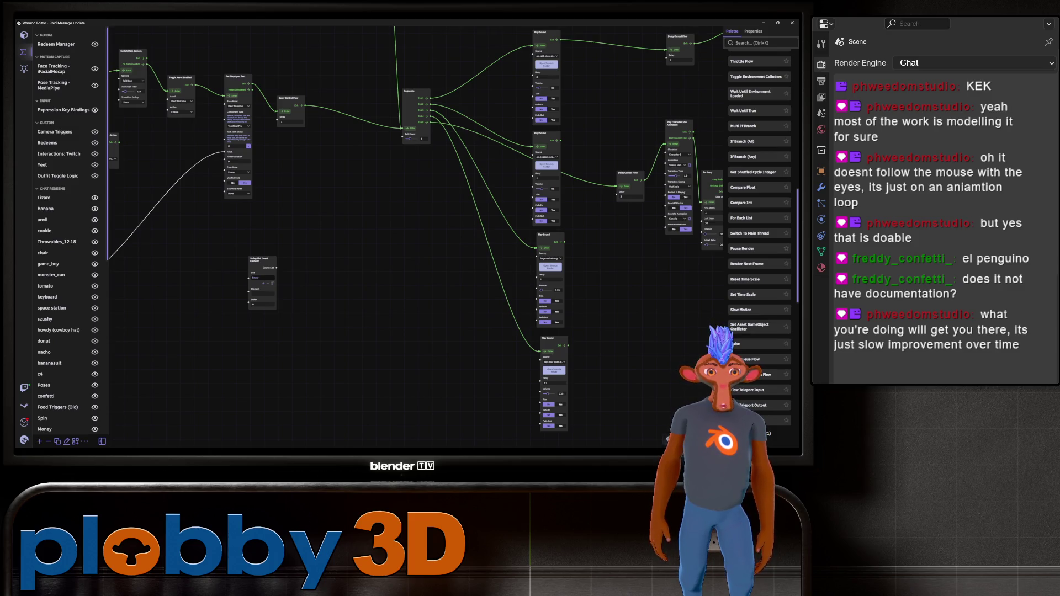
pyautogui.scroll(10, 759, 237)
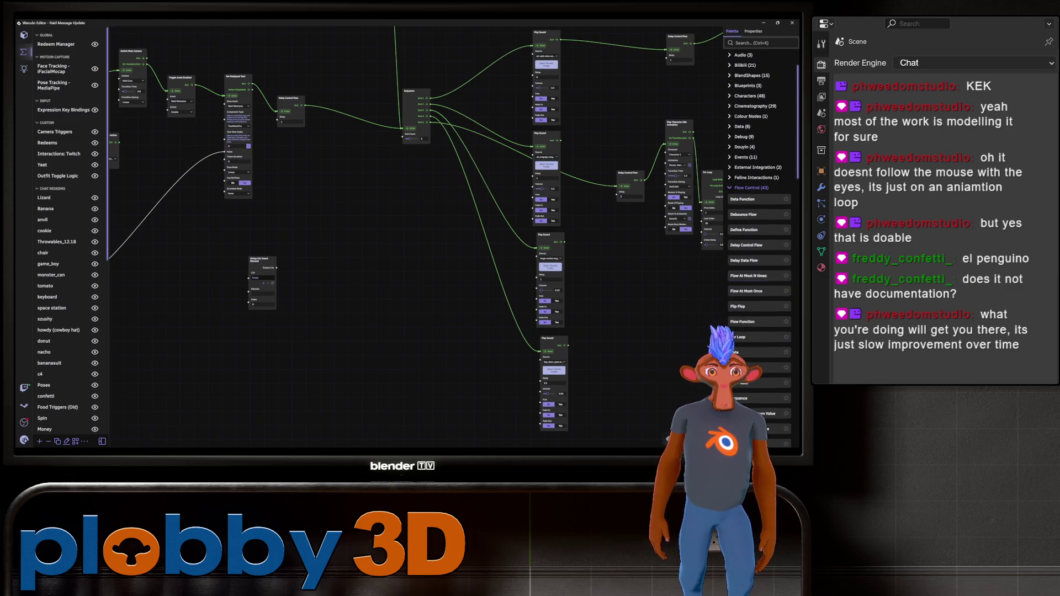
pyautogui.scroll(-3, 759, 238)
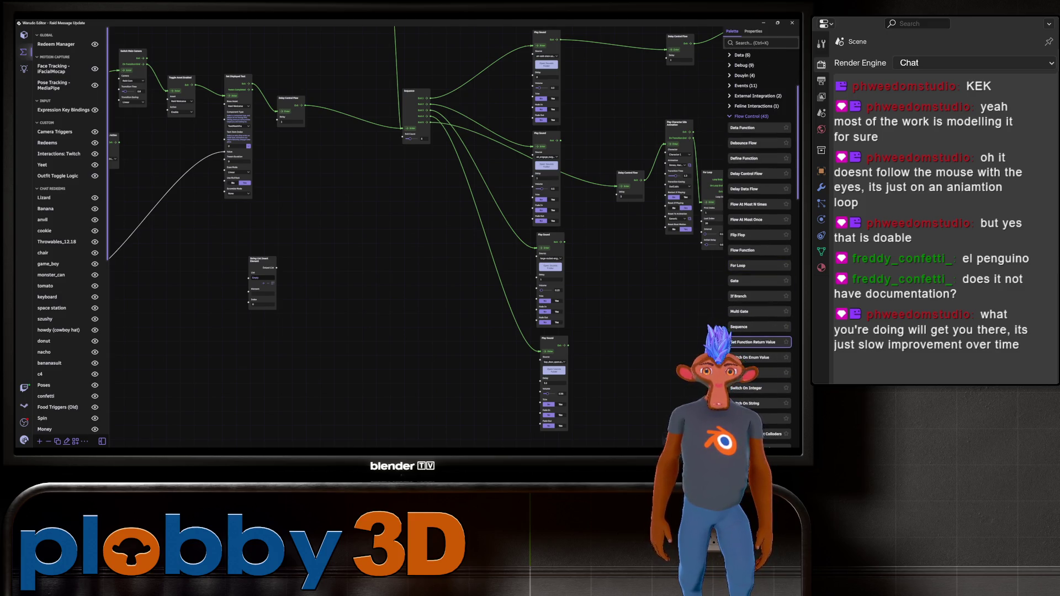
pyautogui.scroll(5, 759, 237)
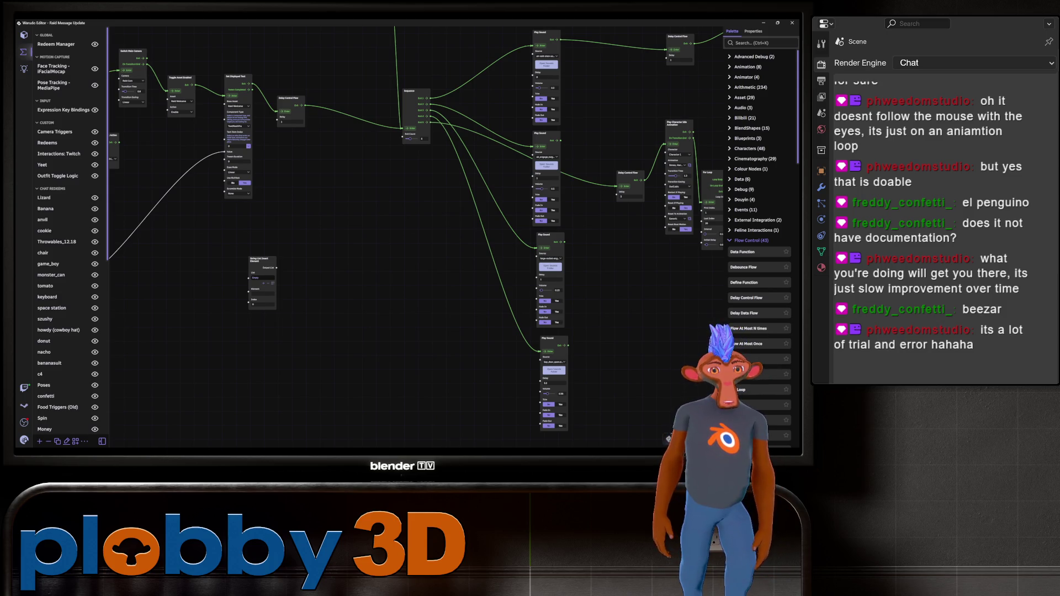
pyautogui.click(746, 149)
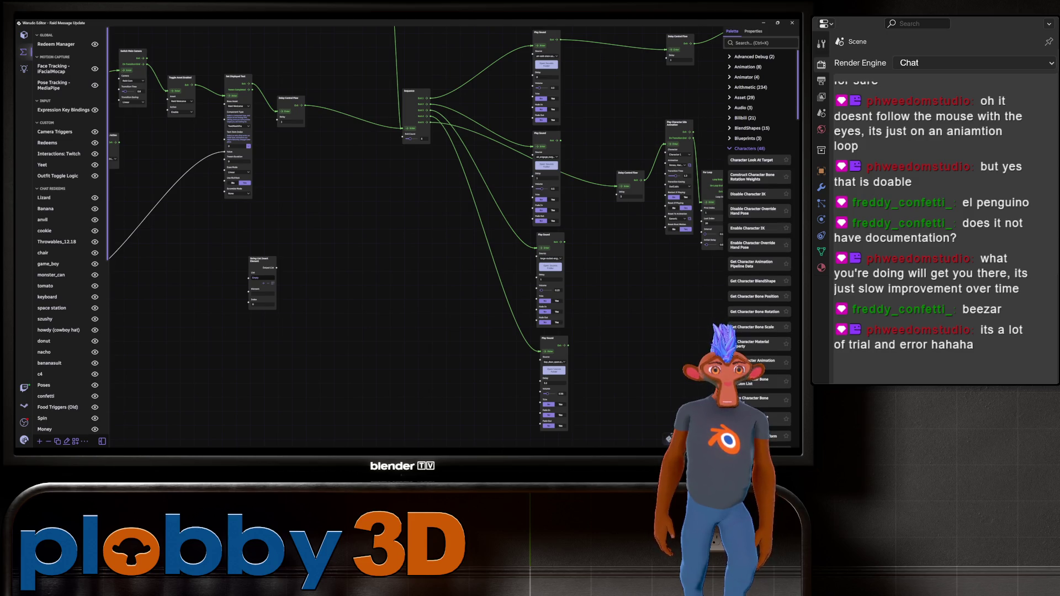
pyautogui.scroll(-20, 759, 248)
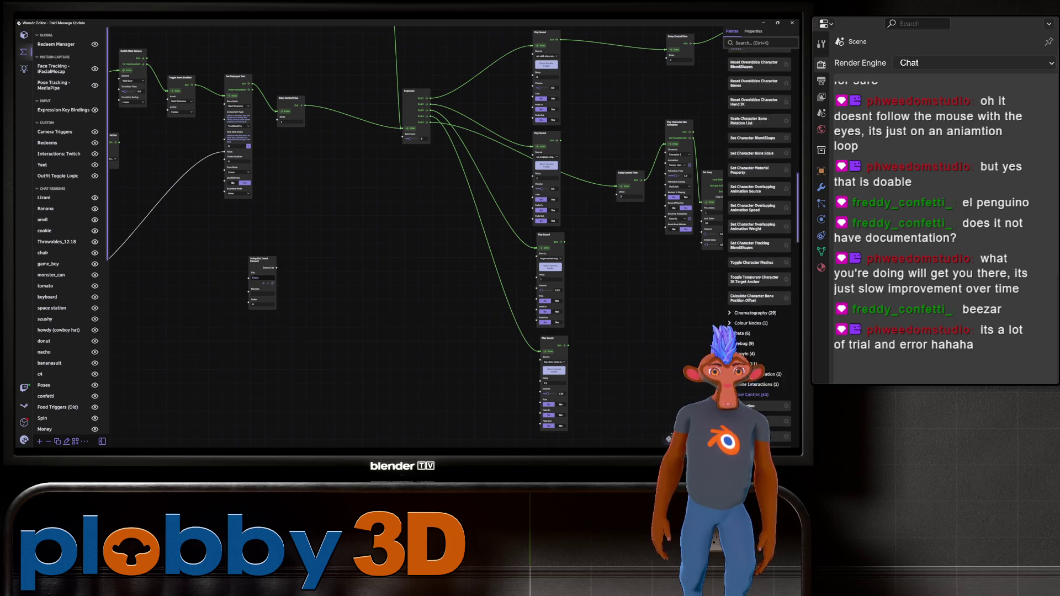
pyautogui.scroll(15, 759, 176)
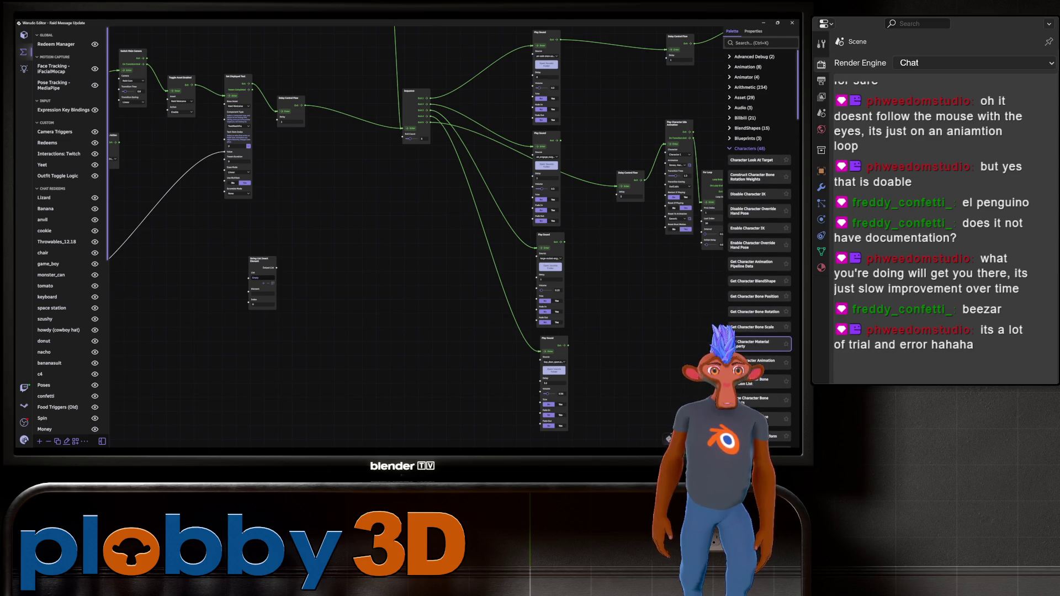
pyautogui.click(749, 148)
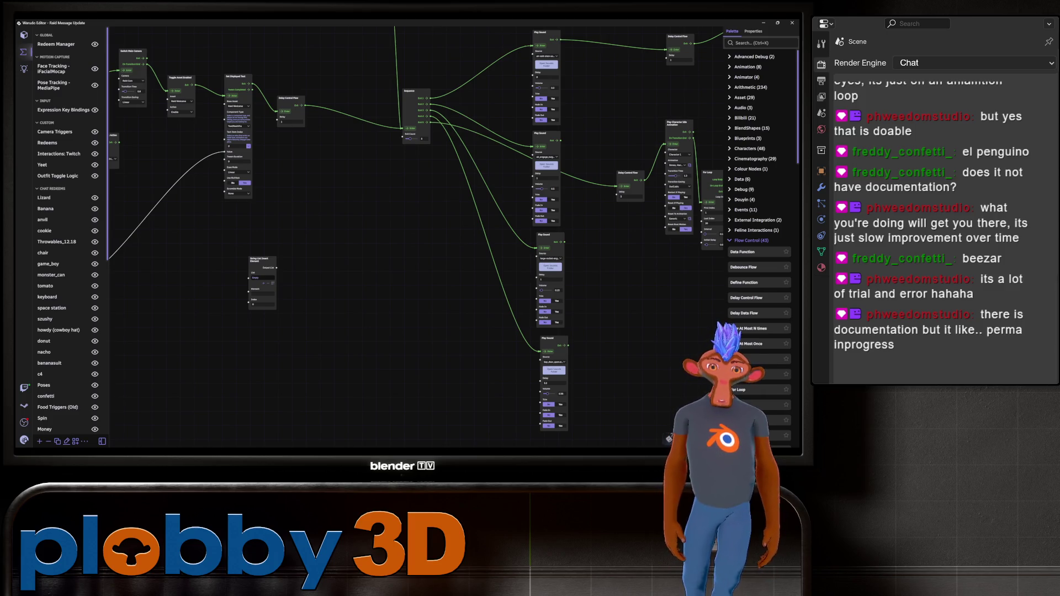
pyautogui.scroll(-10, 63, 425)
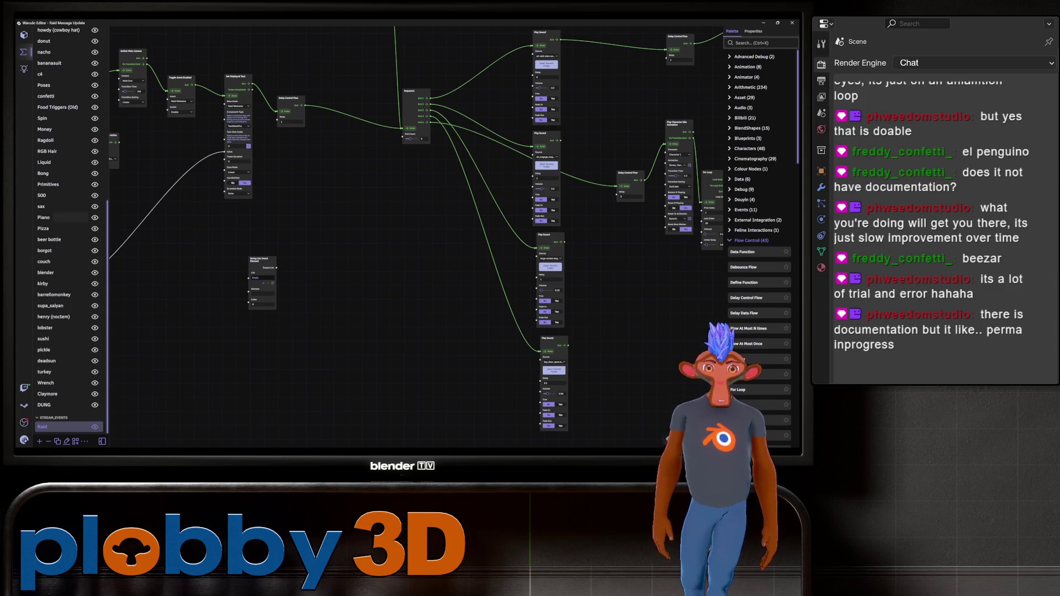
# - Zoom out on the blueprint graph, then bring up the camera's settings (Field of View 35)
pyautogui.scroll(-6, 321, 214)
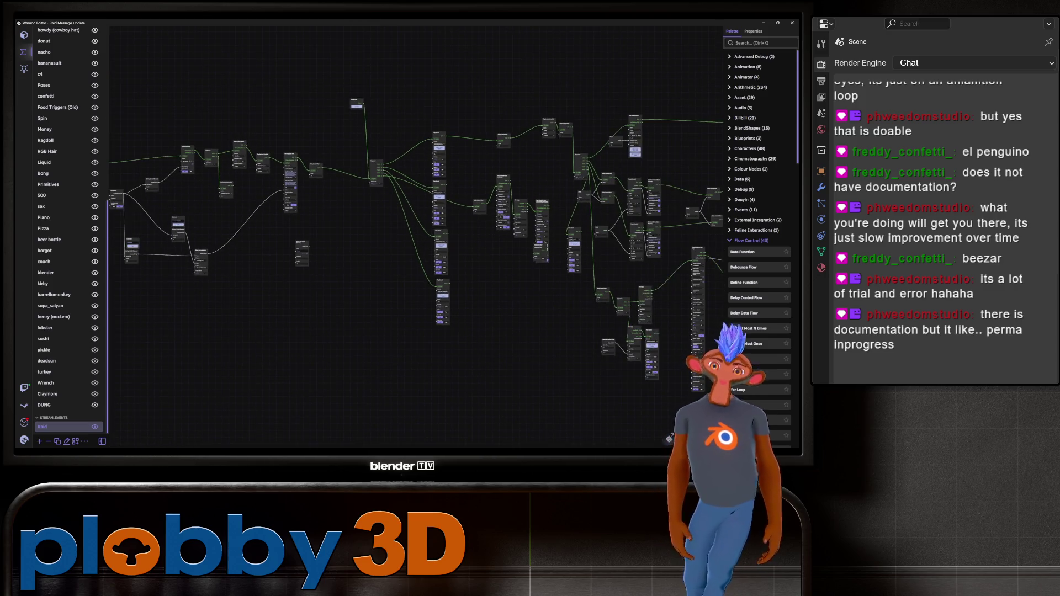
pyautogui.scroll(-2, 562, 182)
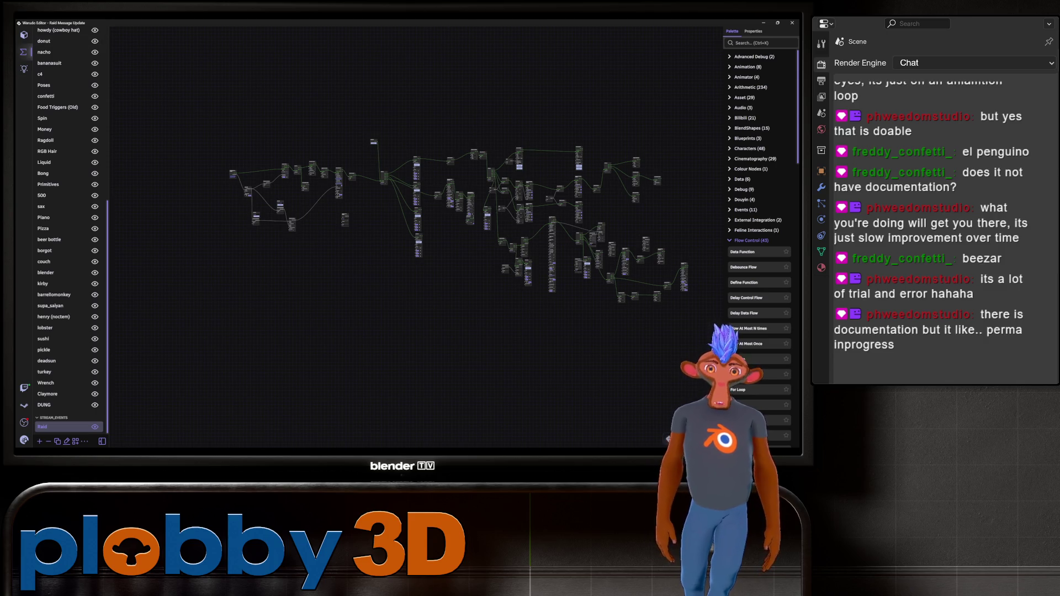
pyautogui.click(23, 34)
# - Select the Penguin prop, set Enabled to Yes, and return to the blueprint graphs
pyautogui.scroll(-5, 193, 221)
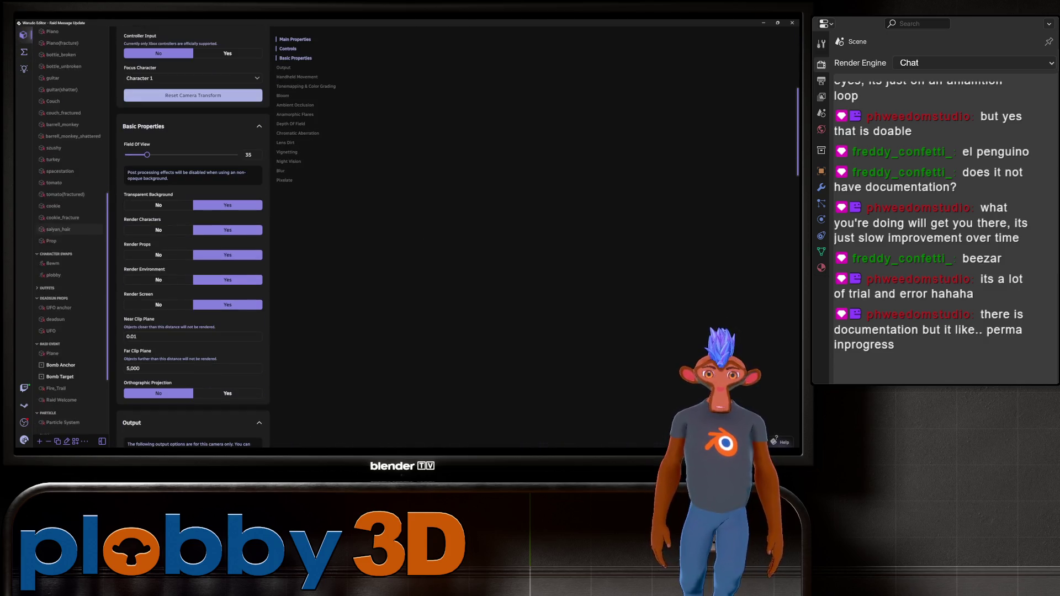
pyautogui.click(55, 405)
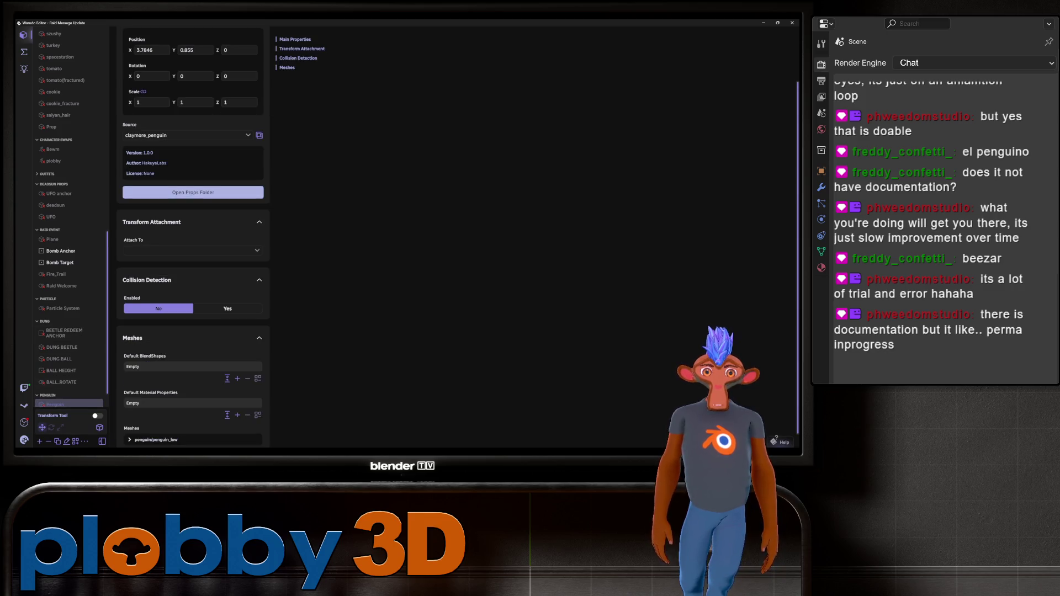
pyautogui.click(228, 74)
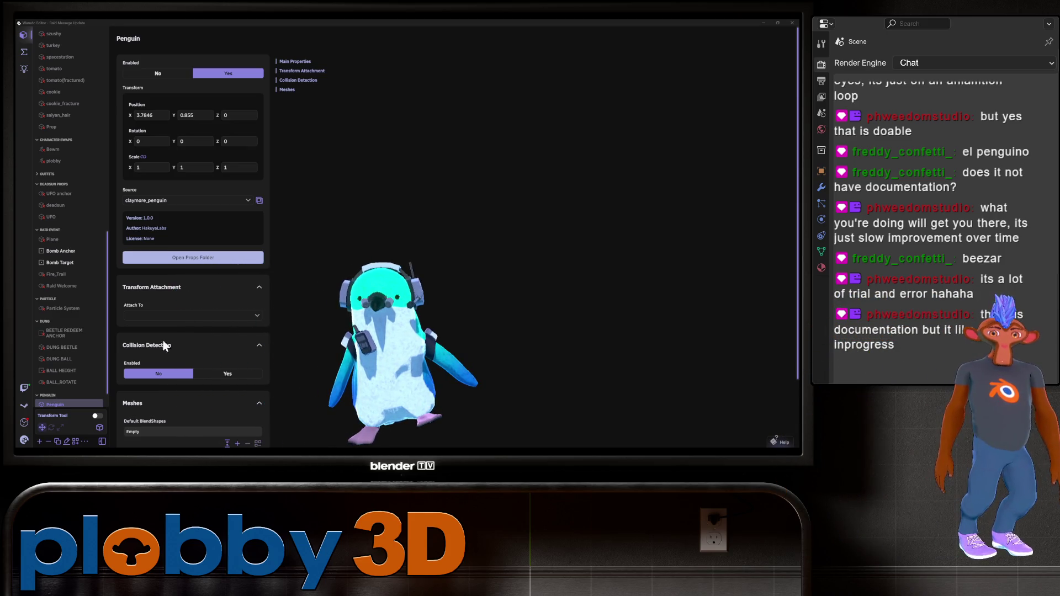
pyautogui.scroll(-3, 164, 346)
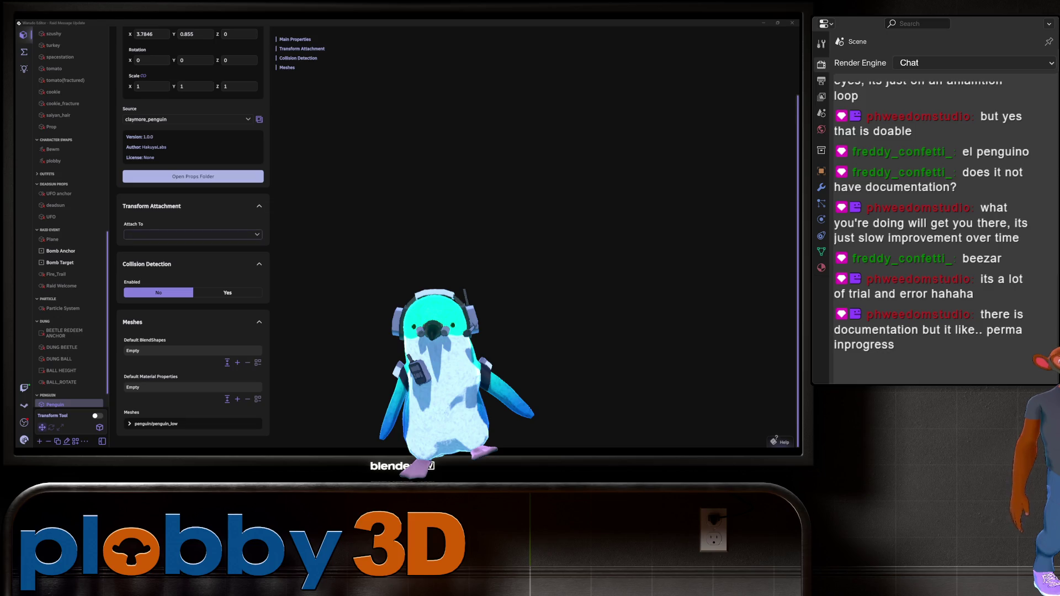
pyautogui.scroll(3, 192, 237)
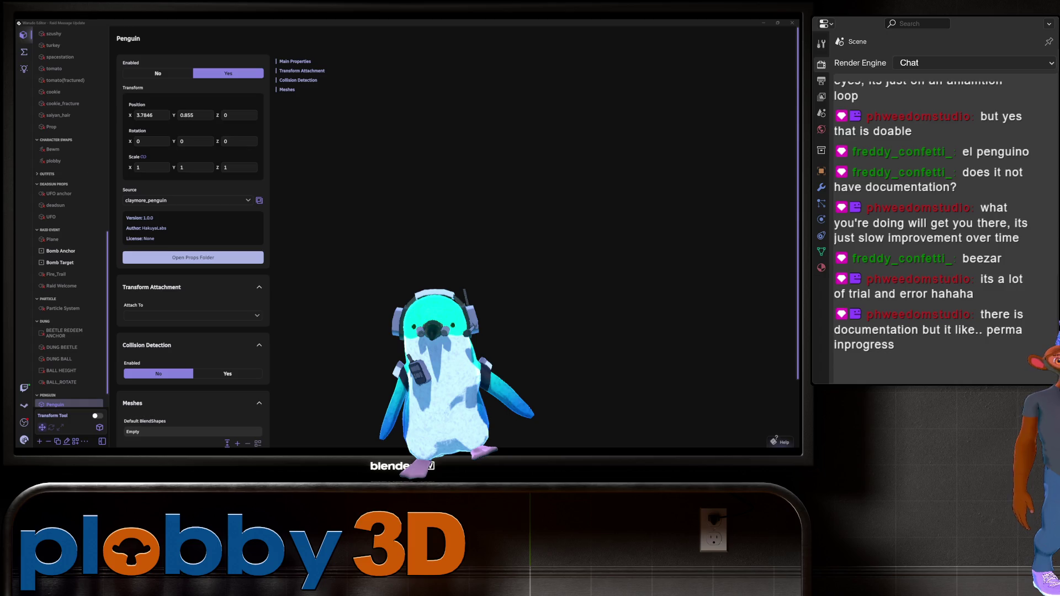
pyautogui.click(24, 51)
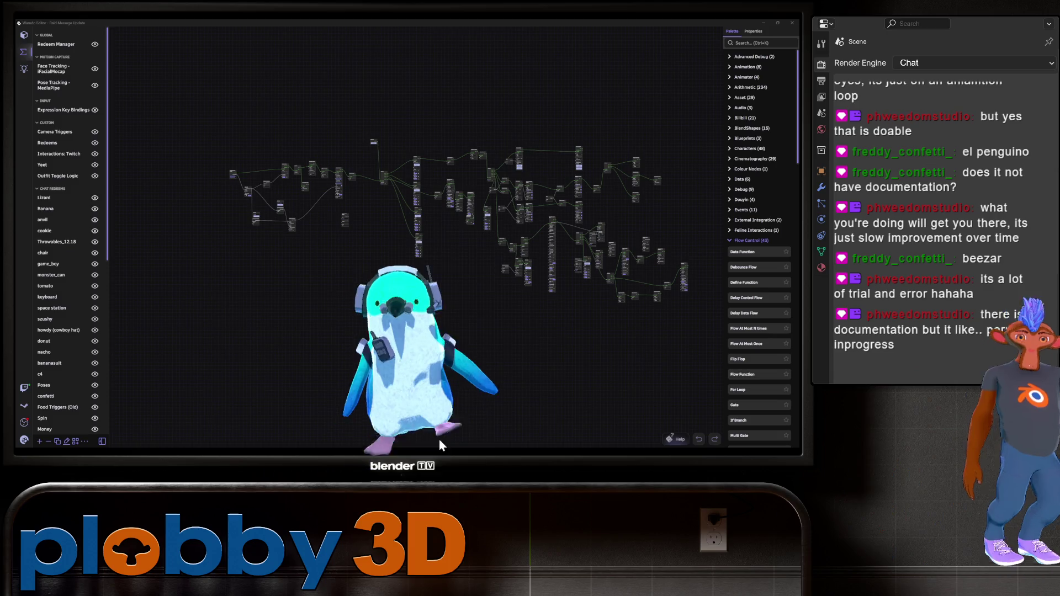
# - Scroll down the blueprint list and open the Claymore graph
pyautogui.scroll(-3, 61, 293)
pyautogui.scroll(-10, 61, 293)
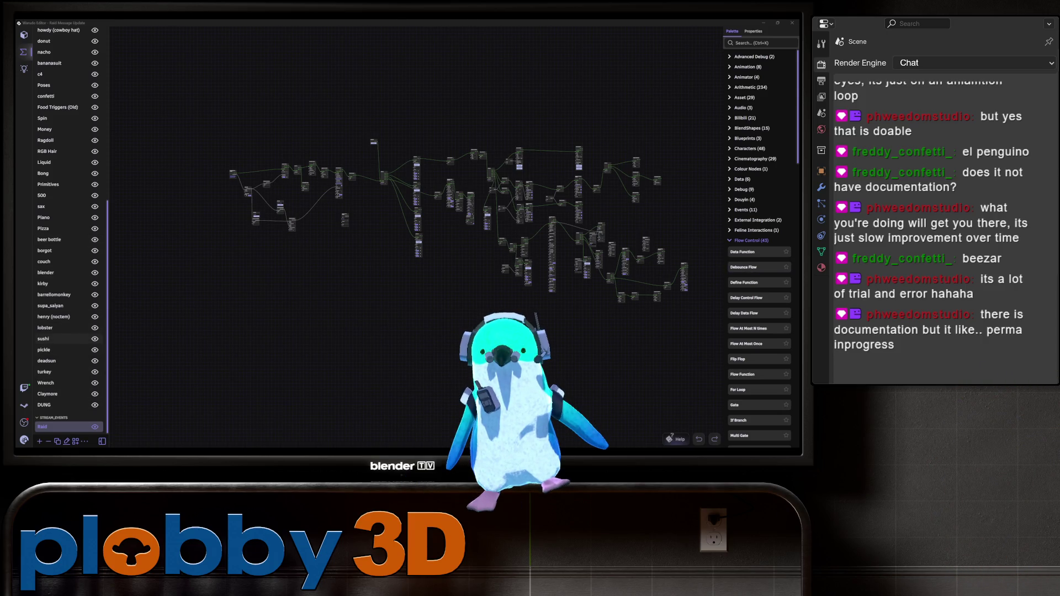
pyautogui.click(47, 393)
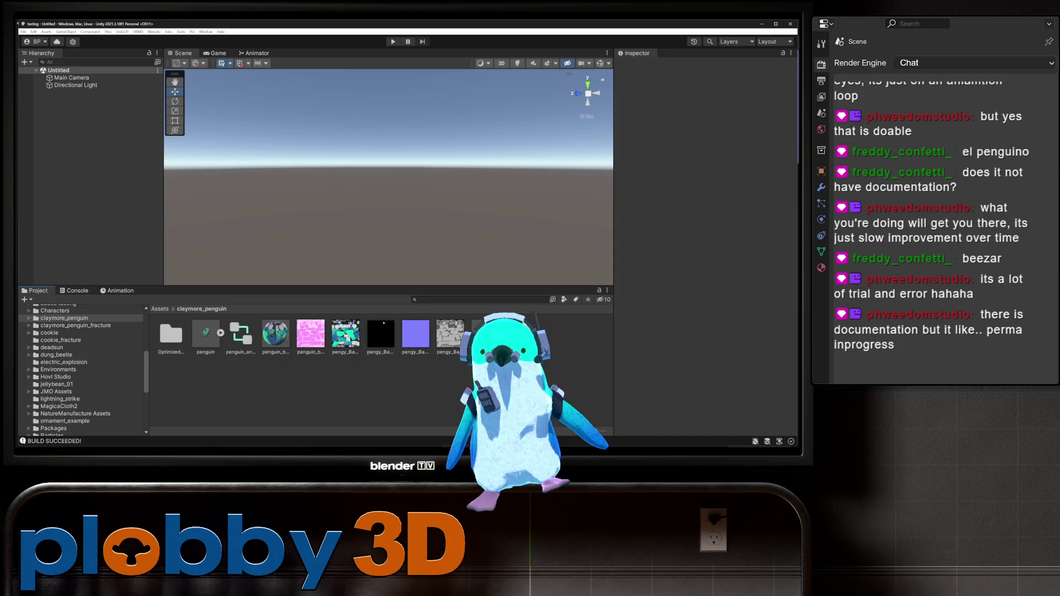
# - Drag the penguin model asset into the Hierarchy to place it at the scene origin
pyautogui.click(241, 334)
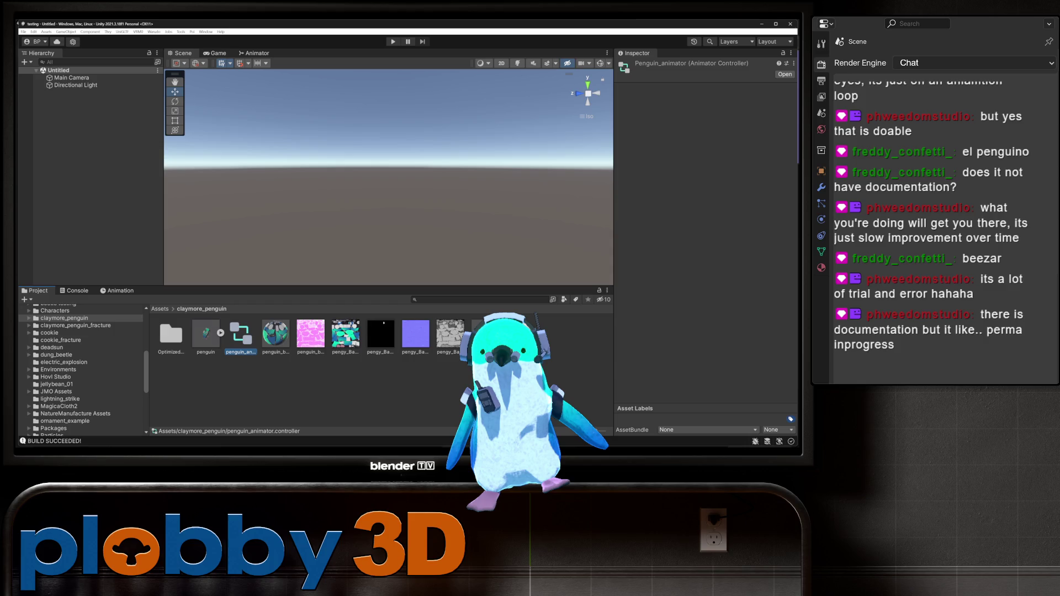
pyautogui.click(205, 334)
pyautogui.moveTo(206, 334); pyautogui.dragTo(82, 138)
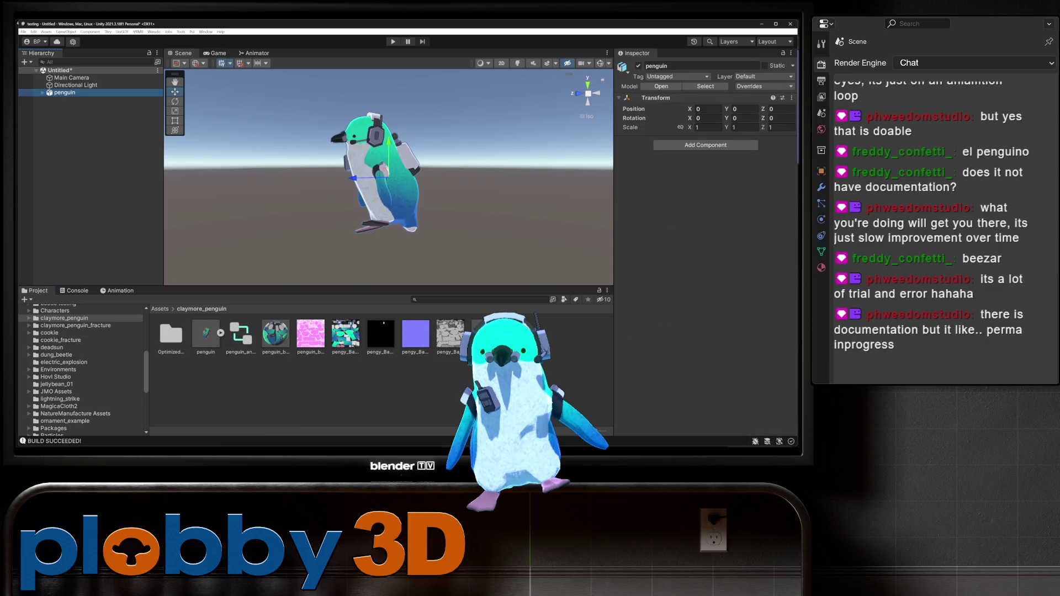
# - Inspect the waddle state in the Animator graph, then return to Warudo
pyautogui.click(254, 53)
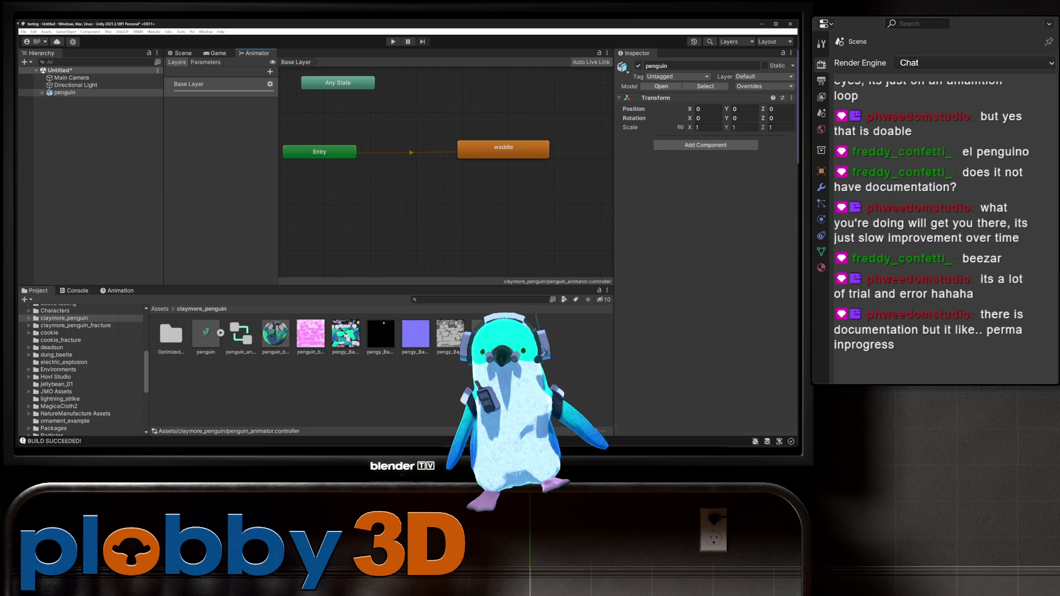
pyautogui.rightClick(471, 243)
pyautogui.click(503, 150)
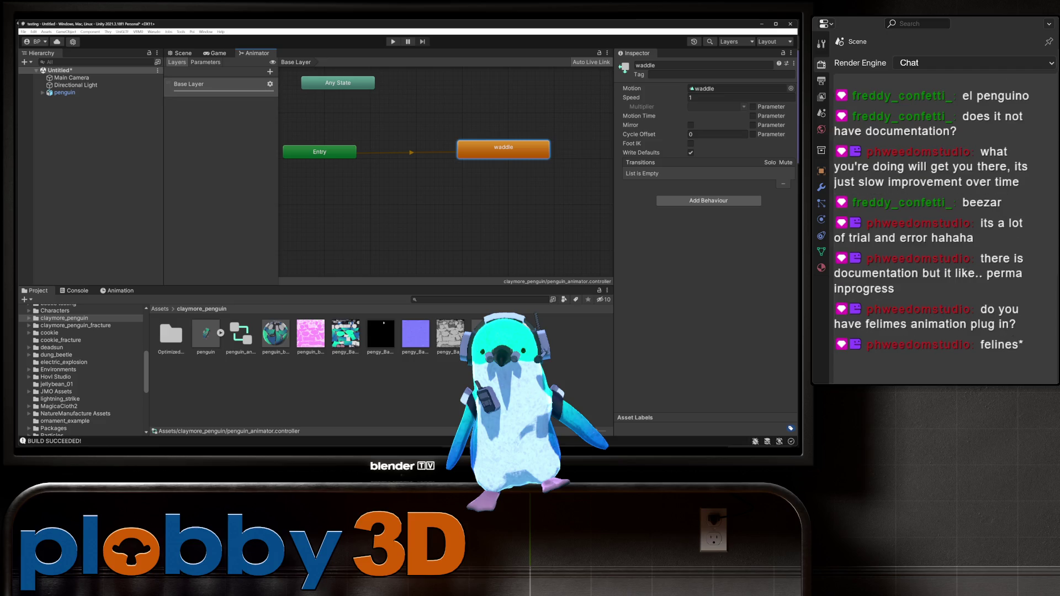
pyautogui.hotkey('alt', 'Tab')
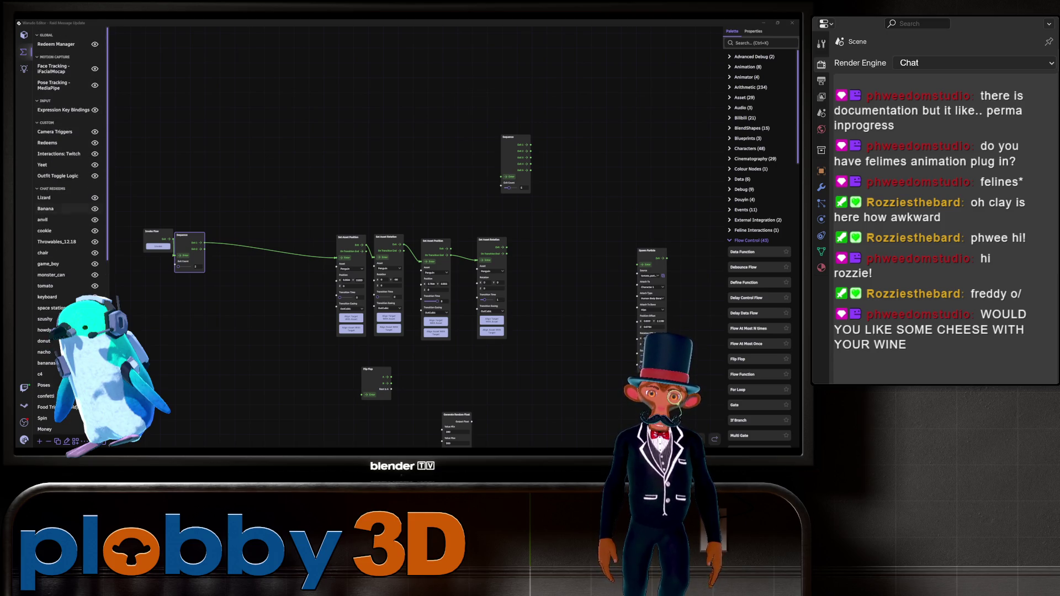
# - Open the Outfit Toggle Logic blueprint and zoom around its graph
pyautogui.click(58, 176)
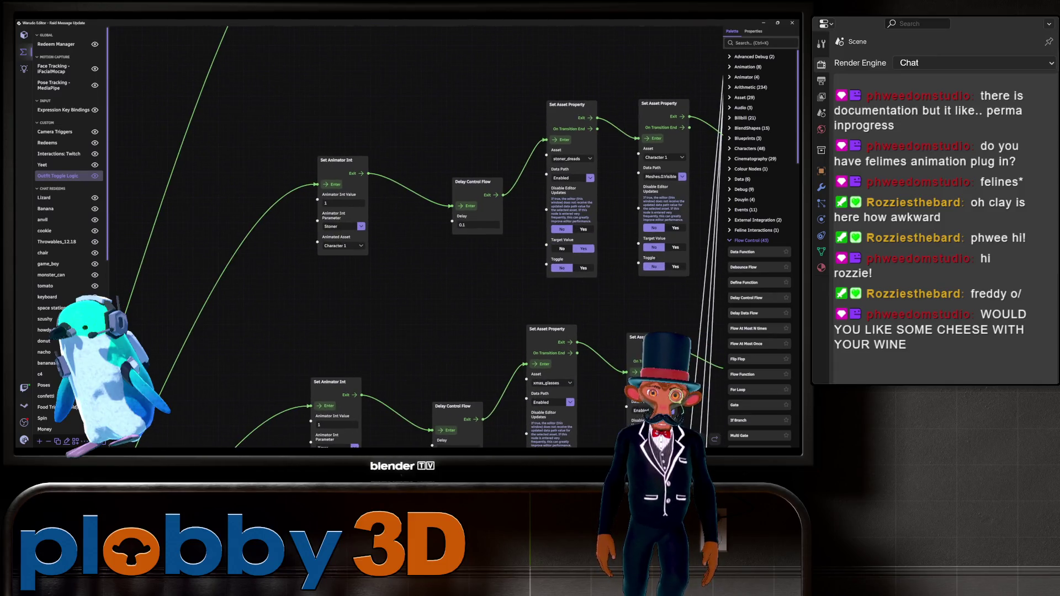
pyautogui.scroll(5, 381, 304)
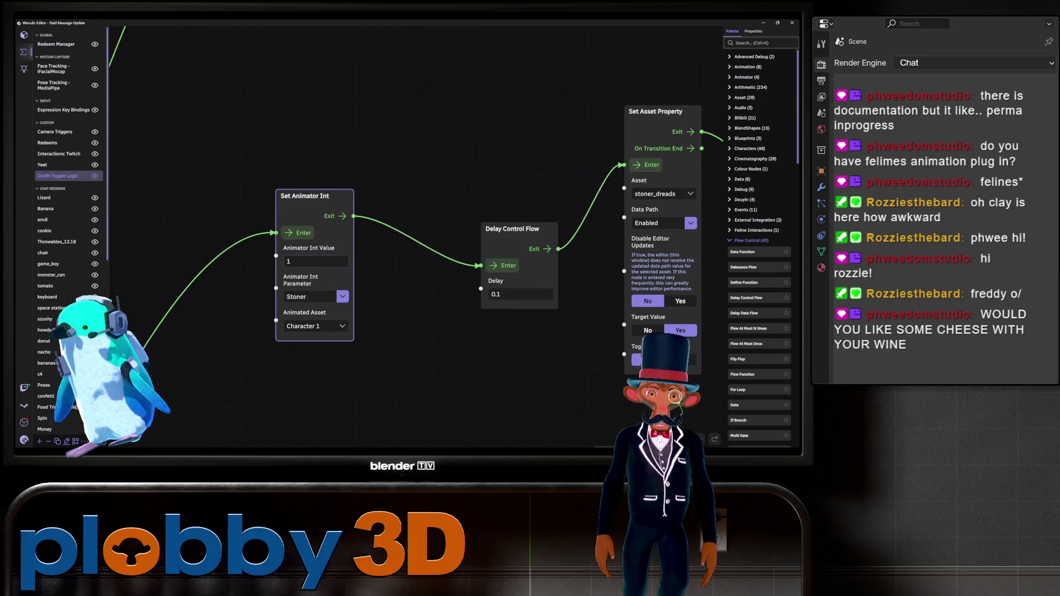
pyautogui.scroll(-5, 315, 266)
pyautogui.scroll(3, 414, 238)
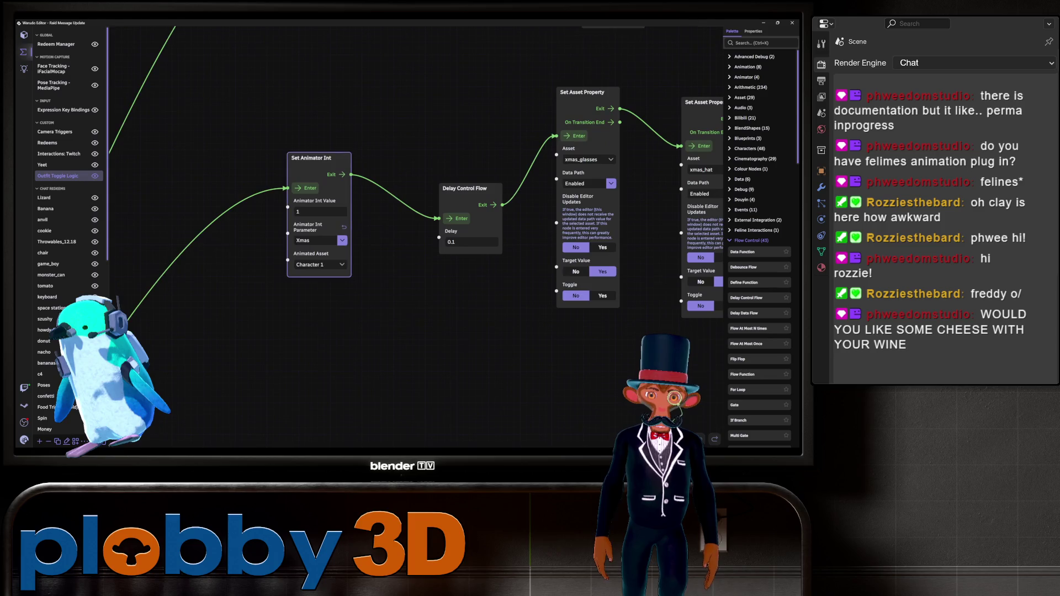
pyautogui.scroll(-3, 414, 238)
pyautogui.scroll(-5, 414, 237)
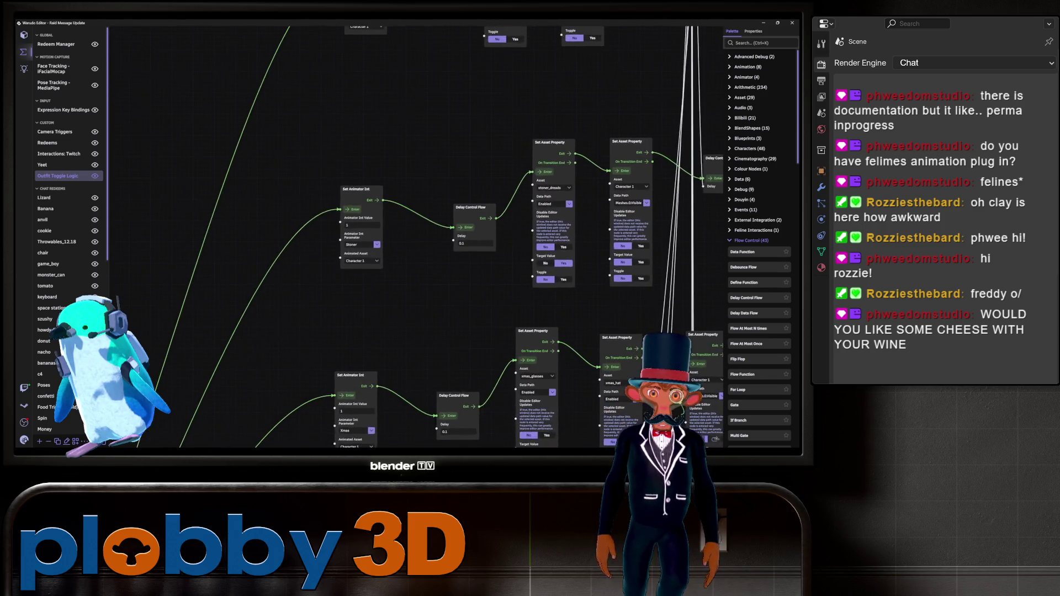
# - Reopen the Claymore blueprint graph, then switch to Streamer.bot
pyautogui.scroll(3, 469, 285)
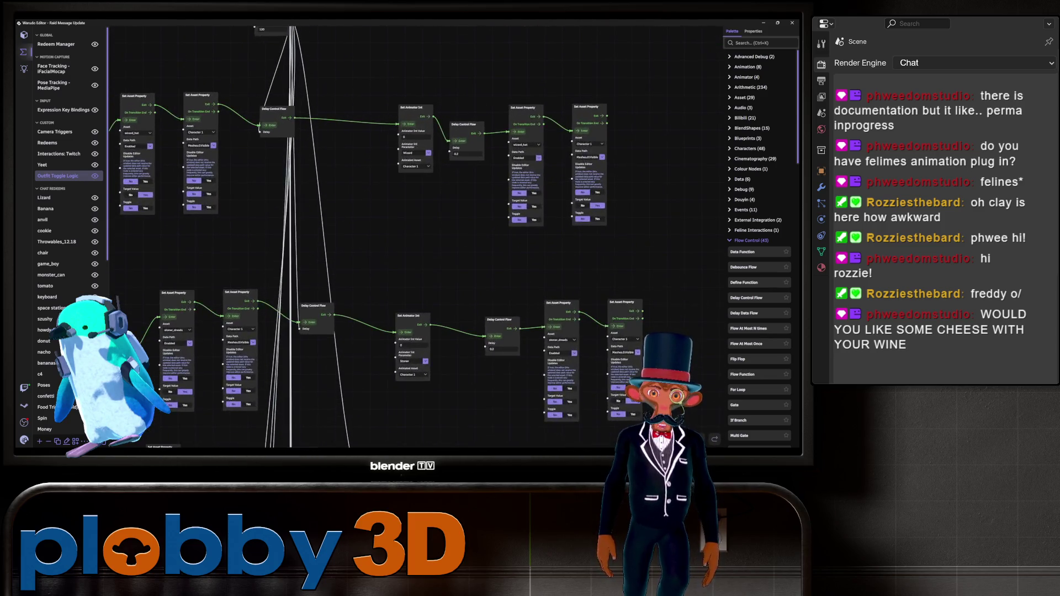
pyautogui.scroll(-5, 353, 248)
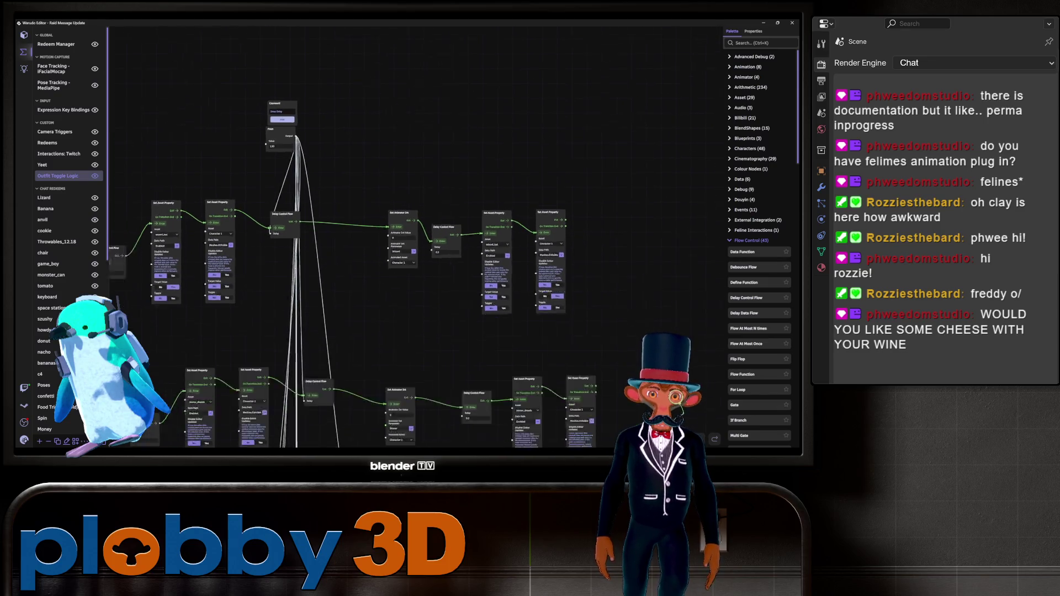
pyautogui.scroll(2, 133, 155)
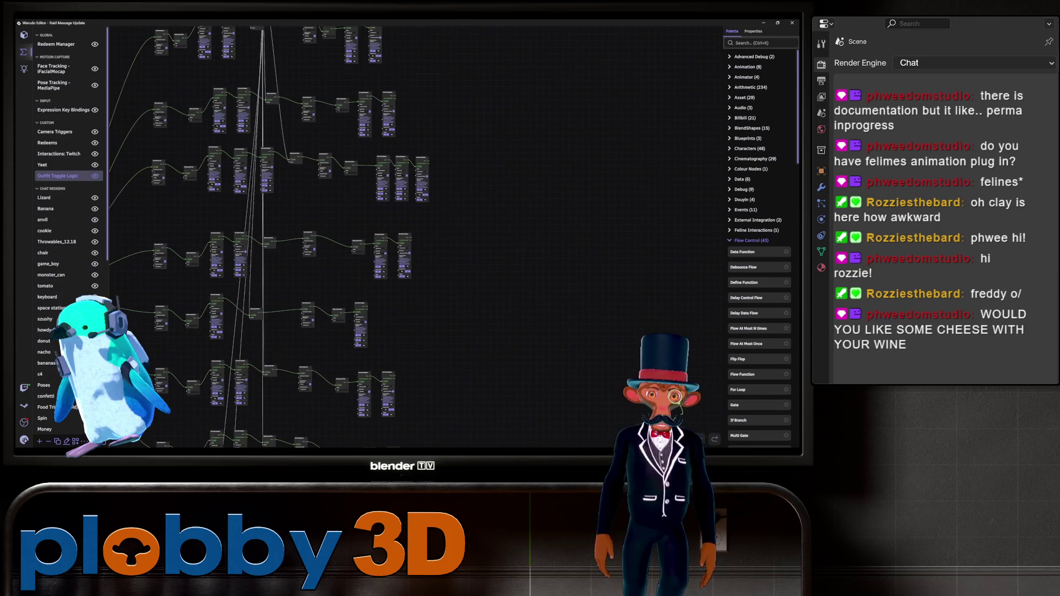
pyautogui.scroll(-1, 277, 237)
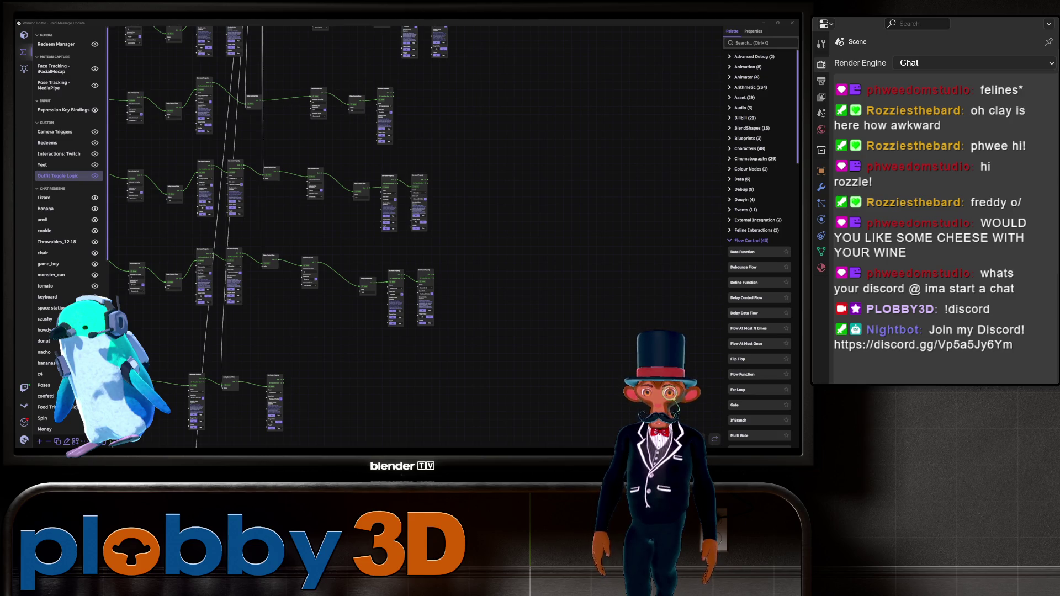
pyautogui.scroll(-10, 67, 232)
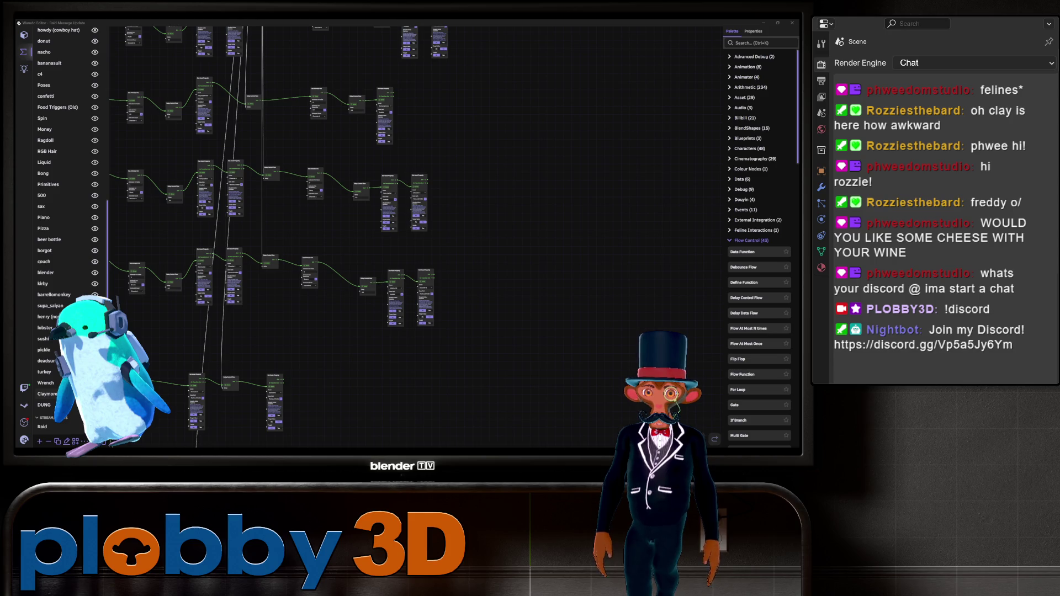
pyautogui.click(47, 394)
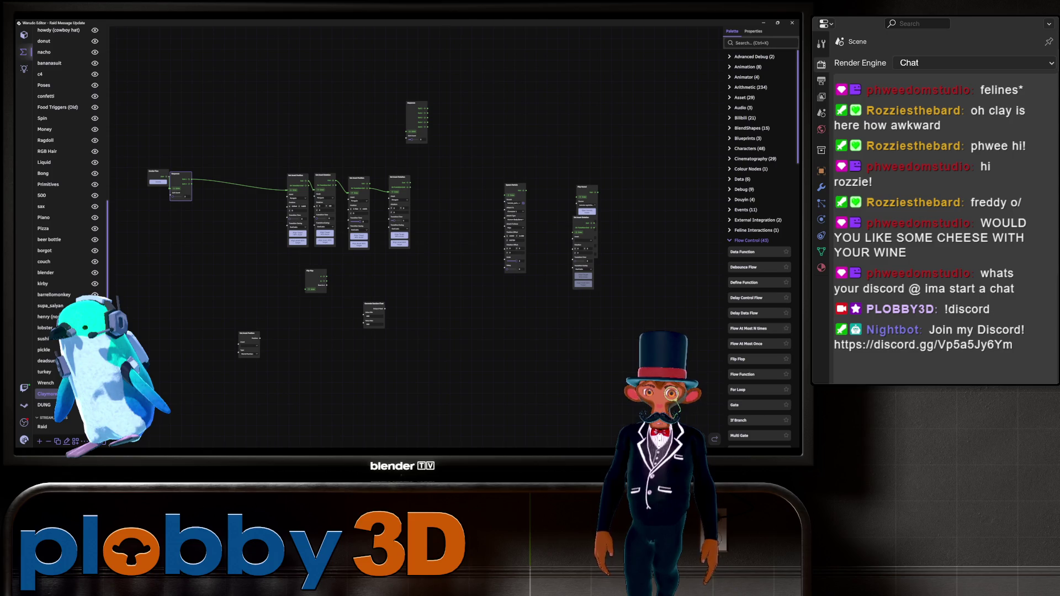
pyautogui.hotkey('alt', 'Tab')
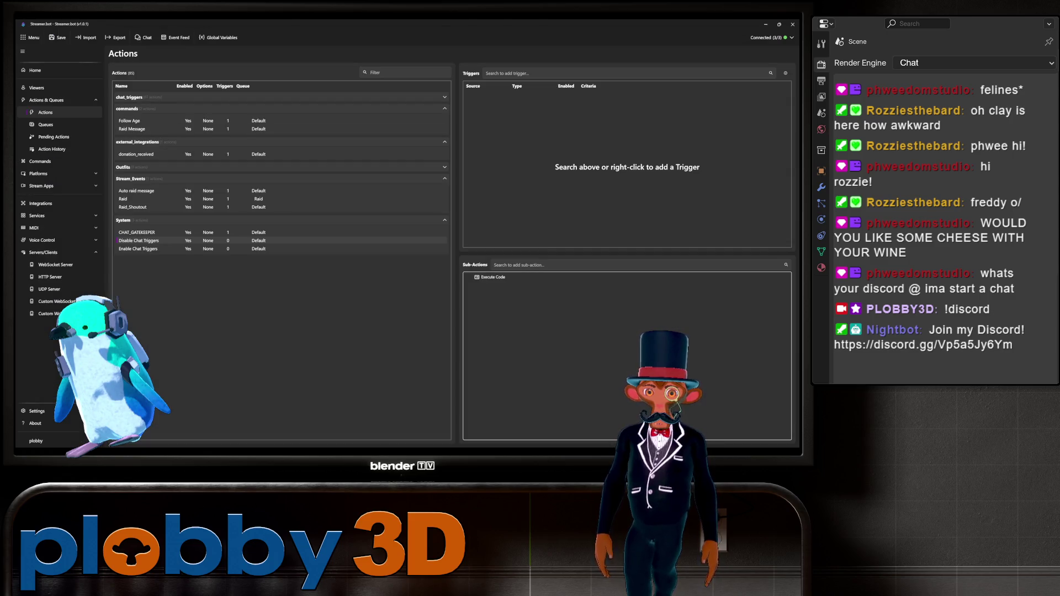
# - Return to the Unity Editor and inspect penguin_animator's Entry transition and waddle state at speed 1
pyautogui.hotkey('alt', 'Tab')
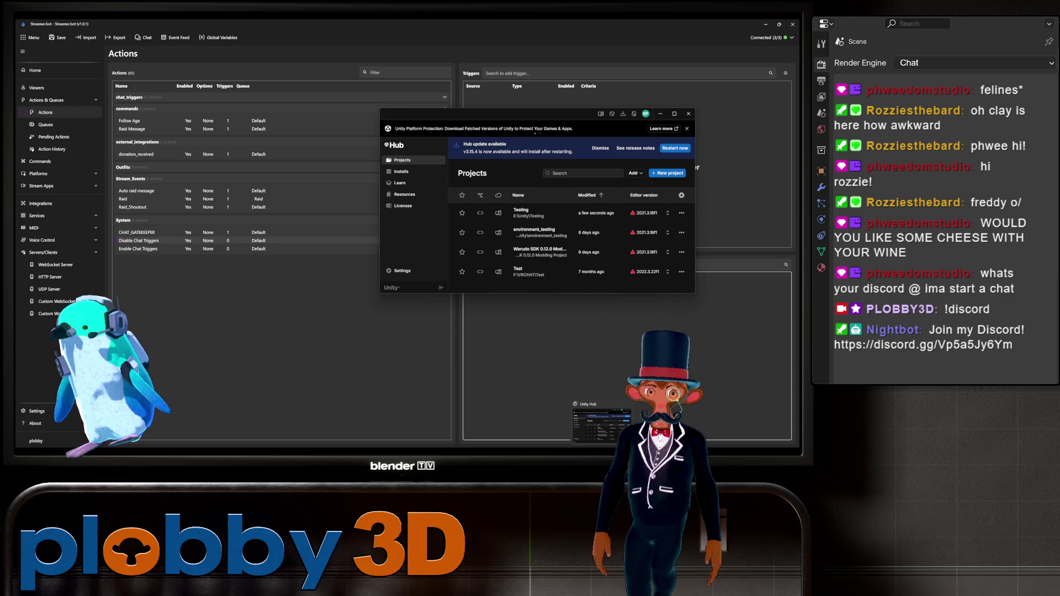
pyautogui.hotkey('alt', 'Tab')
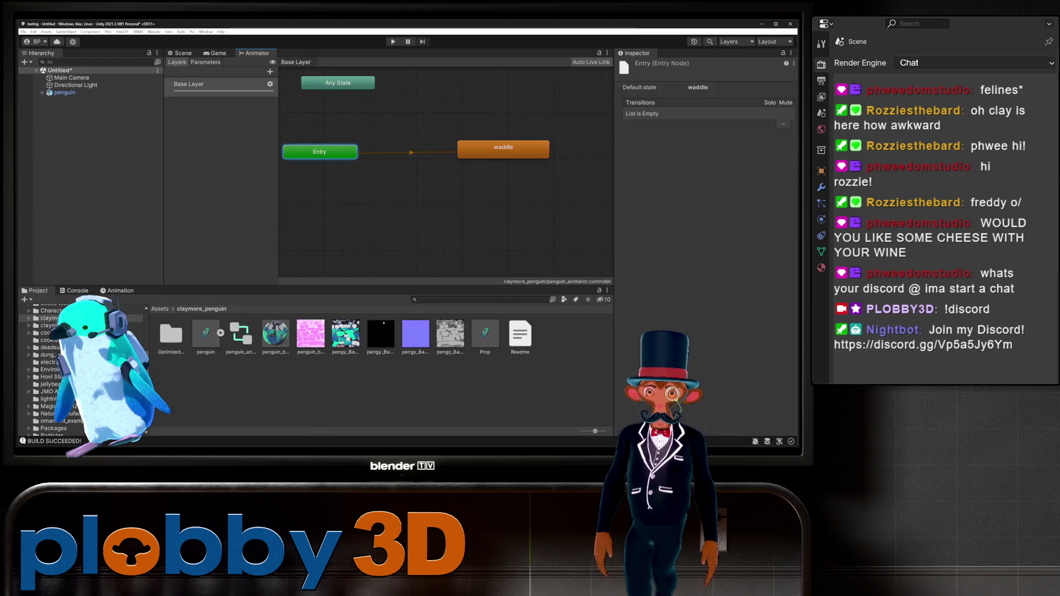
pyautogui.click(412, 152)
pyautogui.click(320, 152)
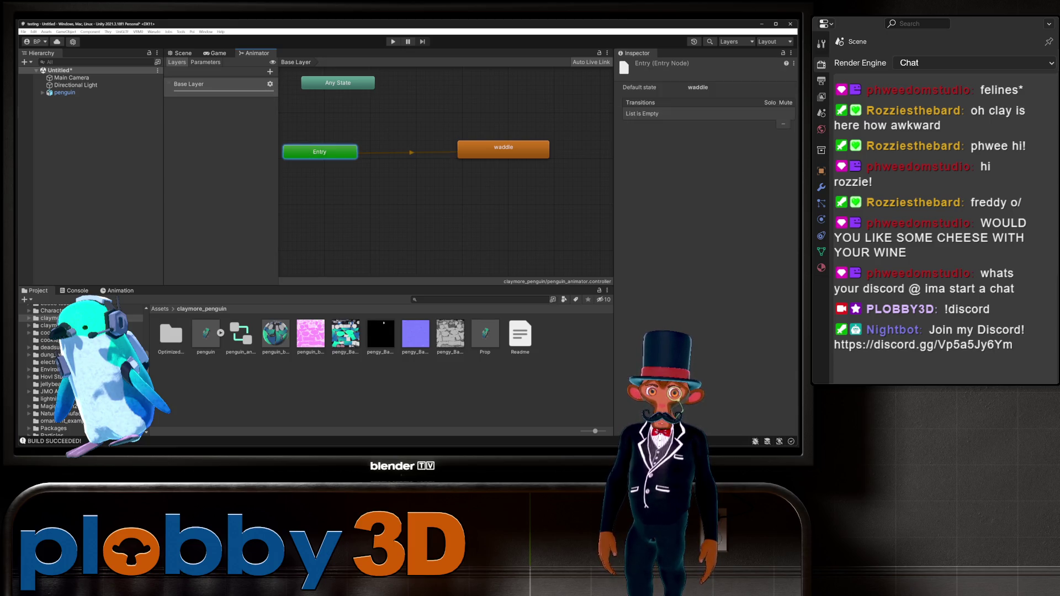
pyautogui.click(503, 149)
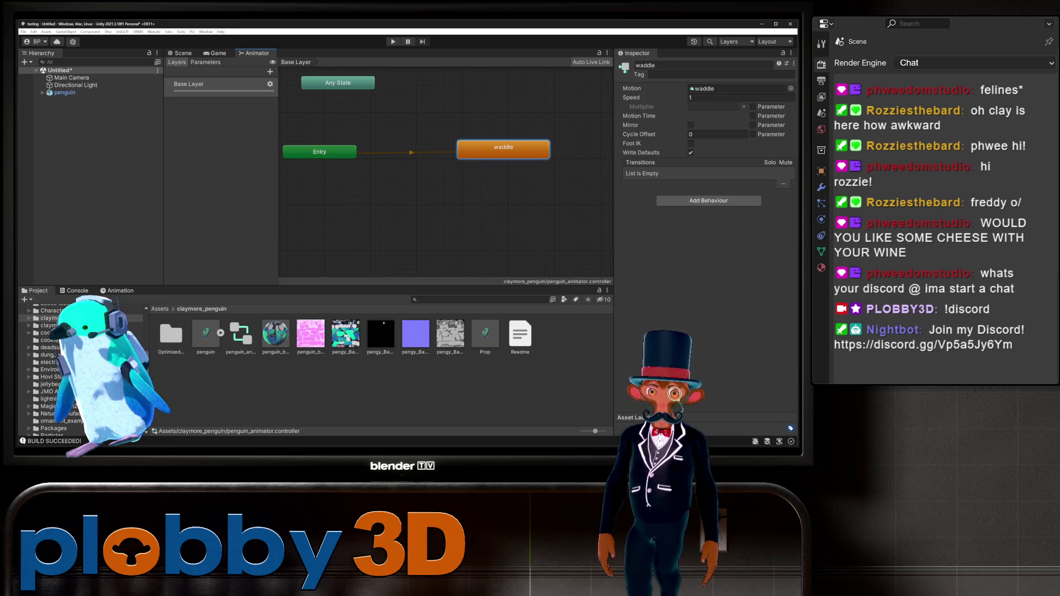
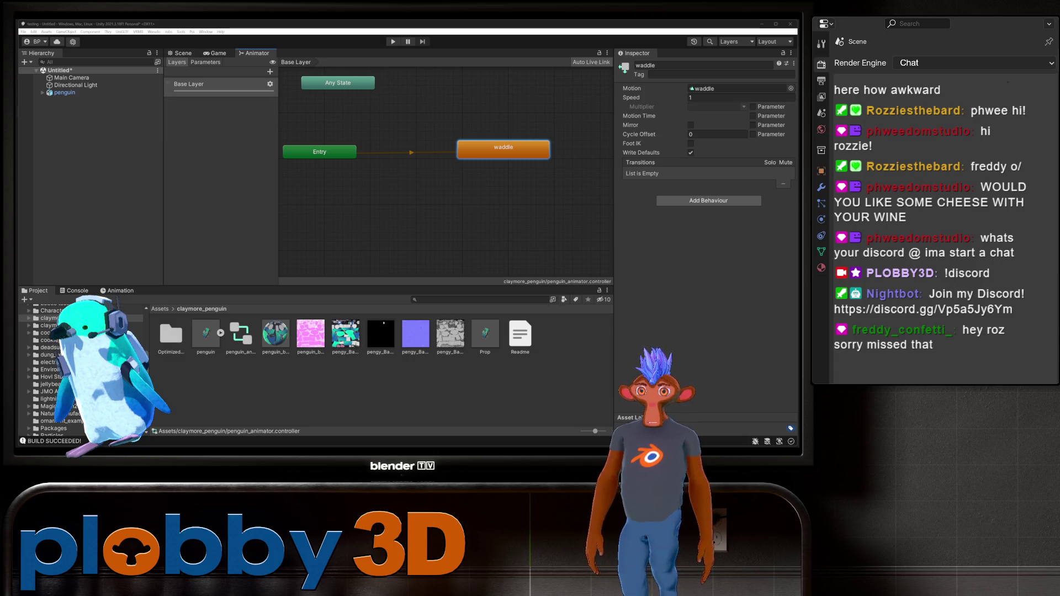
# - Add a trial animation layer, undo it, and review the Base Layer's settings
pyautogui.click(210, 84)
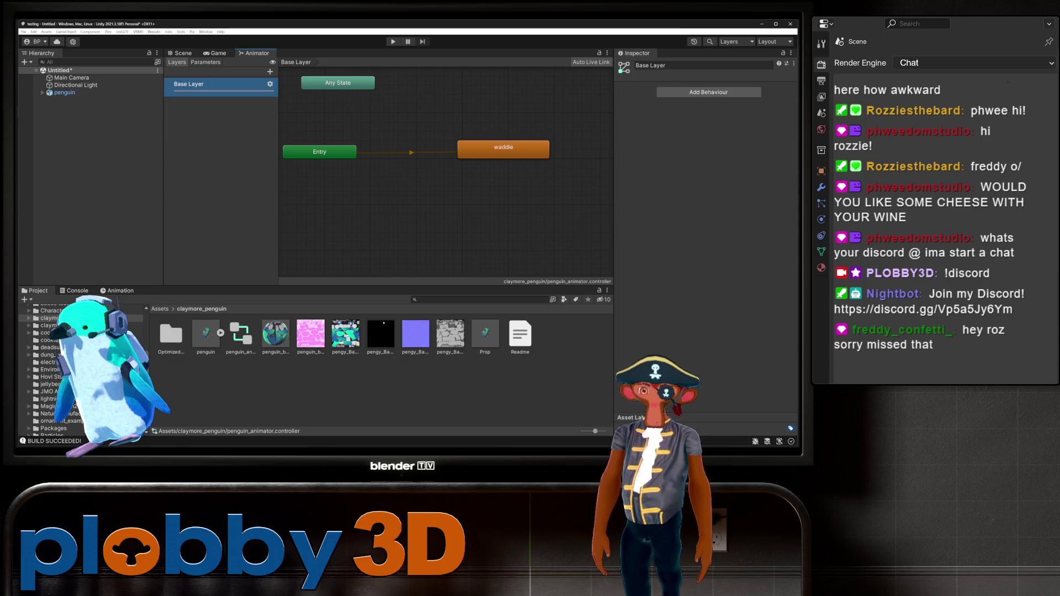
pyautogui.click(270, 71)
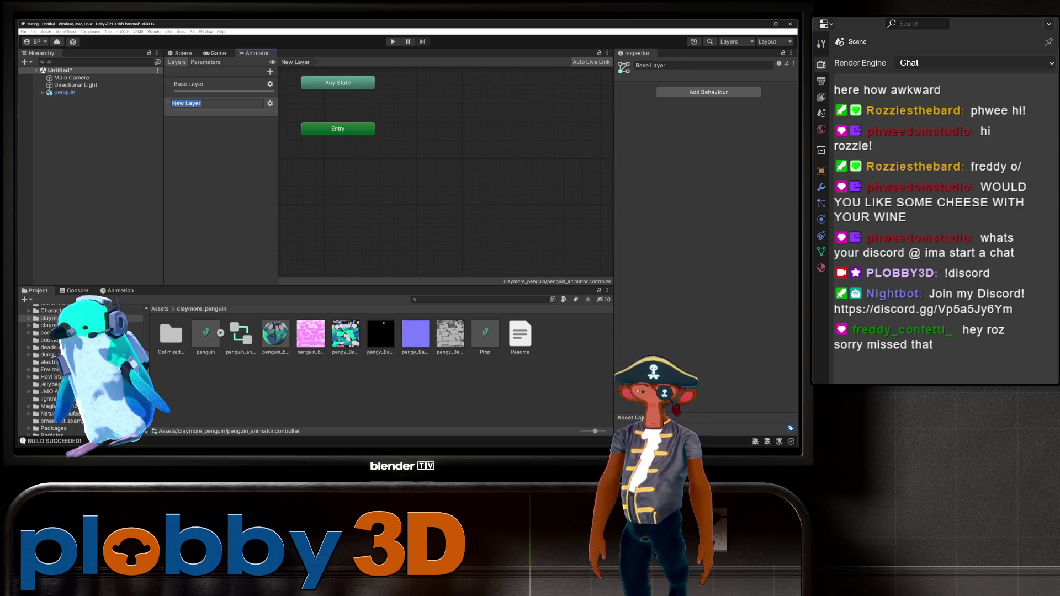
pyautogui.hotkey('ctrl', 'z')
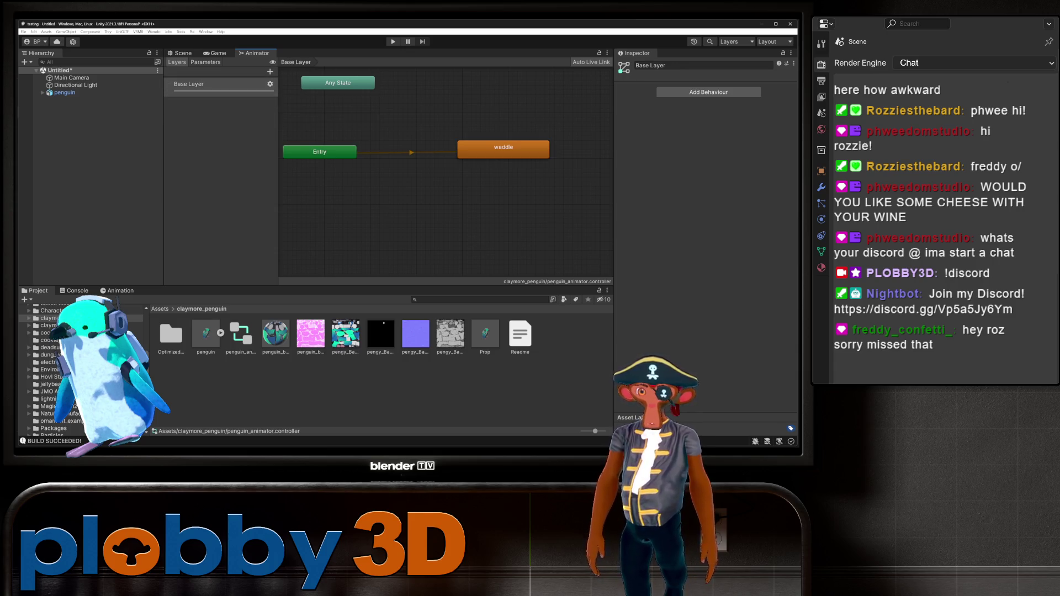
pyautogui.click(270, 84)
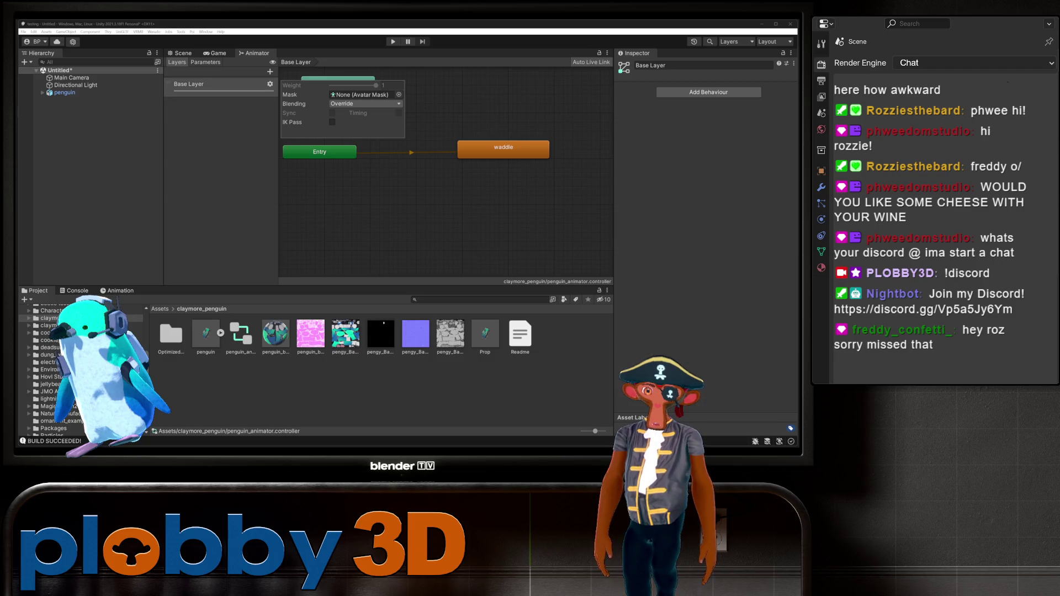
pyautogui.click(320, 152)
# - Inspect the Entry node and waddle state, then expand the penguin model's sub-assets
pyautogui.click(320, 152)
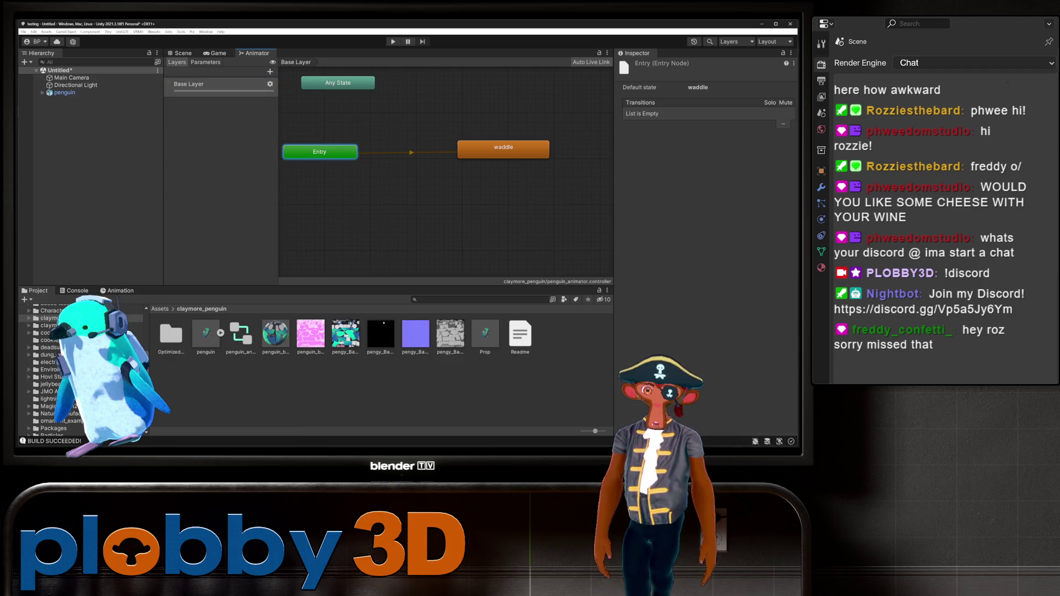
pyautogui.click(503, 149)
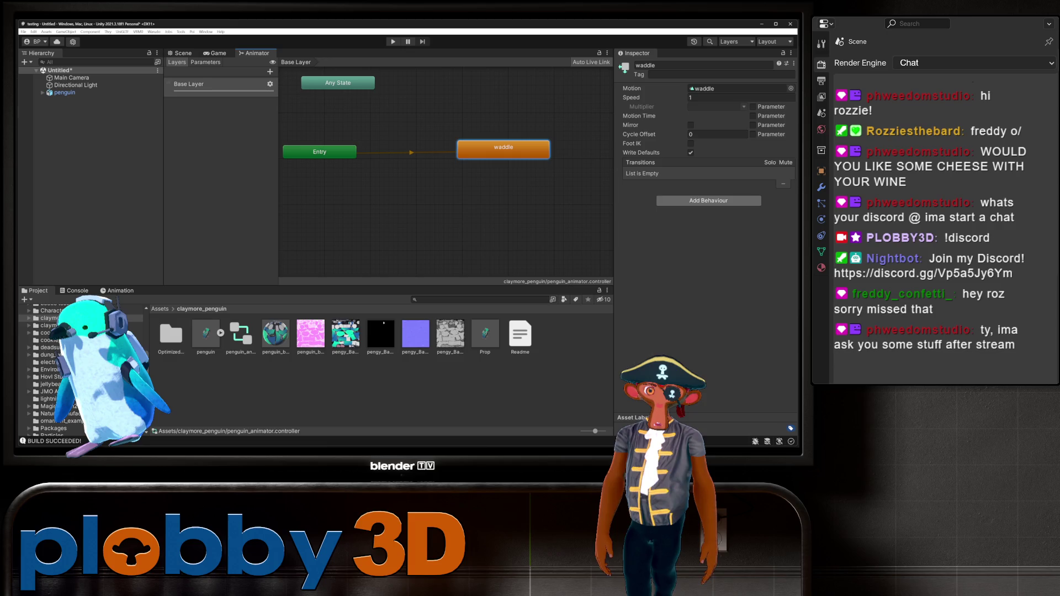
pyautogui.click(320, 151)
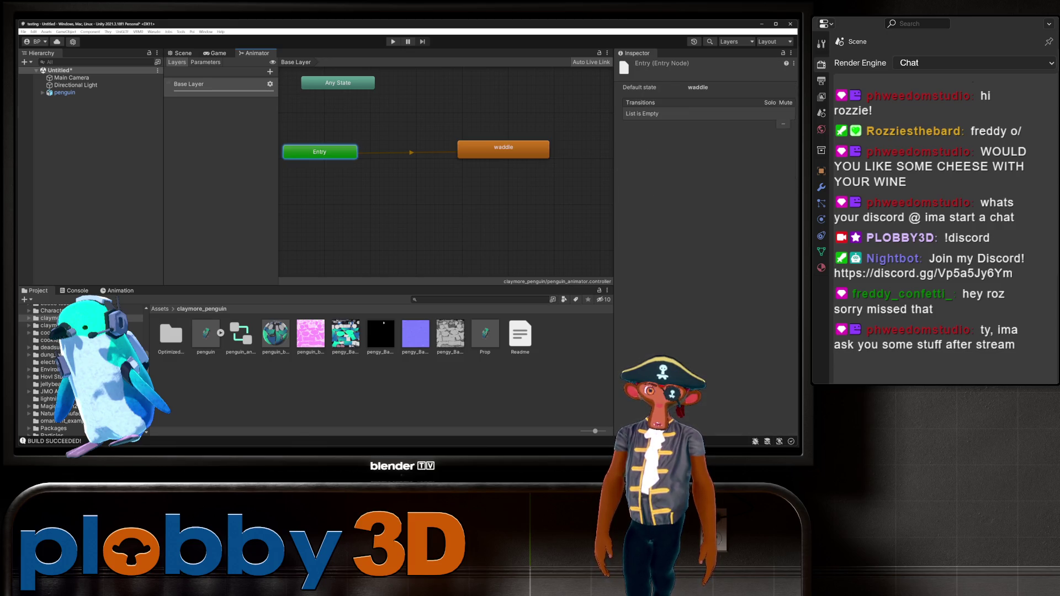
pyautogui.click(485, 334)
pyautogui.click(241, 334)
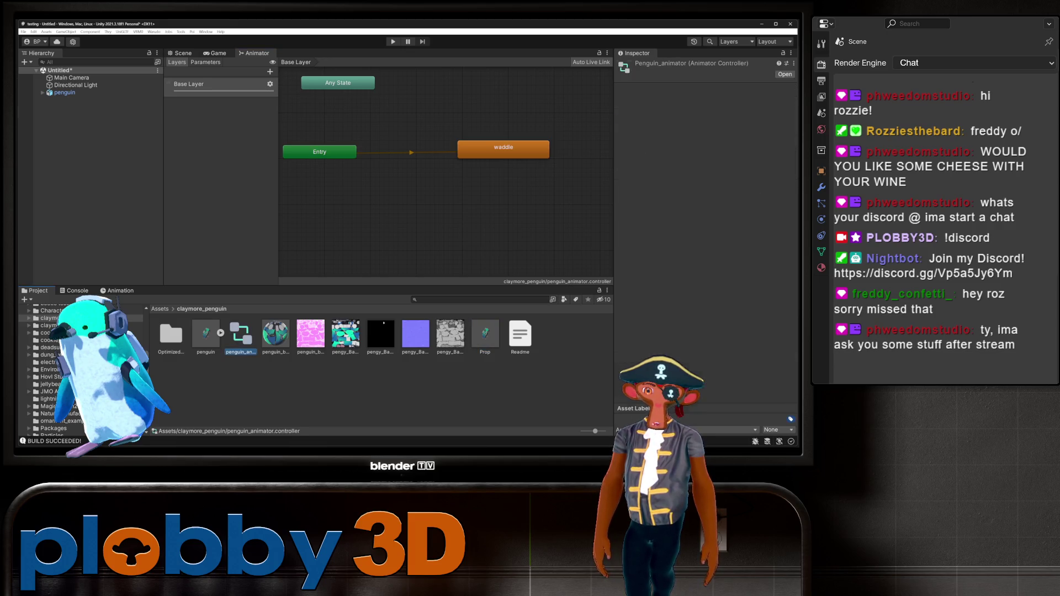
pyautogui.click(220, 333)
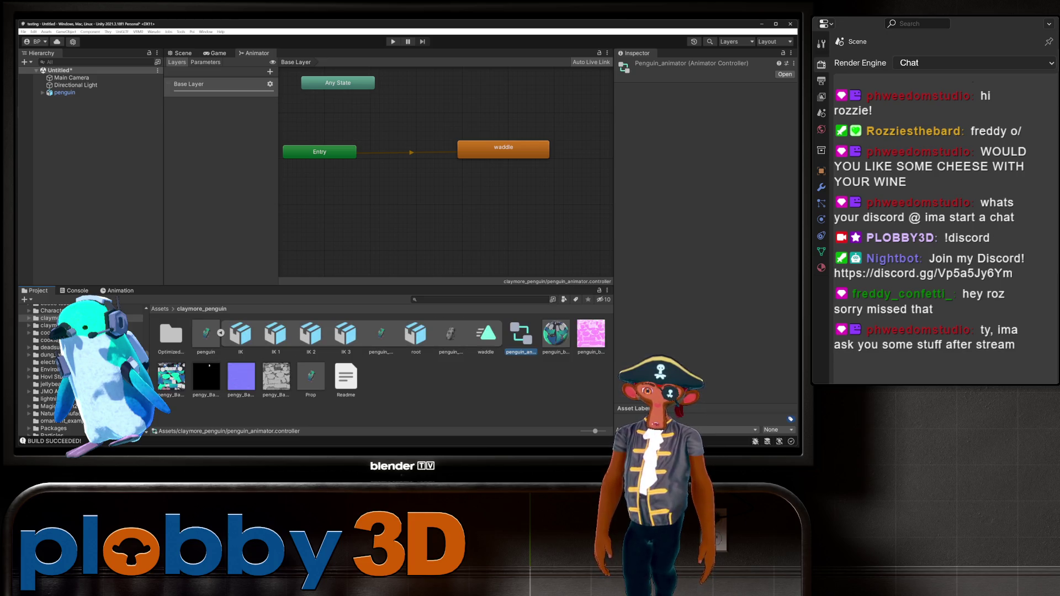
# - Preview the waddle clip, list the penguin's child objects, and view the penguin in the Scene
pyautogui.click(486, 334)
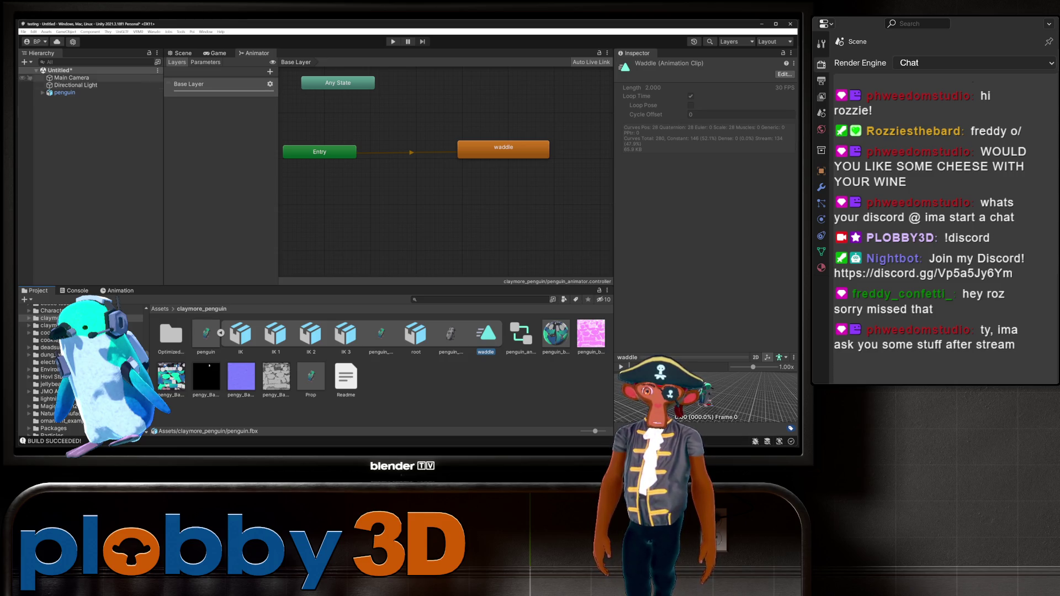
pyautogui.click(42, 92)
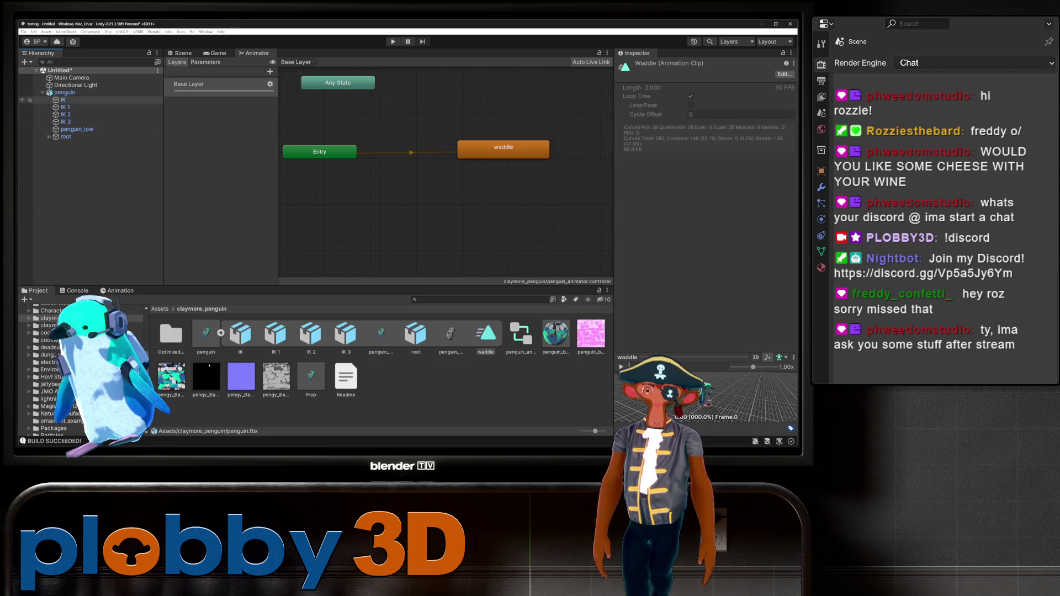
pyautogui.click(180, 53)
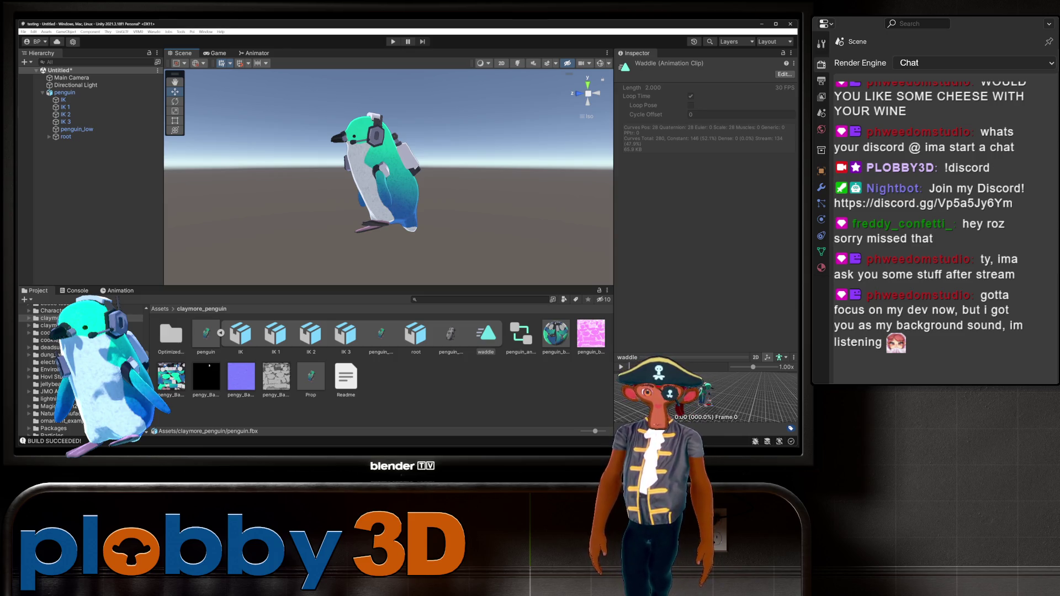
pyautogui.click(254, 53)
# - Delete the original penguin object from the scene Hierarchy
pyautogui.click(206, 334)
pyautogui.click(63, 100)
pyautogui.click(64, 92)
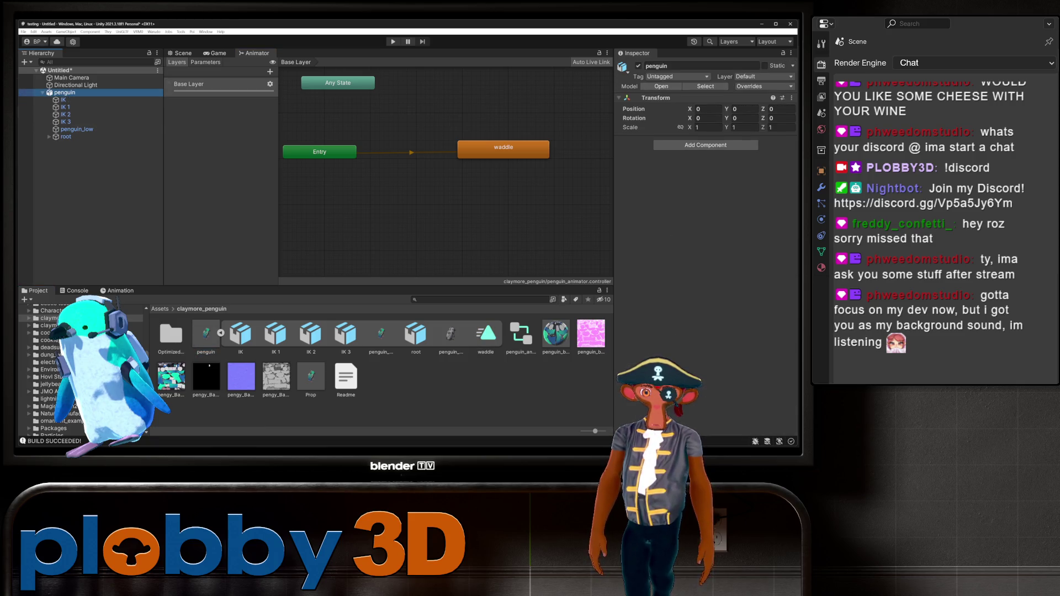
pyautogui.click(221, 333)
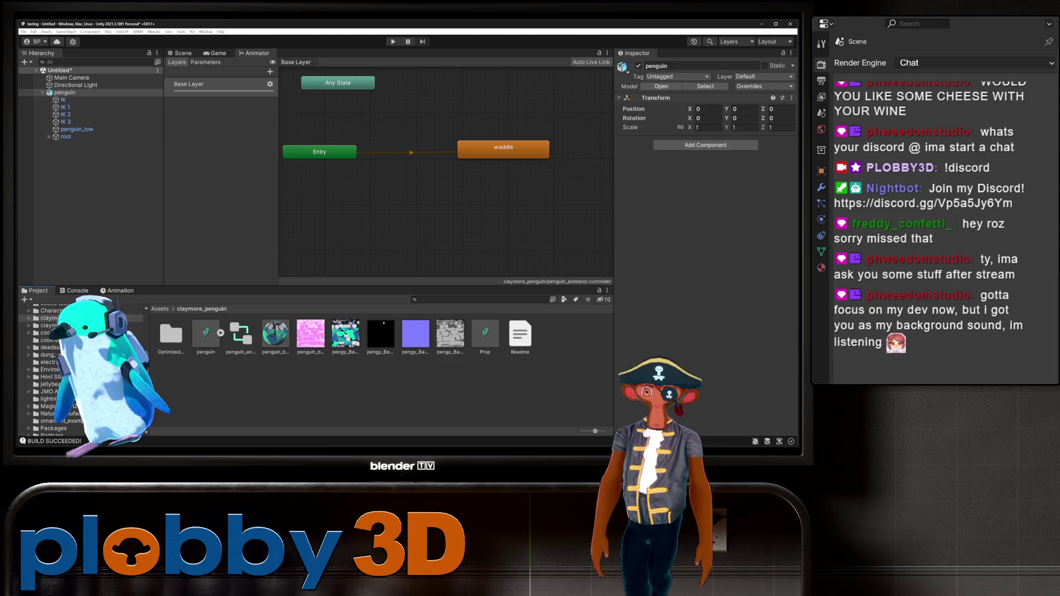
pyautogui.click(183, 53)
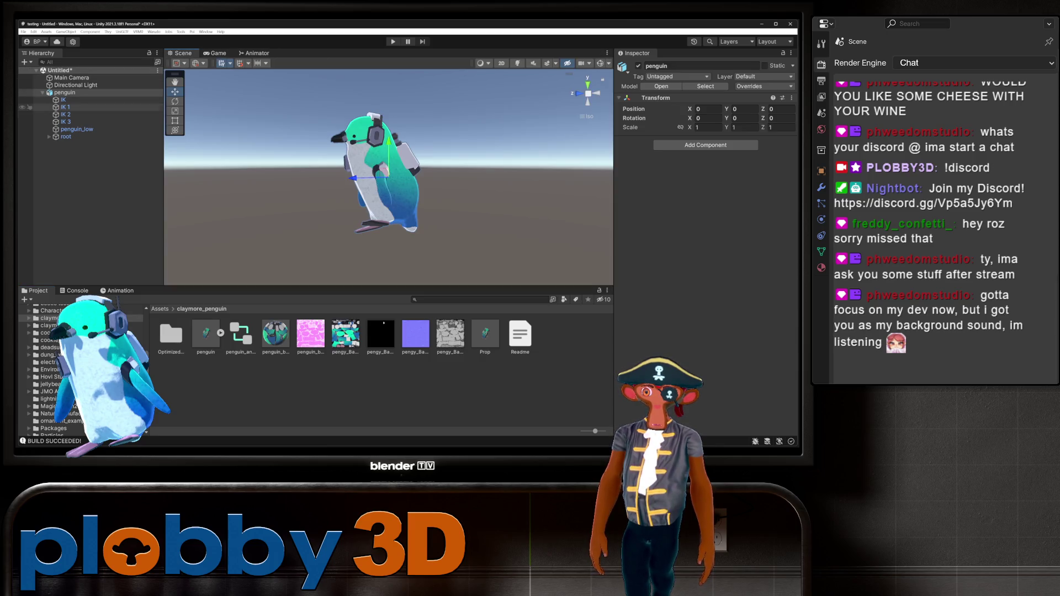
pyautogui.click(65, 92)
pyautogui.rightClick(70, 93)
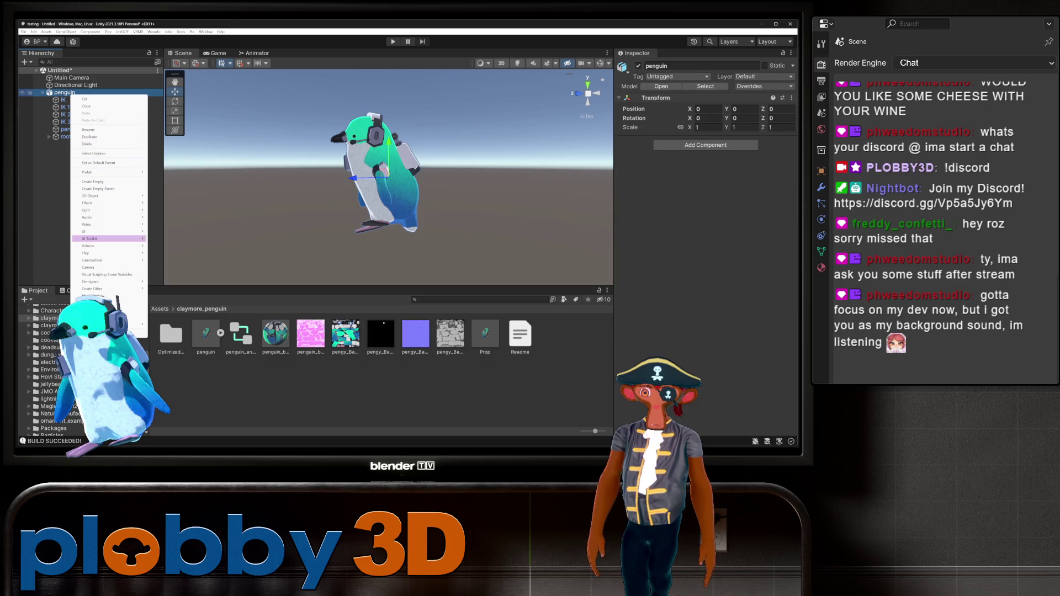
pyautogui.click(88, 143)
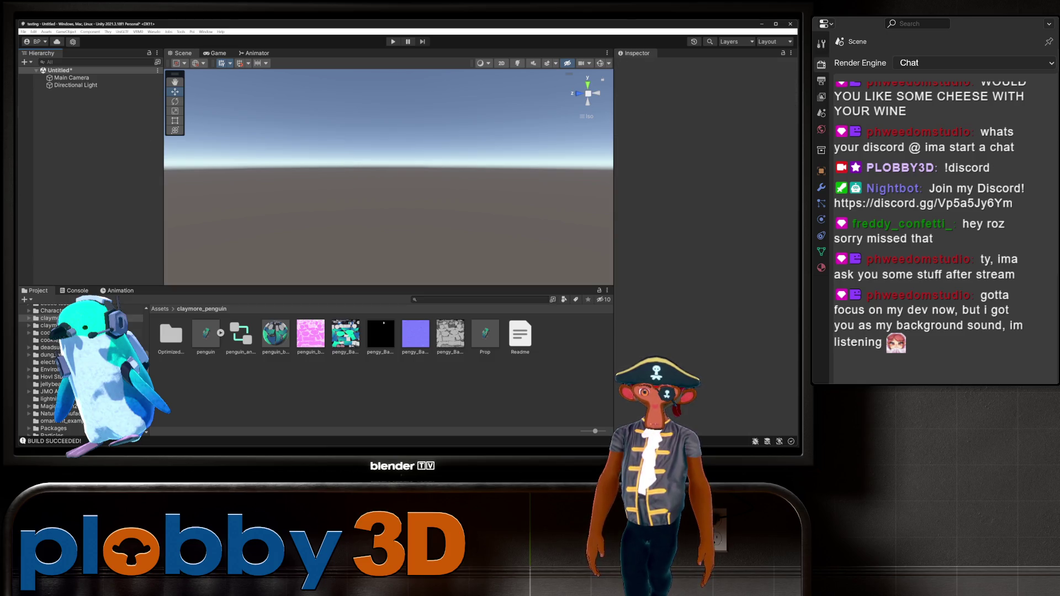
# - Place the Prop prefab in the scene, inspect its children, and open the waddle clip's timeline
pyautogui.moveTo(484, 334); pyautogui.dragTo(83, 110)
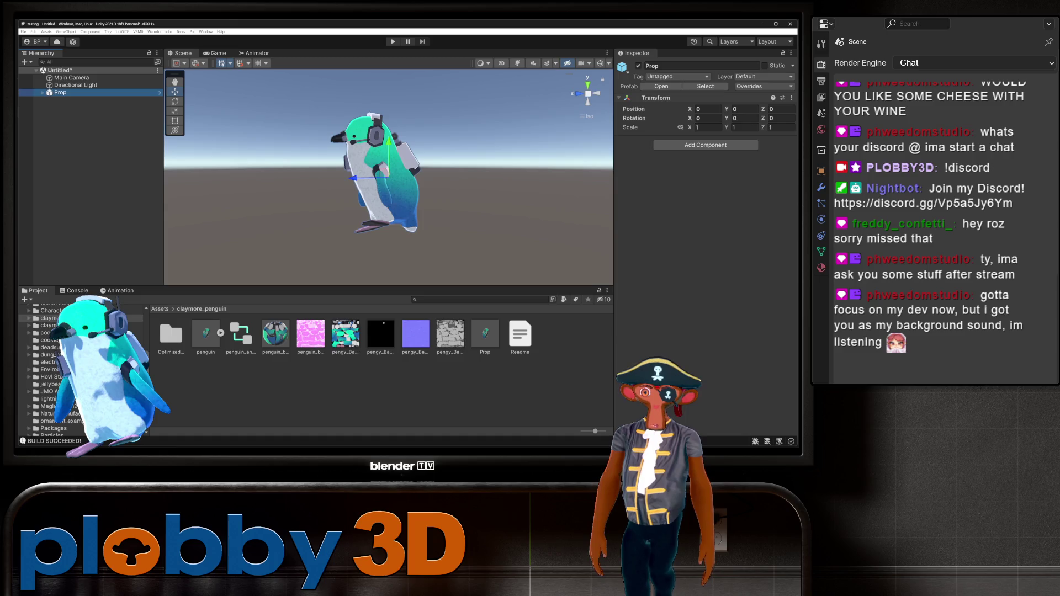
pyautogui.click(43, 93)
pyautogui.click(50, 99)
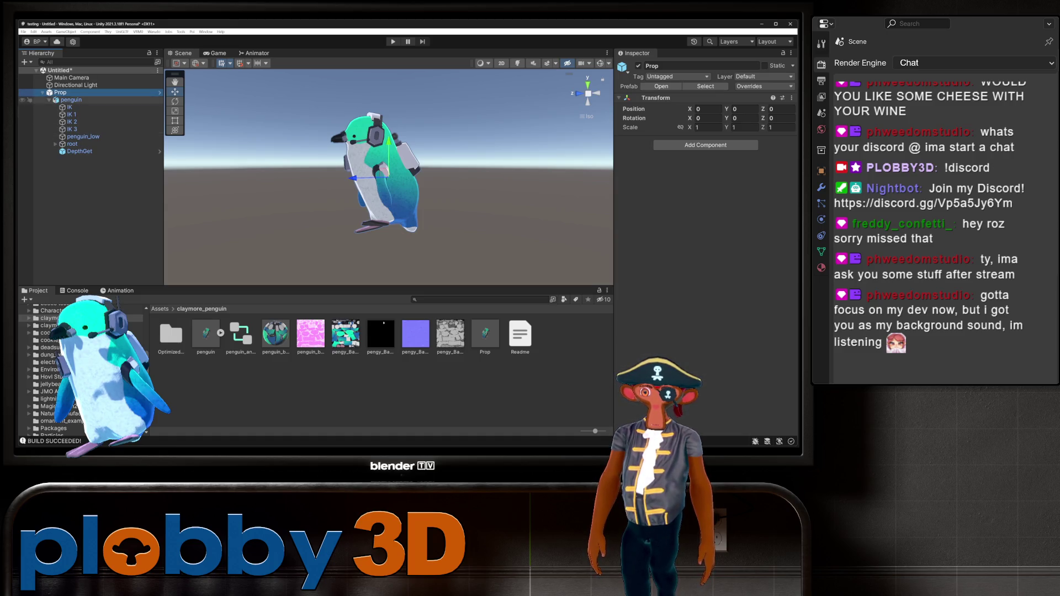
pyautogui.click(72, 144)
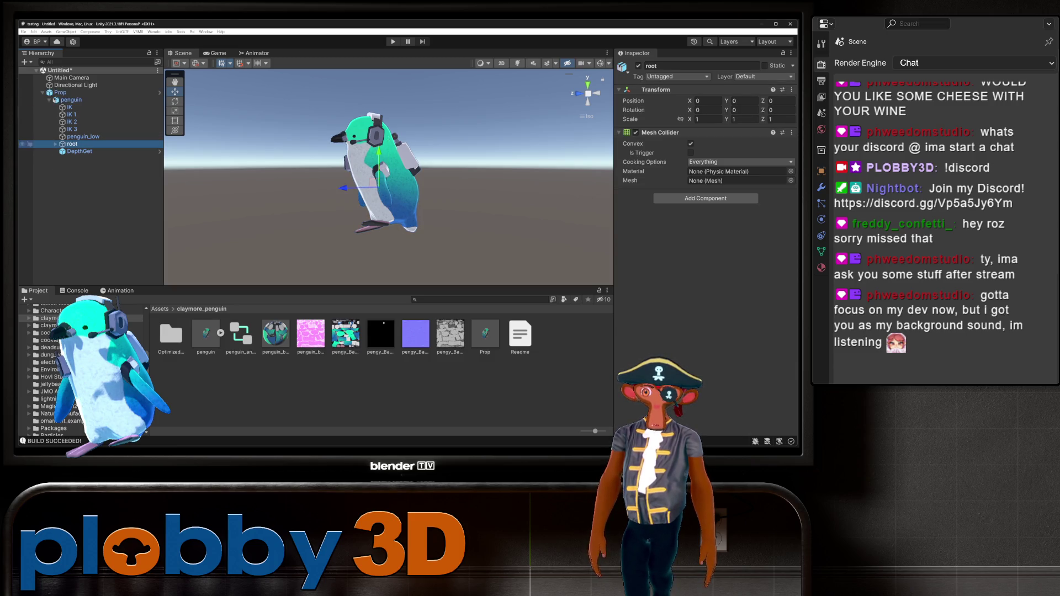
pyautogui.click(79, 151)
pyautogui.click(83, 136)
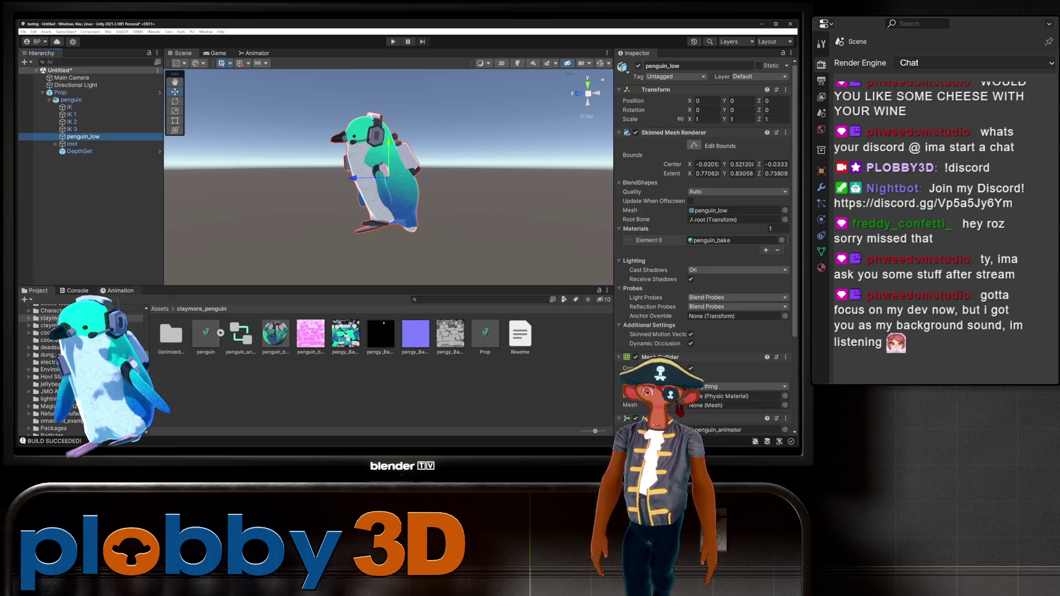
pyautogui.click(118, 291)
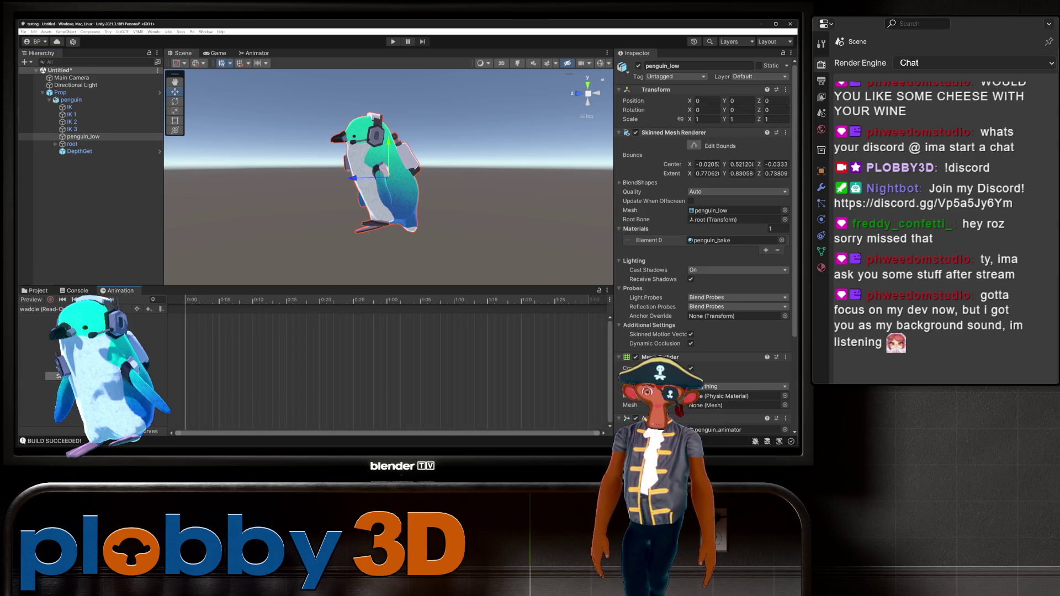
pyautogui.click(42, 310)
# - Preview the waddle animation and orbit to view the penguin from above
pyautogui.press('Escape')
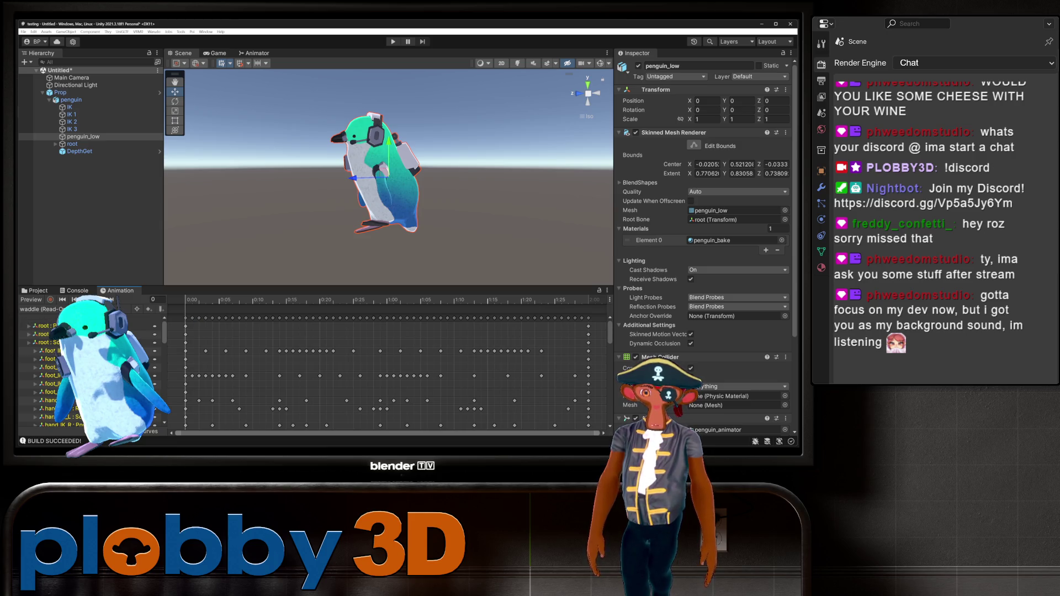
pyautogui.press('space')
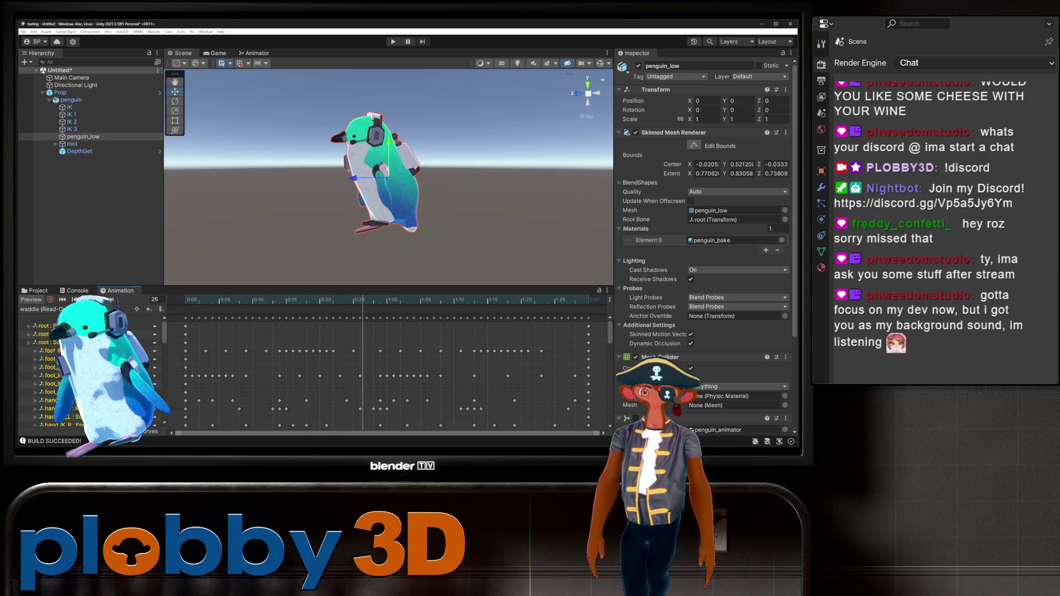
pyautogui.hotkey('shift', 'd')
pyautogui.scroll(-5, 99, 375)
pyautogui.scroll(3, 386, 370)
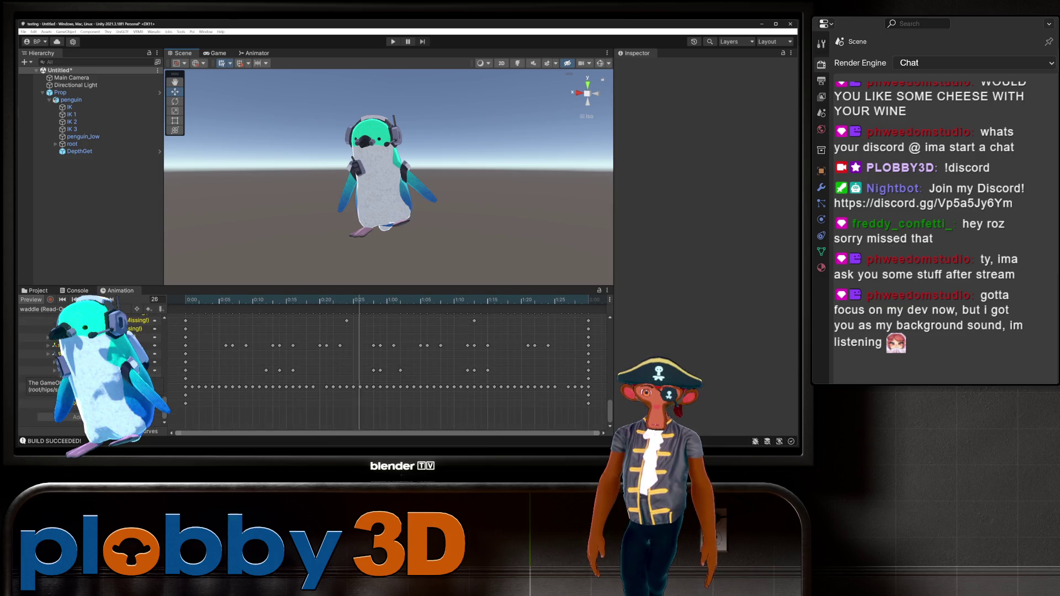
pyautogui.scroll(5, 386, 370)
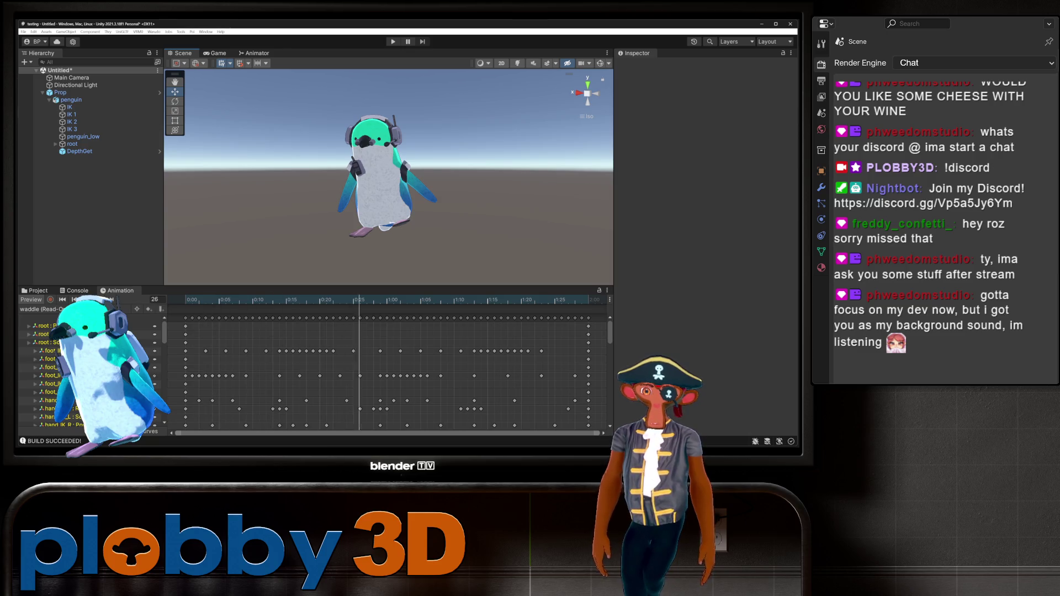
pyautogui.moveTo(386, 177)
pyautogui.keyDown('alt'); pyautogui.mouseDown()
pyautogui.moveTo(420, 216)
pyautogui.moveTo(362, 185)
pyautogui.mouseUp(); pyautogui.keyUp('alt')
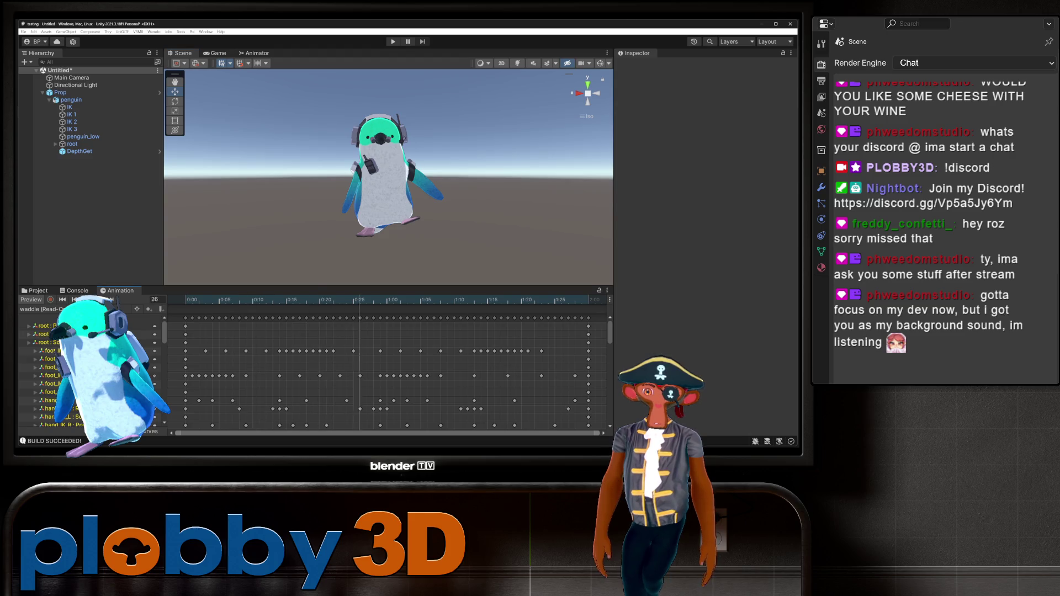
# - Enable penguin_low's Animator component and open penguin_animator in the claymore_penguin assets
pyautogui.click(365, 185)
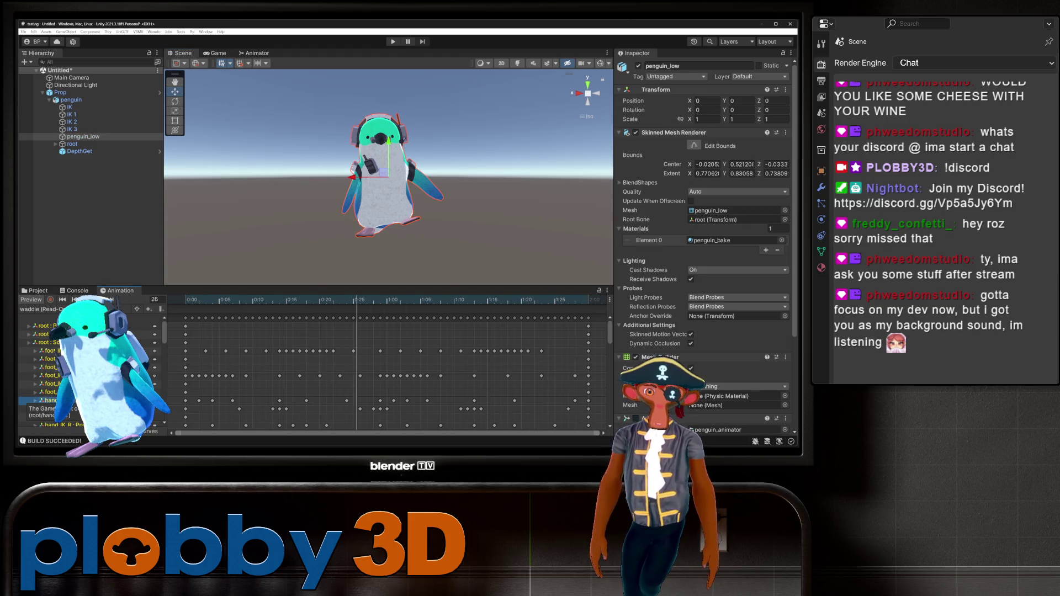
pyautogui.scroll(-5, 704, 248)
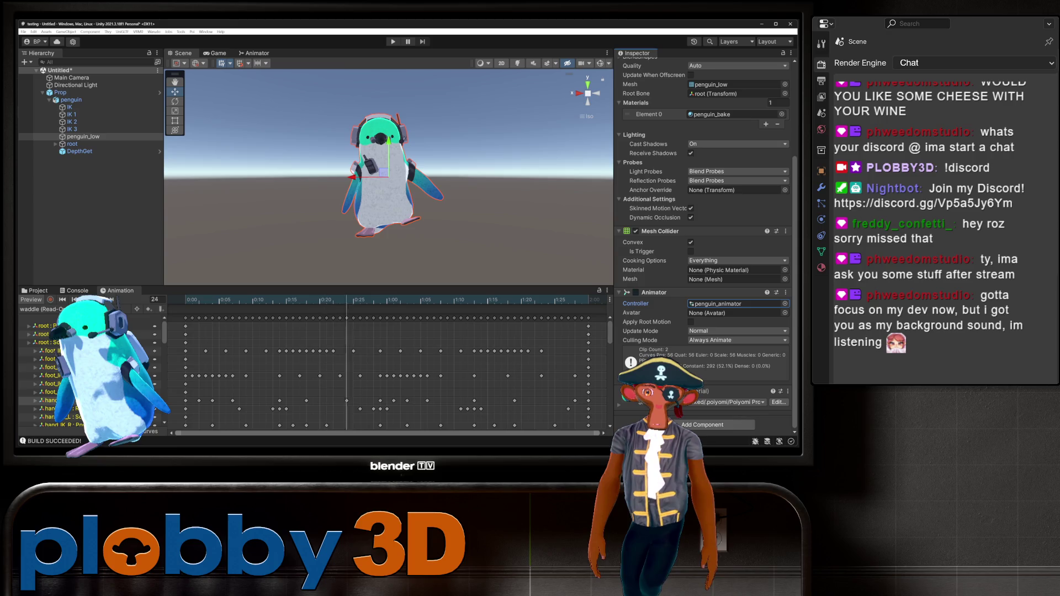
pyautogui.click(47, 400)
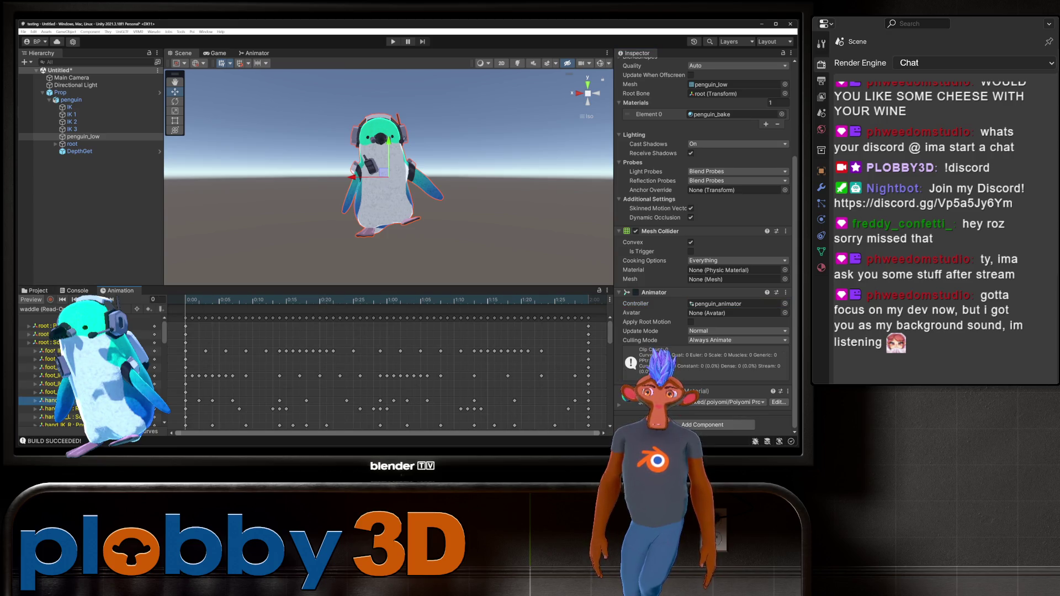
pyautogui.hotkey('ctrl', '5')
pyautogui.click(240, 334)
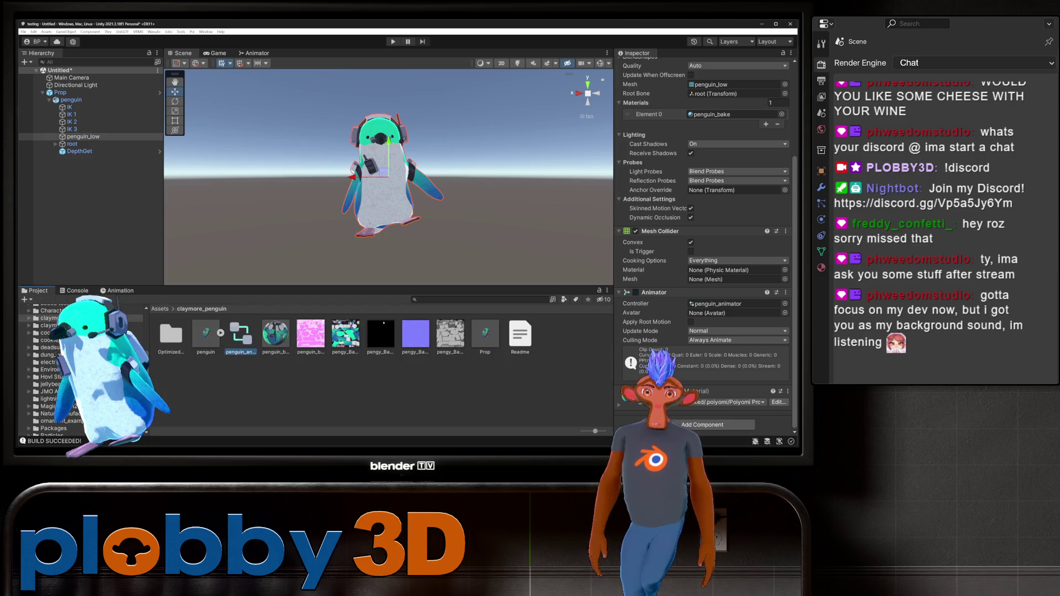
pyautogui.click(485, 334)
# - Set penguin.fbx's animation compression to Off in its import settings
pyautogui.click(206, 334)
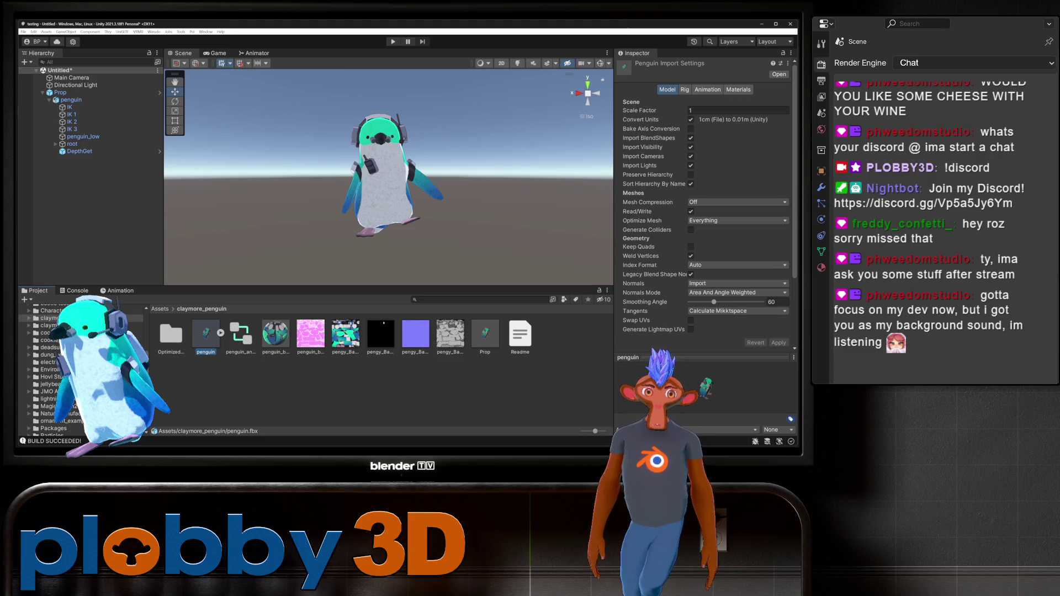
pyautogui.scroll(-5, 704, 205)
pyautogui.scroll(5, 704, 205)
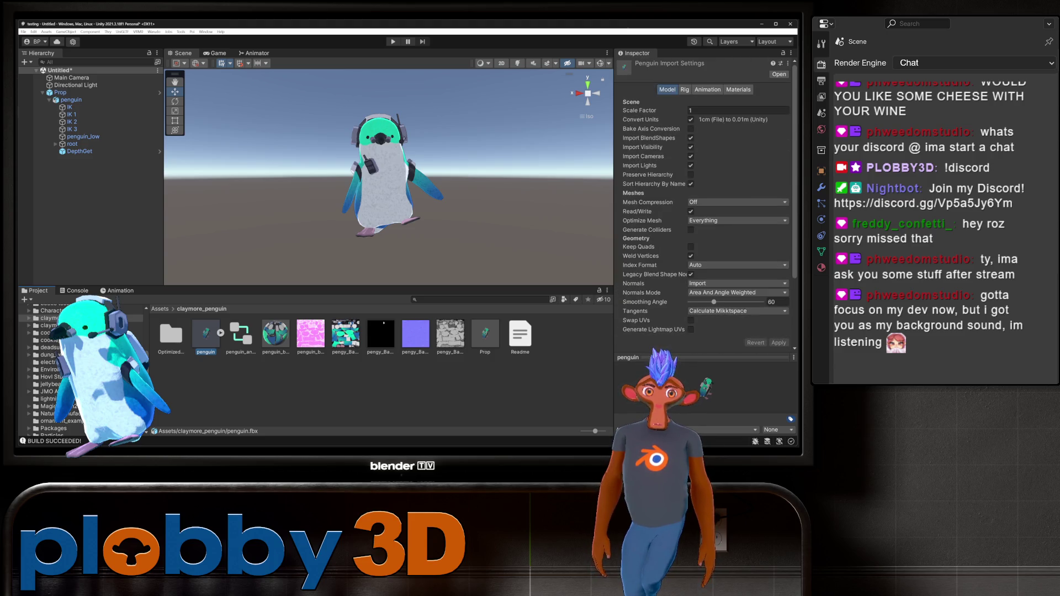
pyautogui.click(708, 89)
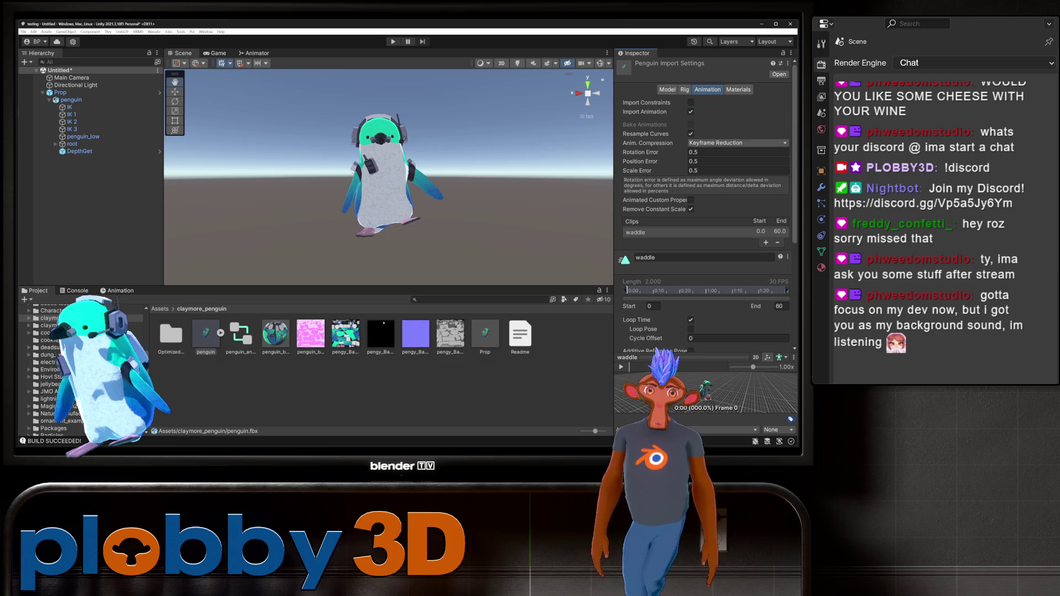
pyautogui.click(737, 143)
pyautogui.click(718, 145)
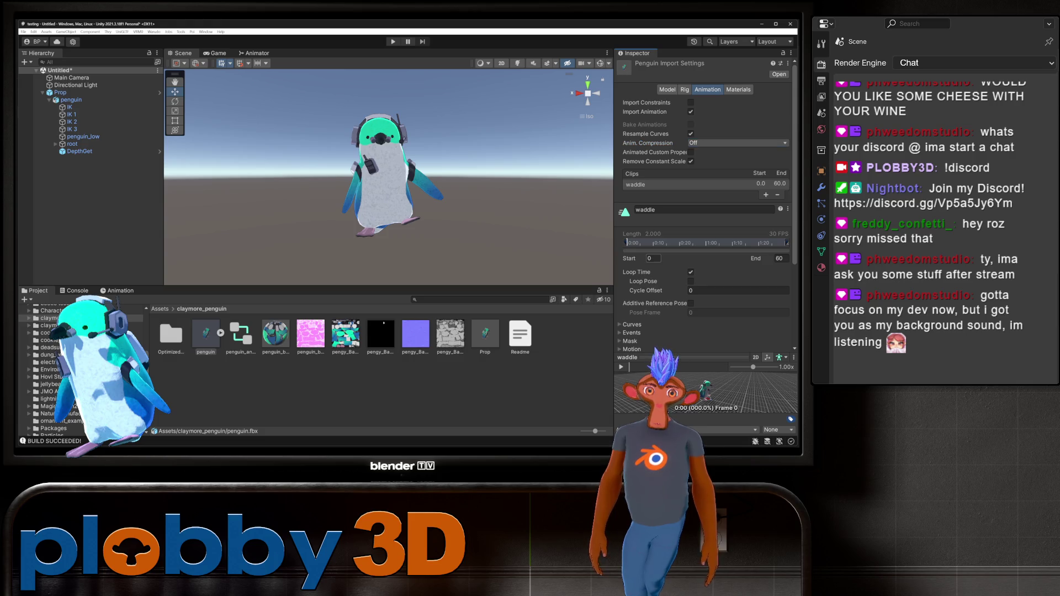
# - Keep the waddle clip starting at frame 0 with Loop Time on, and apply the reimport
pyautogui.write('2')
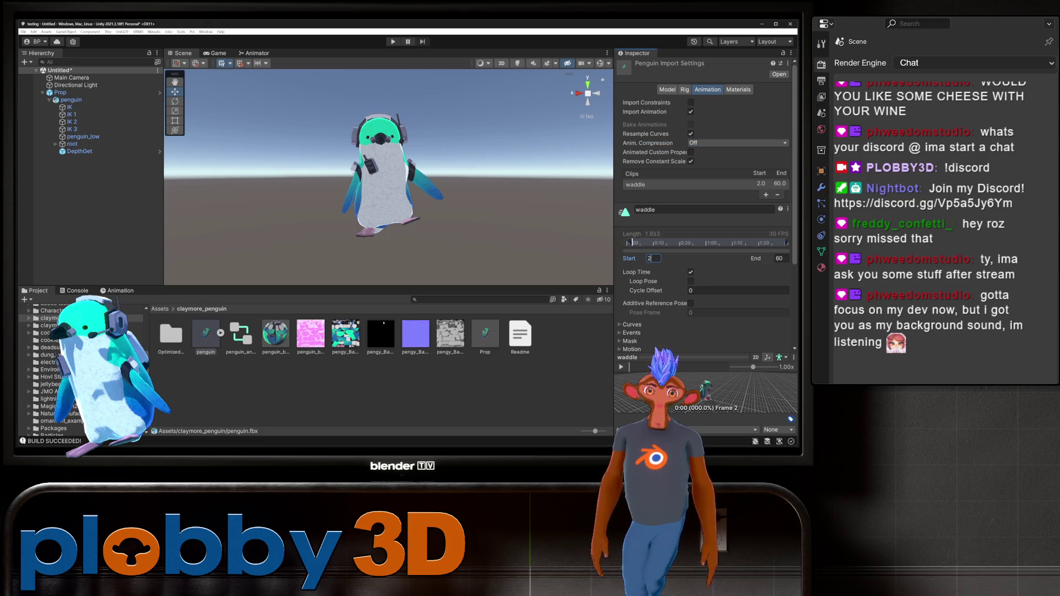
pyautogui.press('BackSpace')
pyautogui.write('1')
pyautogui.press('BackSpace')
pyautogui.write('0')
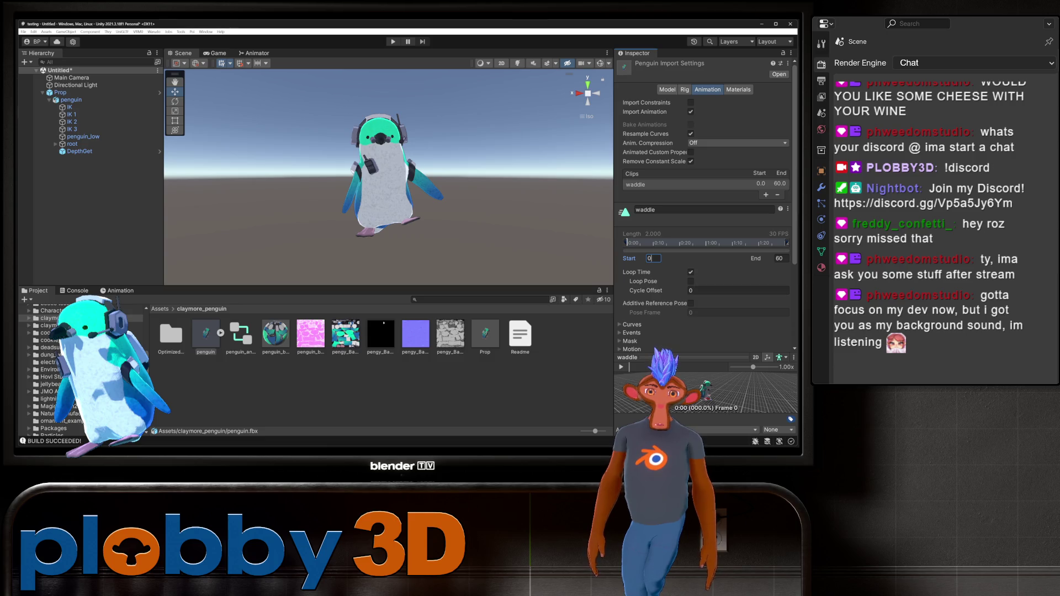
pyautogui.press('Return')
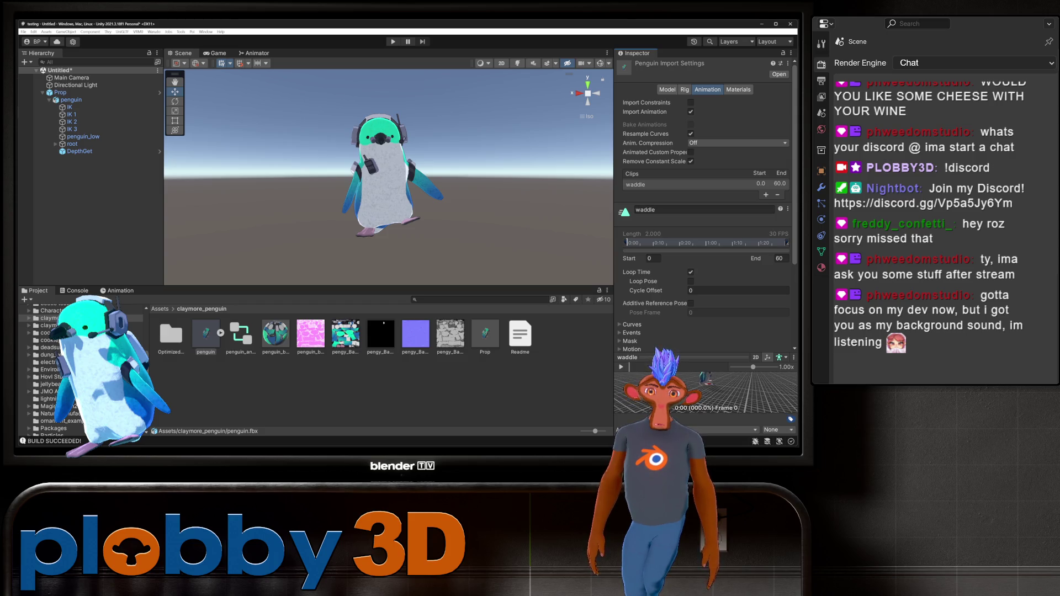
pyautogui.click(690, 271)
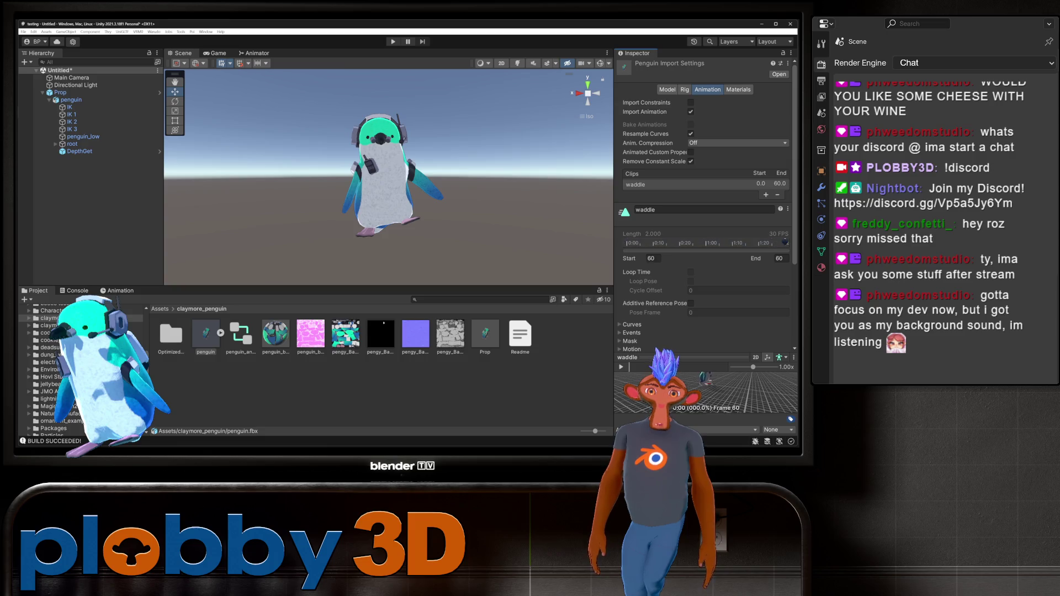
pyautogui.click(690, 272)
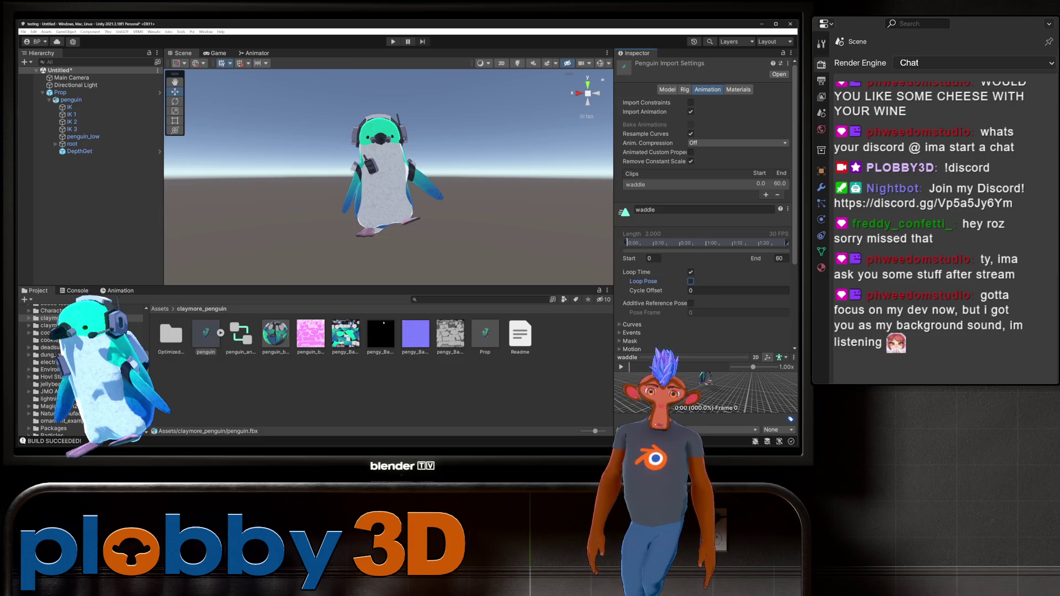
pyautogui.scroll(-5, 704, 221)
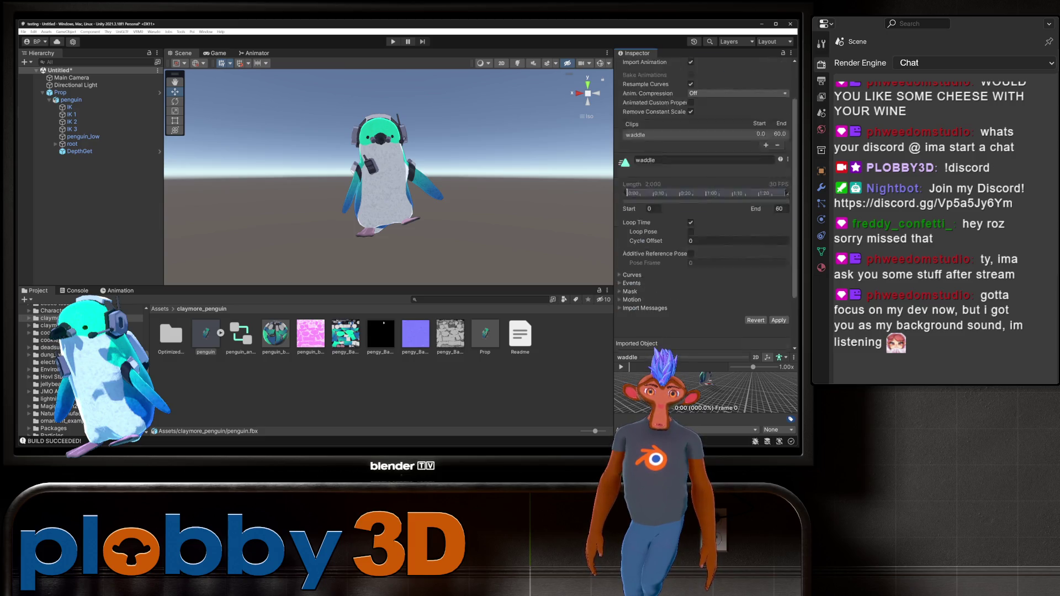
pyautogui.click(778, 252)
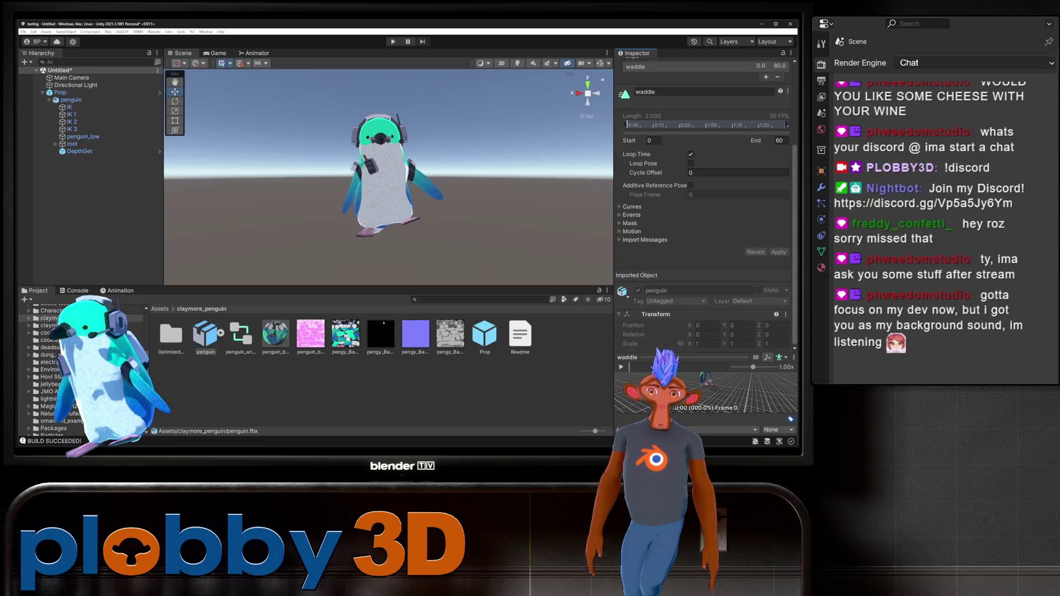
# - Check the penguin's Entry → waddle animator graph and the model's import settings again
pyautogui.click(71, 100)
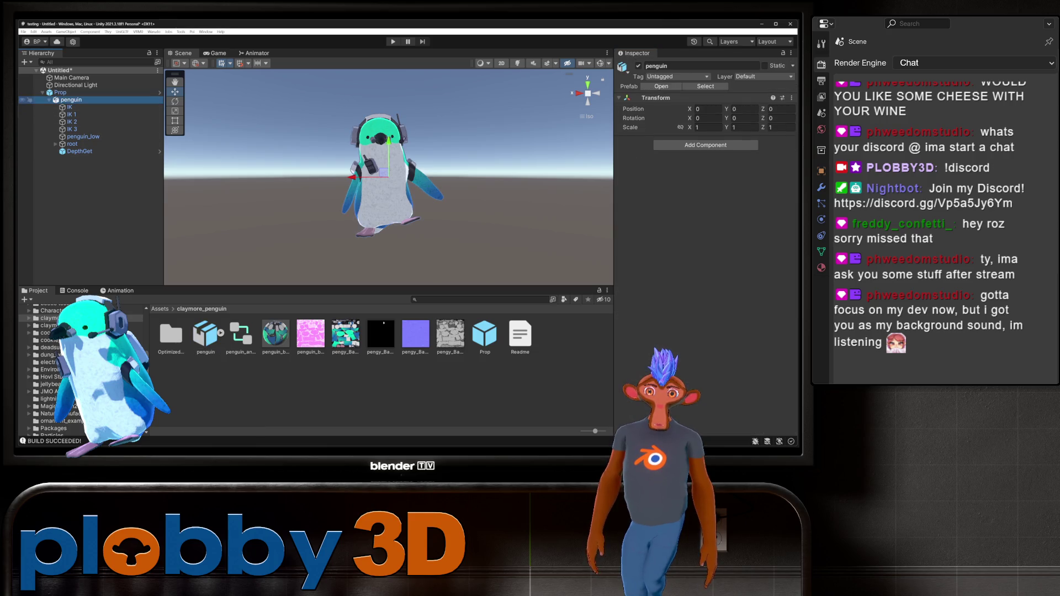
pyautogui.click(254, 53)
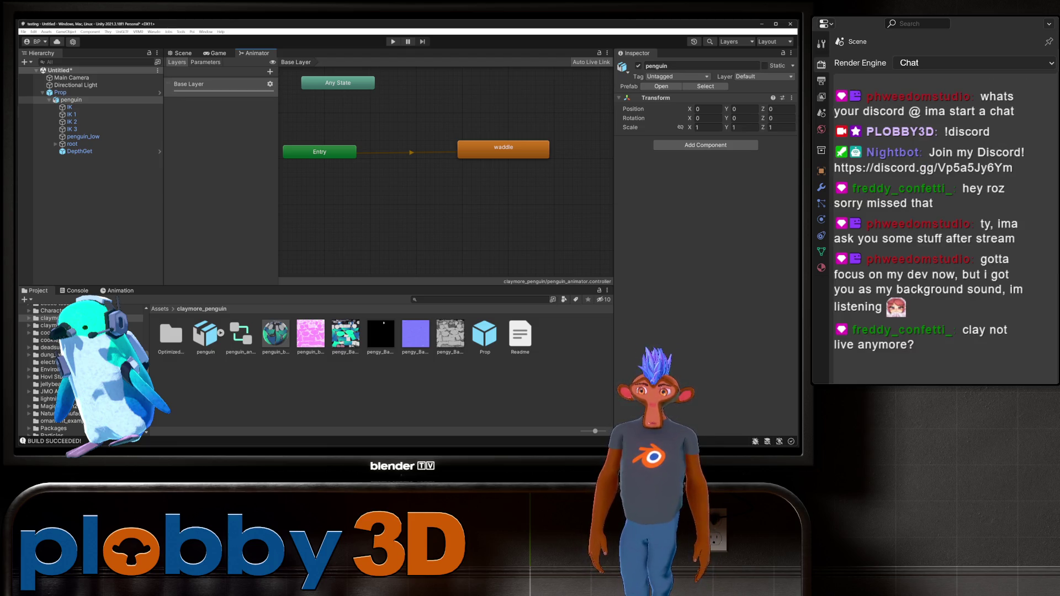
pyautogui.click(206, 334)
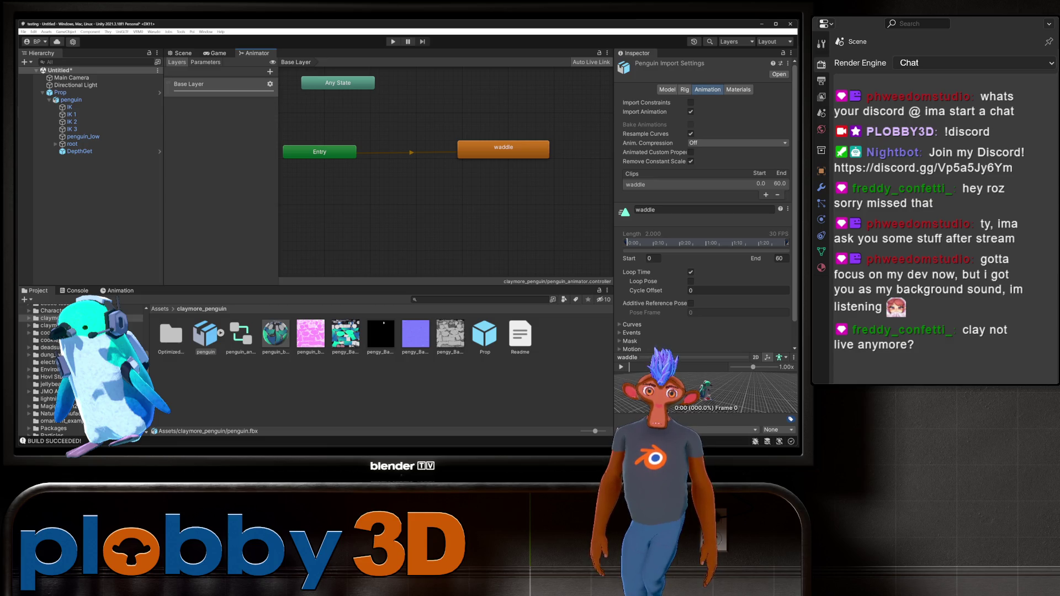
# - Inspect the Entry → waddle transition and reposition the Entry and waddle nodes
pyautogui.click(503, 149)
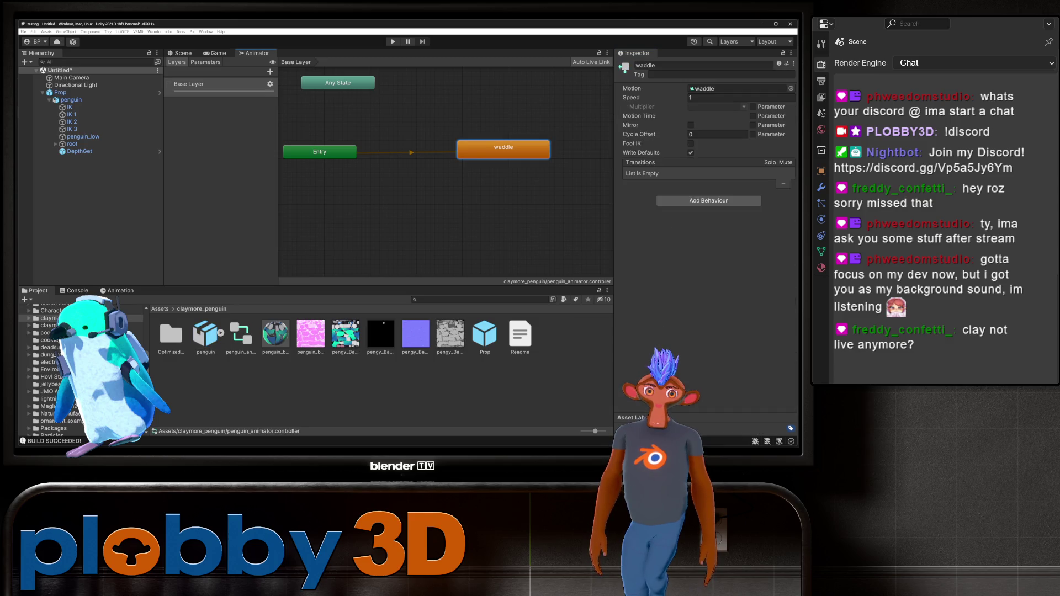
pyautogui.click(319, 151)
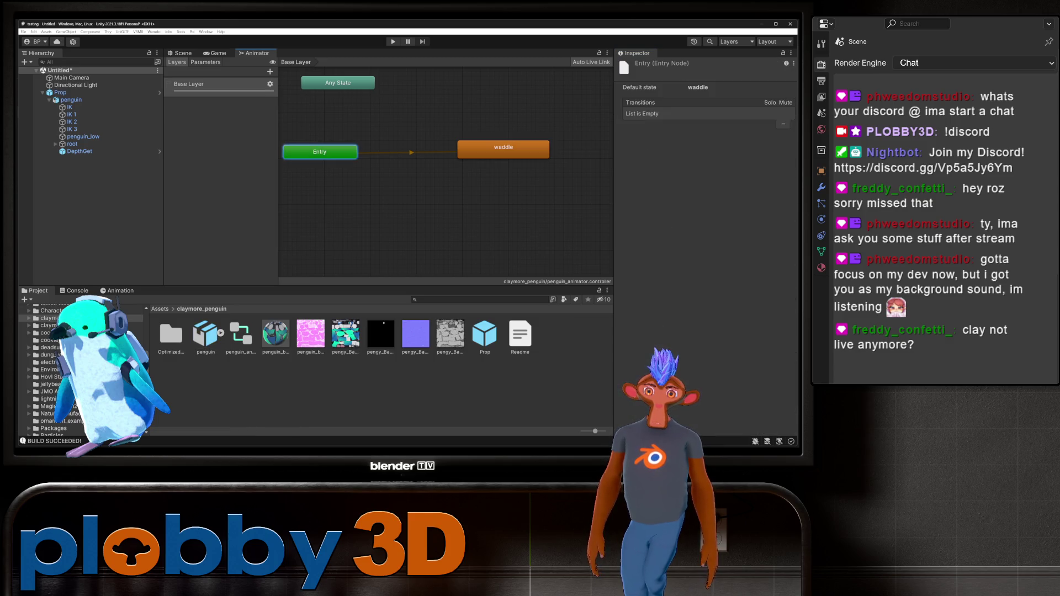
pyautogui.click(411, 152)
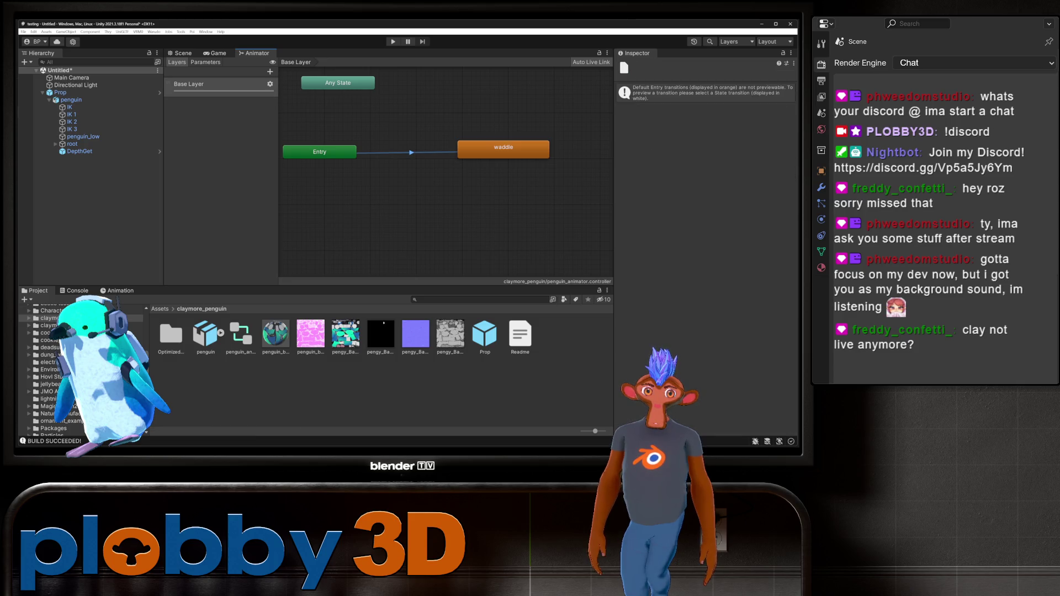
pyautogui.moveTo(320, 152); pyautogui.dragTo(324, 152)
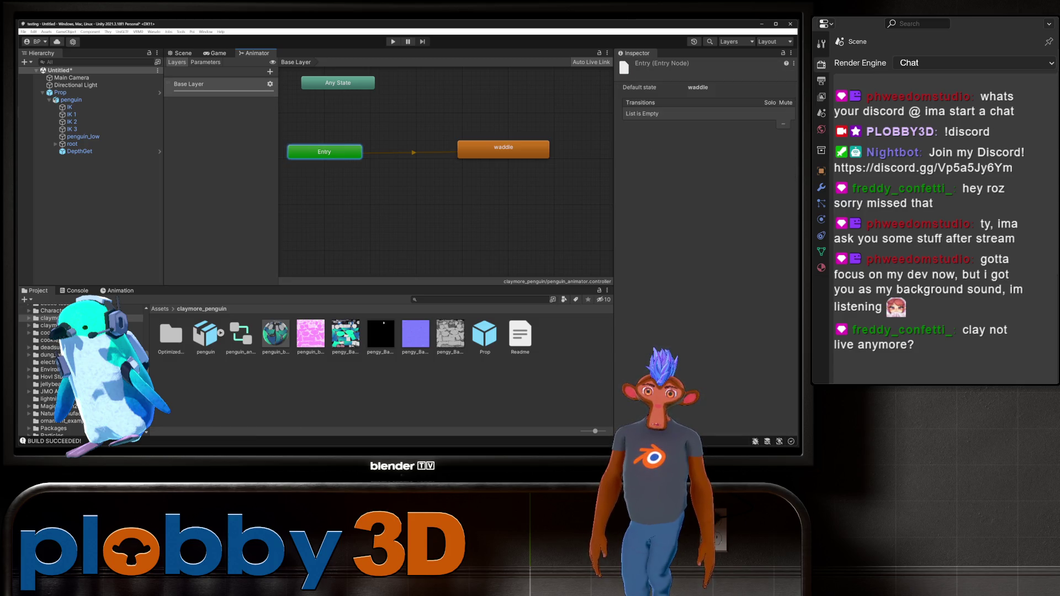
pyautogui.moveTo(503, 149); pyautogui.dragTo(558, 181)
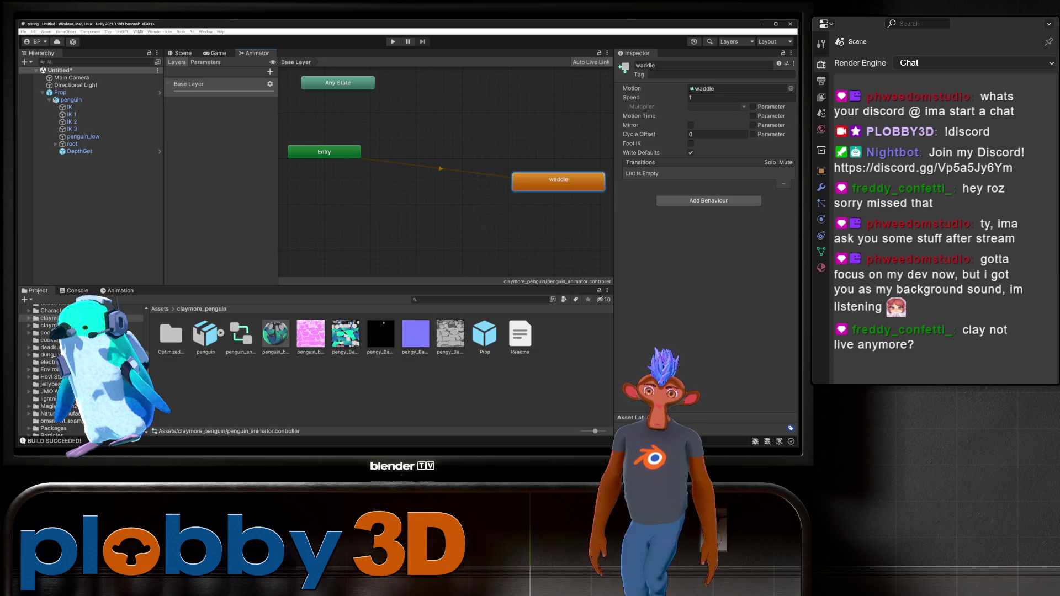
# - Create a new animation clip named default from the Animation window's clip list
pyautogui.click(116, 291)
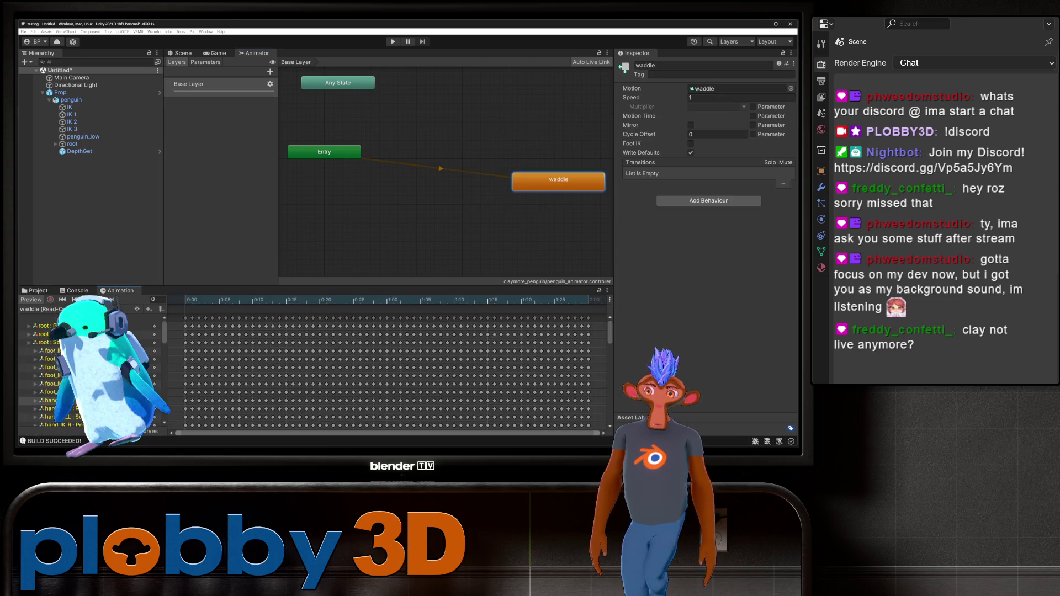
pyautogui.click(41, 309)
pyautogui.click(42, 326)
pyautogui.write('default')
pyautogui.press('Return')
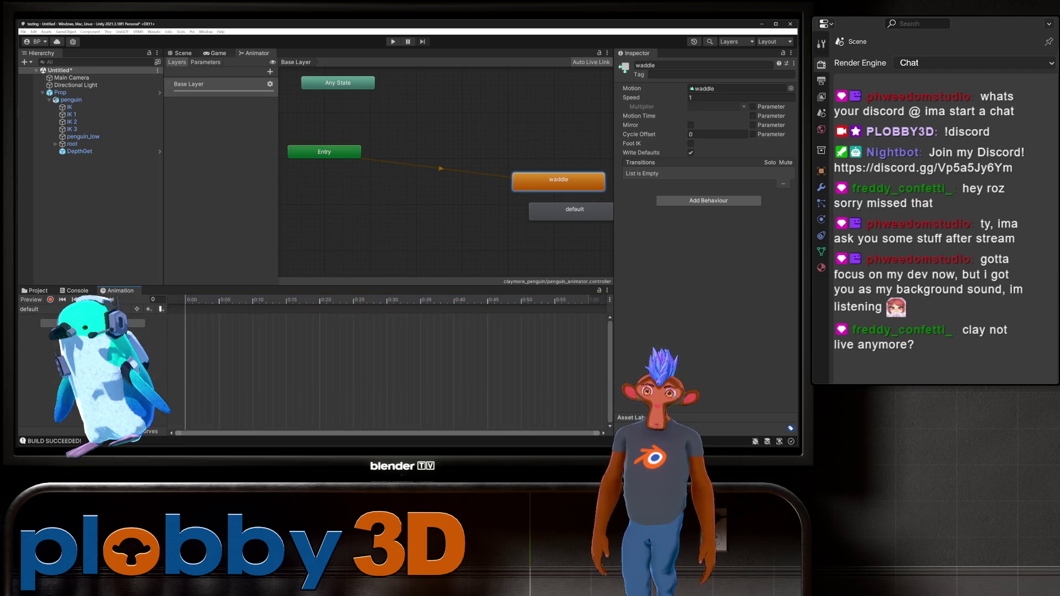
pyautogui.hotkey('ctrl', '1')
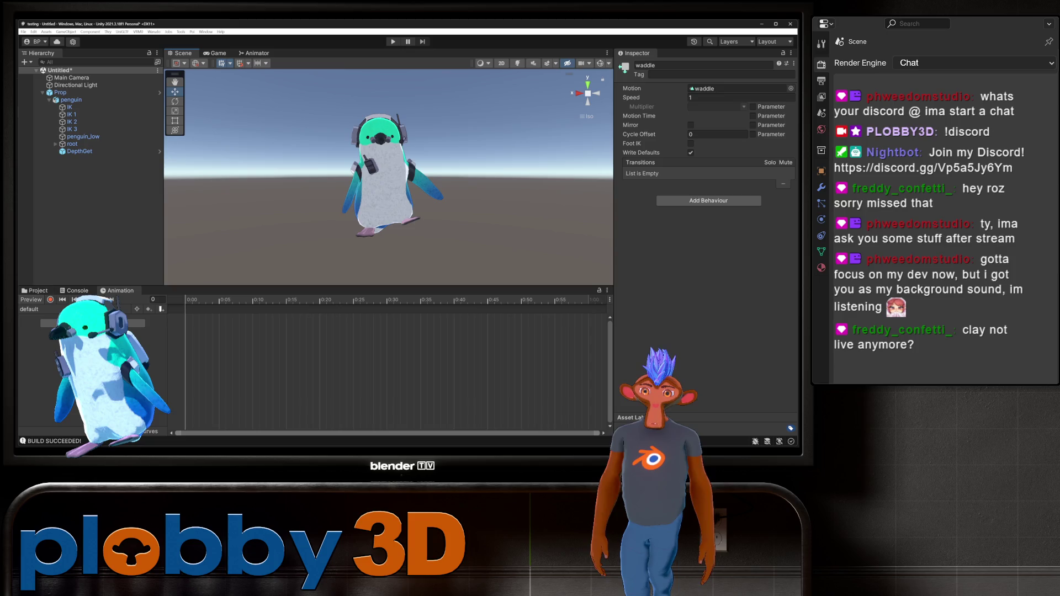
pyautogui.click(35, 291)
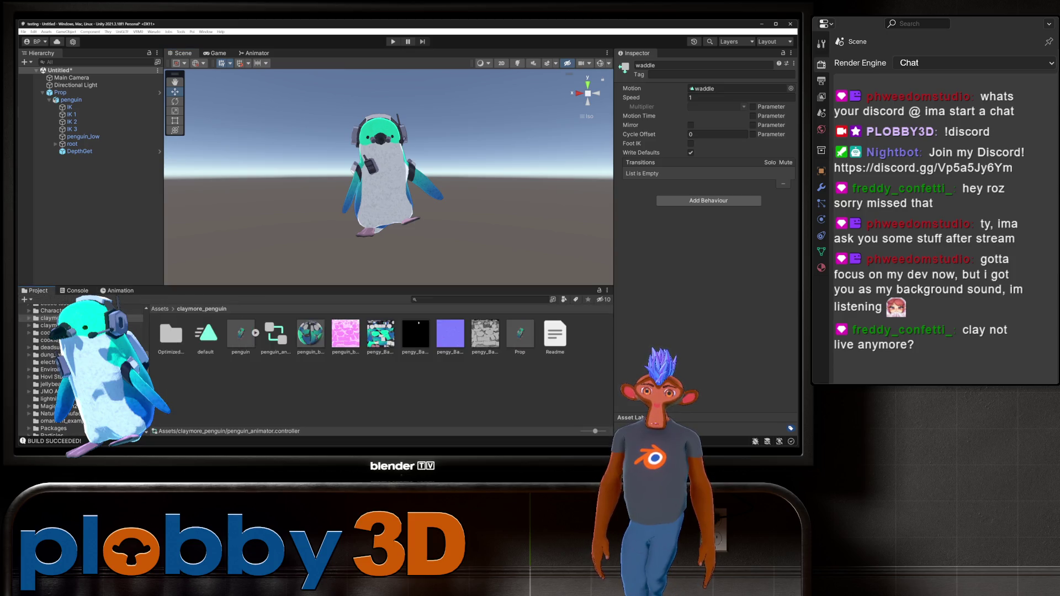
pyautogui.click(205, 334)
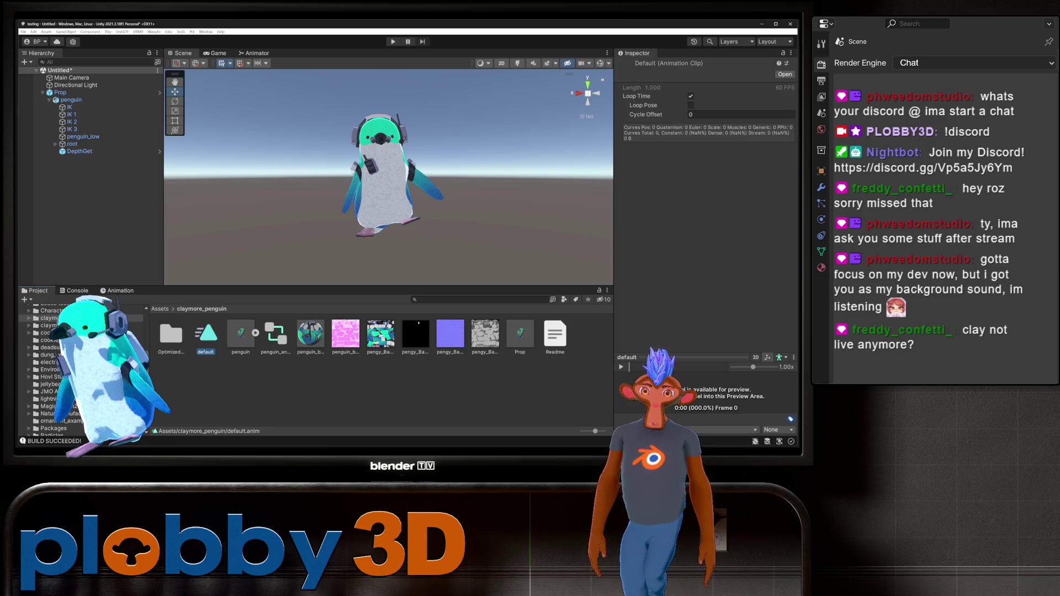
pyautogui.click(254, 53)
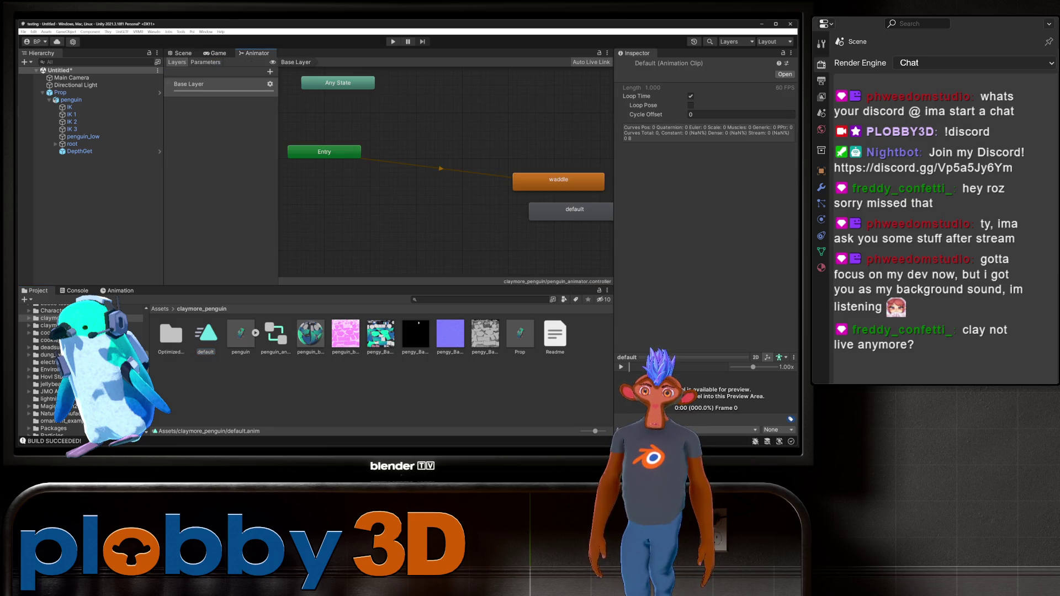
pyautogui.moveTo(254, 53)
pyautogui.mouseDown()
pyautogui.moveTo(457, 221)
pyautogui.moveTo(430, 223)
pyautogui.mouseUp()
pyautogui.hotkey('ctrl', 'z')
pyautogui.hotkey('ctrl', 'z')
pyautogui.hotkey('ctrl', 'z')
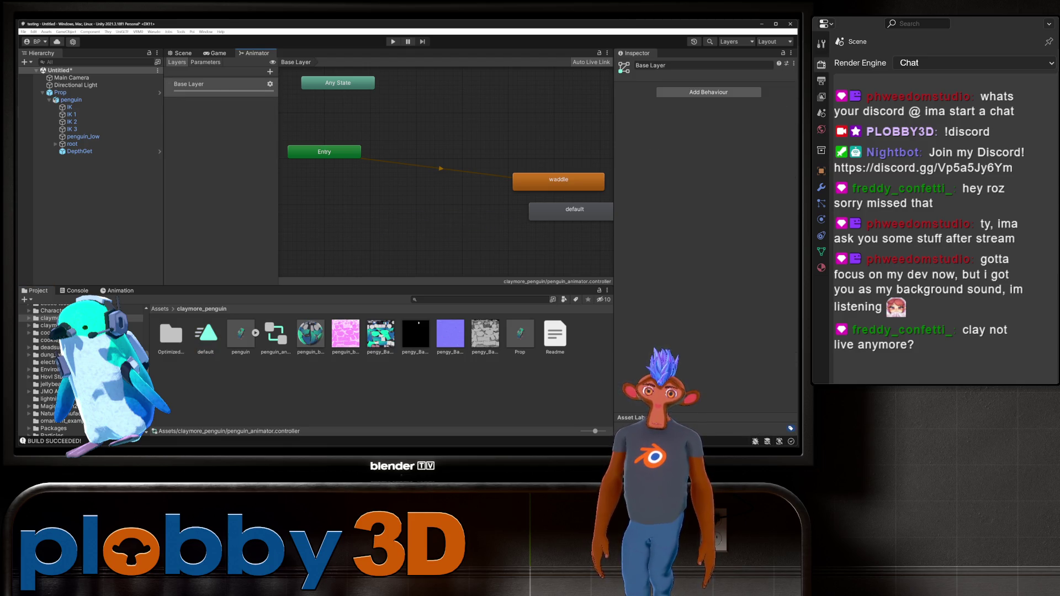
pyautogui.moveTo(574, 210); pyautogui.dragTo(471, 202)
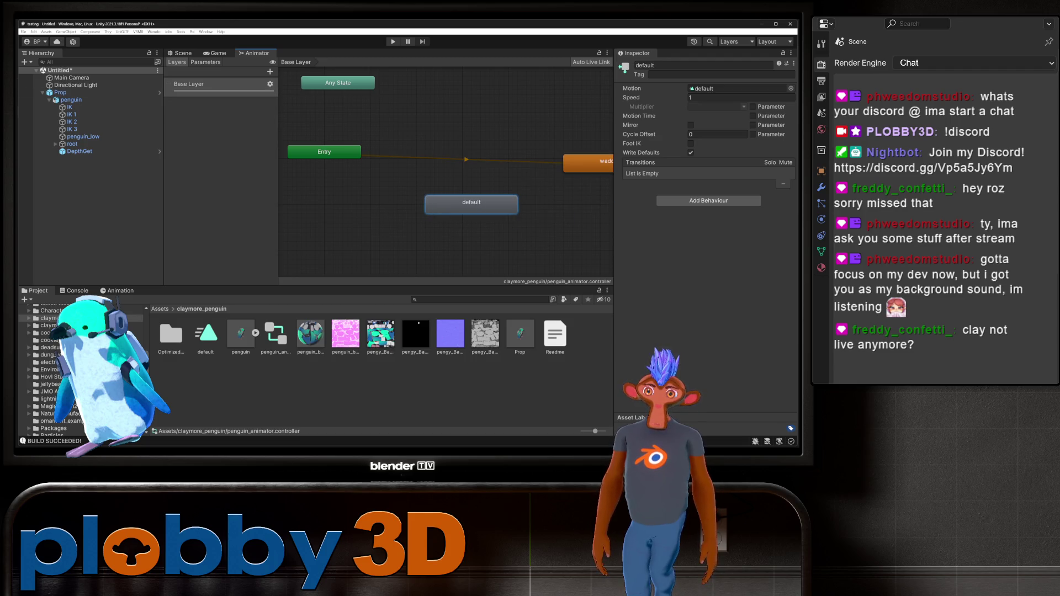
pyautogui.click(270, 84)
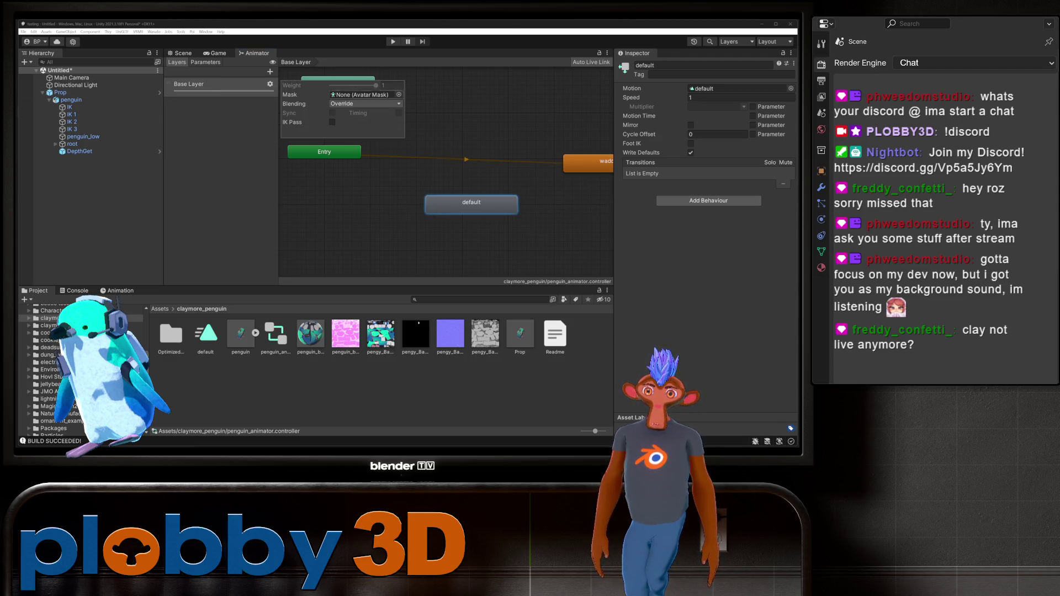
pyautogui.click(453, 121)
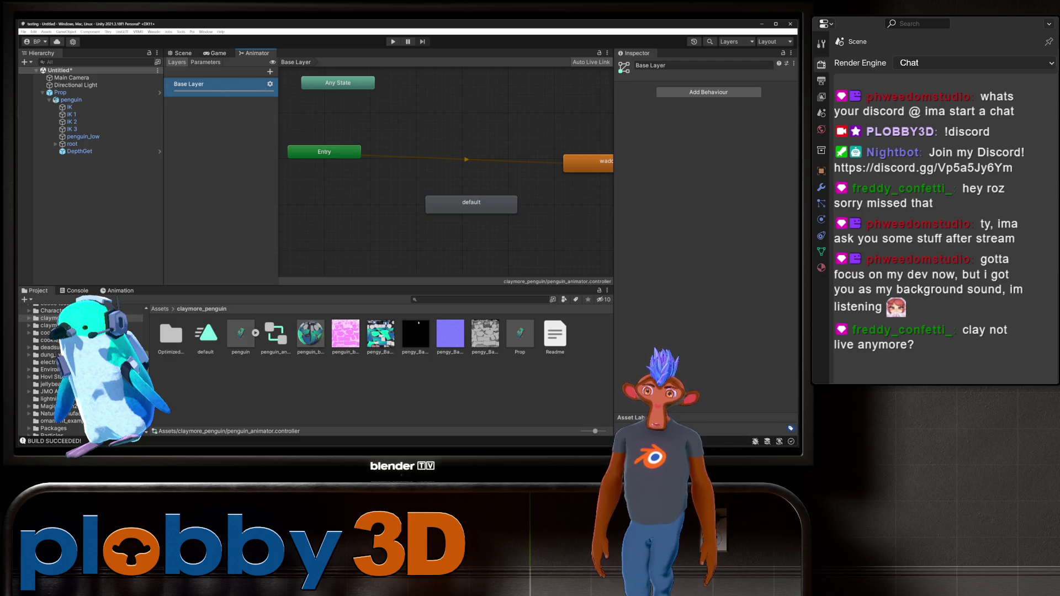
pyautogui.click(270, 72)
pyautogui.rightClick(247, 104)
pyautogui.press('Escape')
pyautogui.click(271, 104)
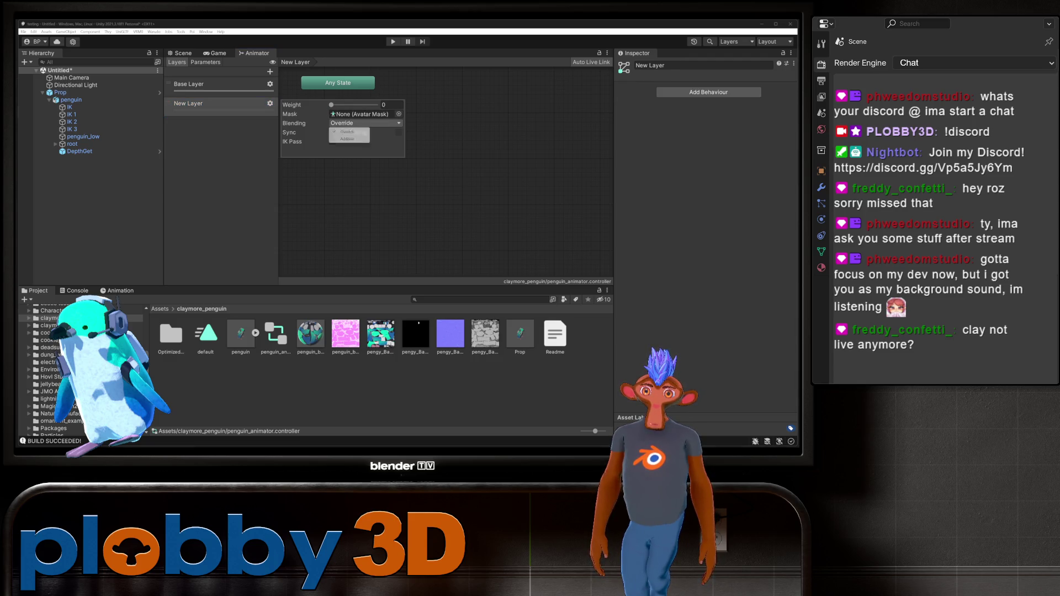
pyautogui.click(331, 141)
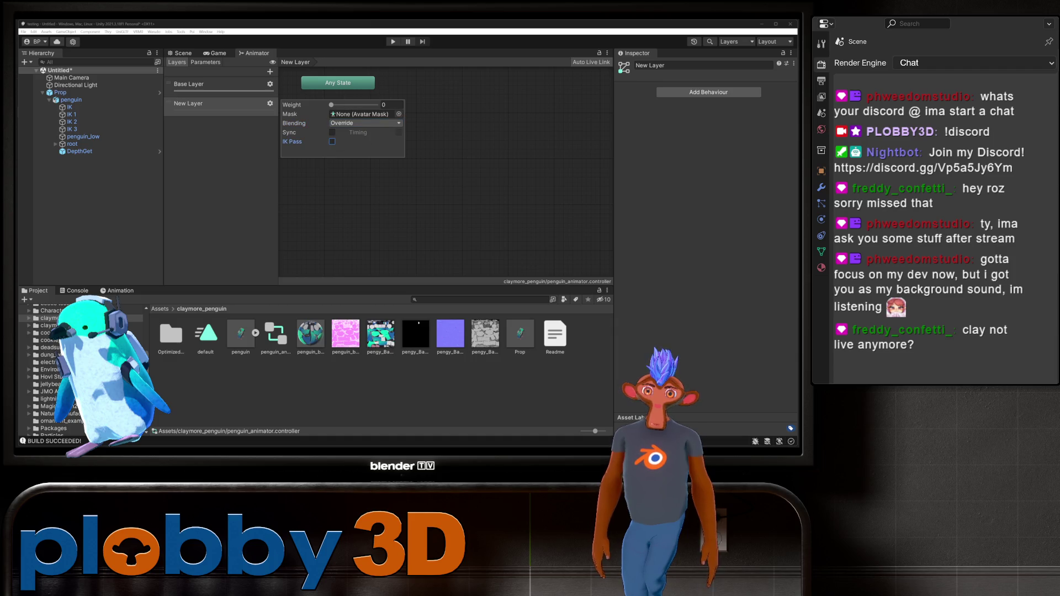
pyautogui.rightClick(253, 103)
pyautogui.click(270, 106)
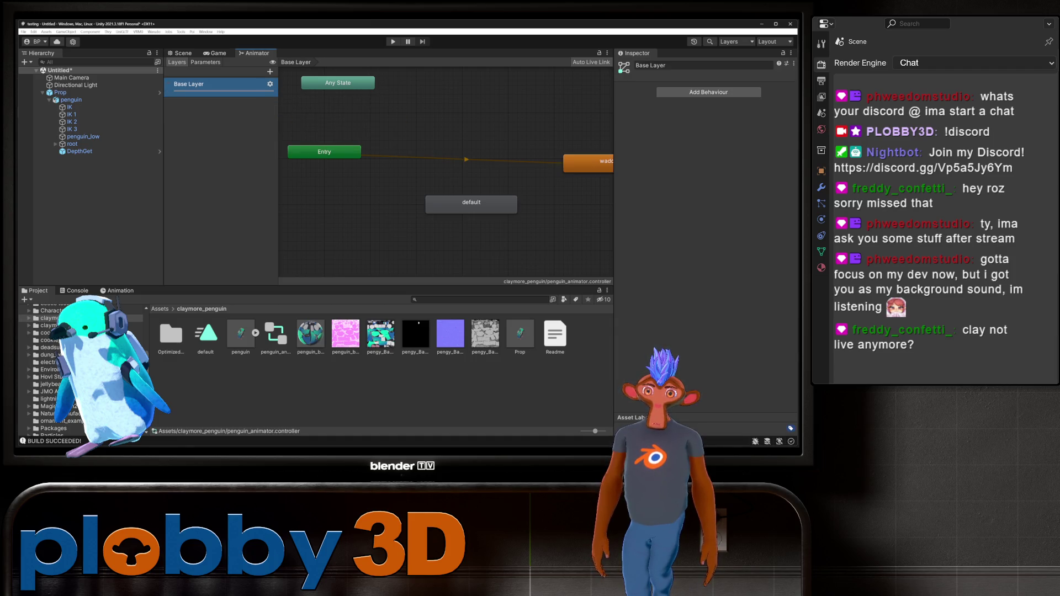
pyautogui.press('a')
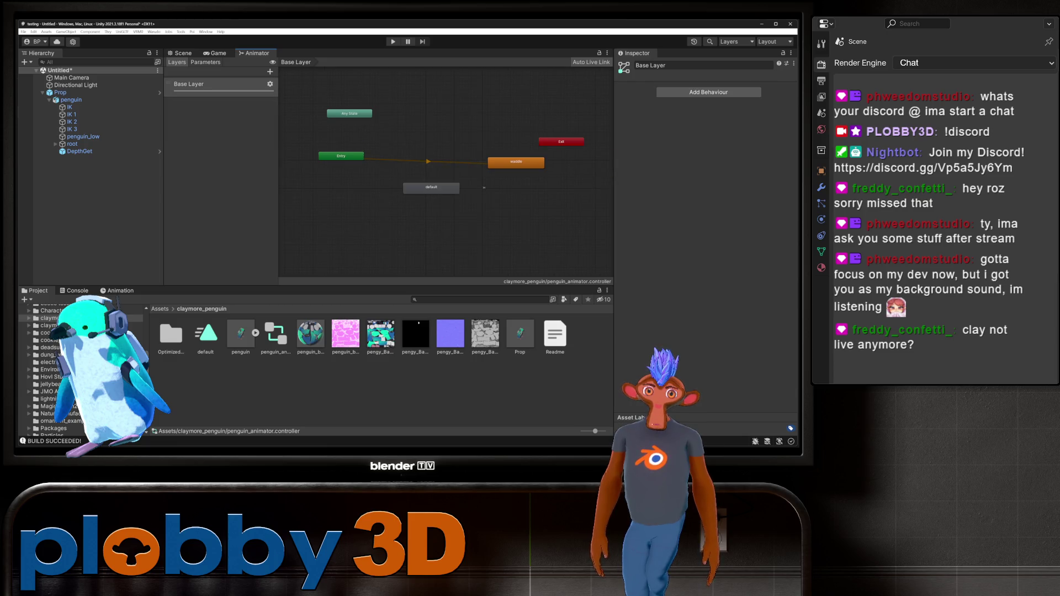
# - Reposition the default state beside waddle in the animator graph
pyautogui.click(431, 188)
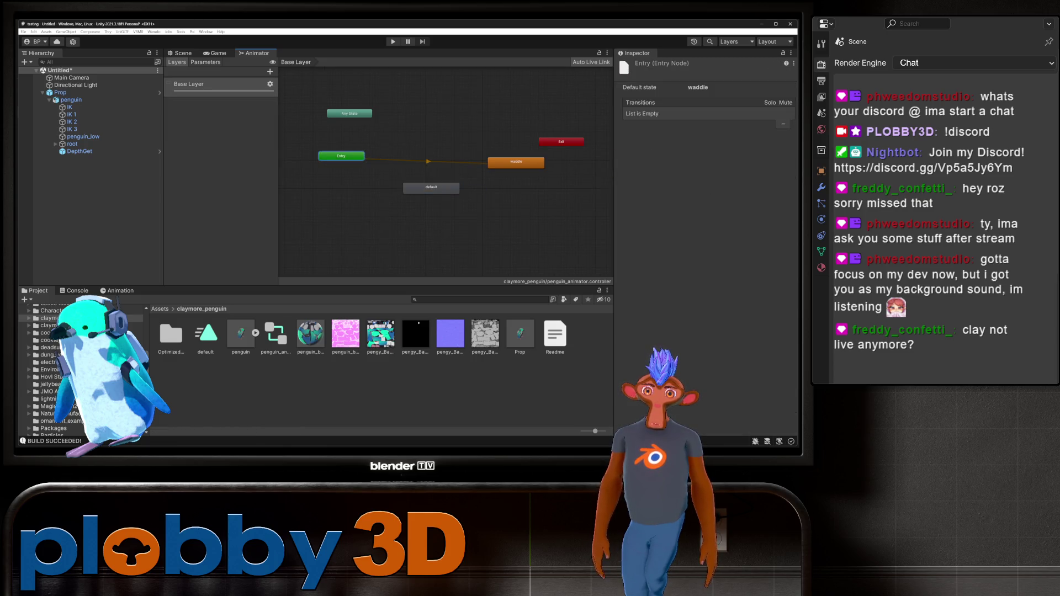
pyautogui.moveTo(432, 188)
pyautogui.mouseDown()
pyautogui.moveTo(482, 180)
pyautogui.moveTo(434, 180)
pyautogui.mouseUp()
pyautogui.click(434, 210)
pyautogui.click(516, 162)
pyautogui.click(241, 334)
pyautogui.click(516, 162)
# - Review penguin_low's Animator: update mode Normal, culling Always Animate, plus avatar and controller
pyautogui.click(83, 137)
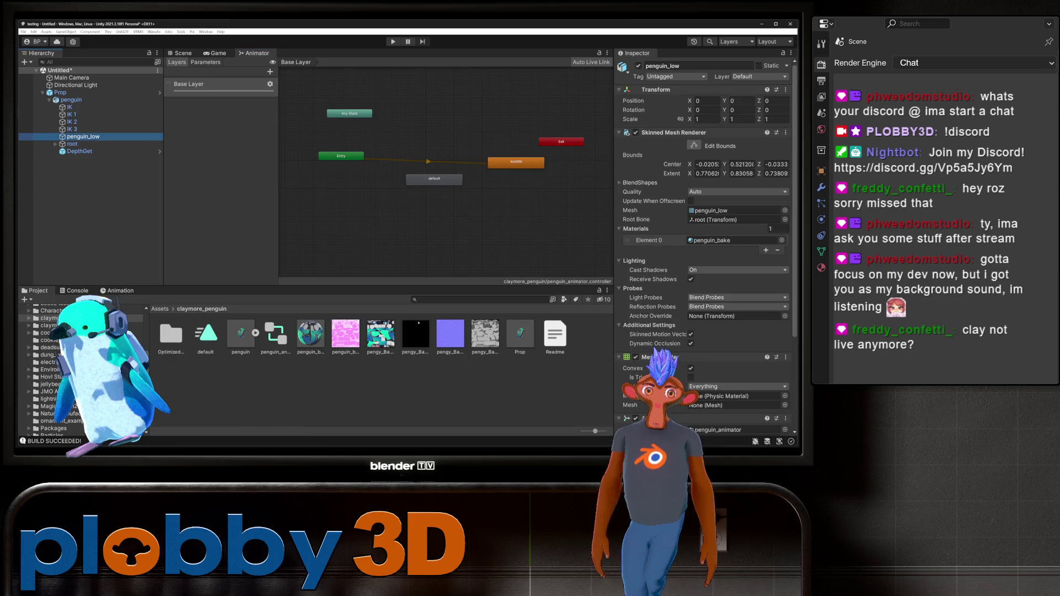
pyautogui.scroll(-2, 706, 249)
pyautogui.scroll(-1, 706, 249)
pyautogui.click(737, 331)
pyautogui.click(705, 339)
pyautogui.click(737, 340)
pyautogui.click(713, 349)
pyautogui.click(737, 340)
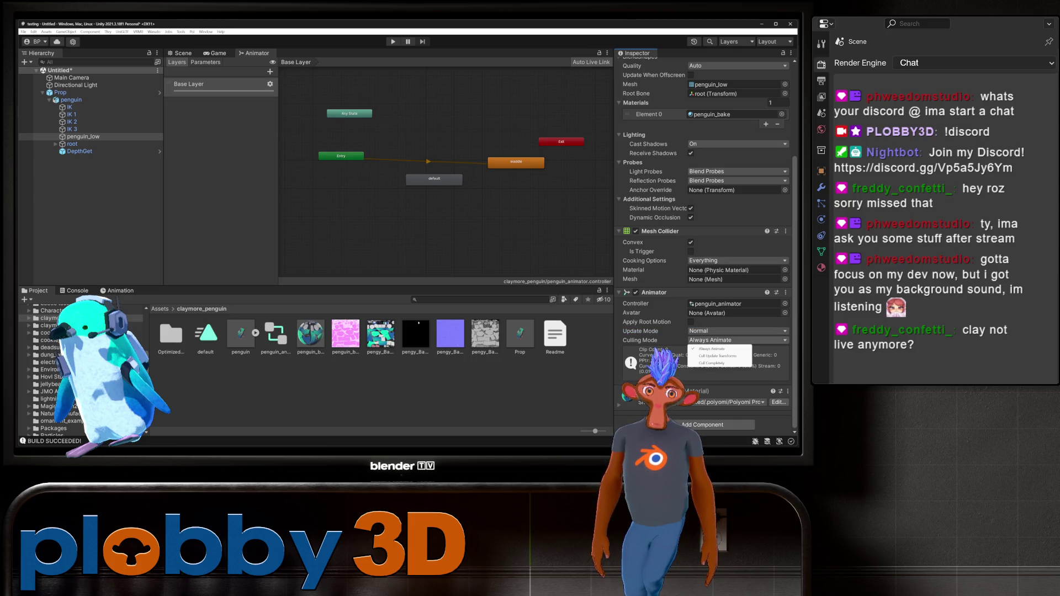
pyautogui.press('Escape')
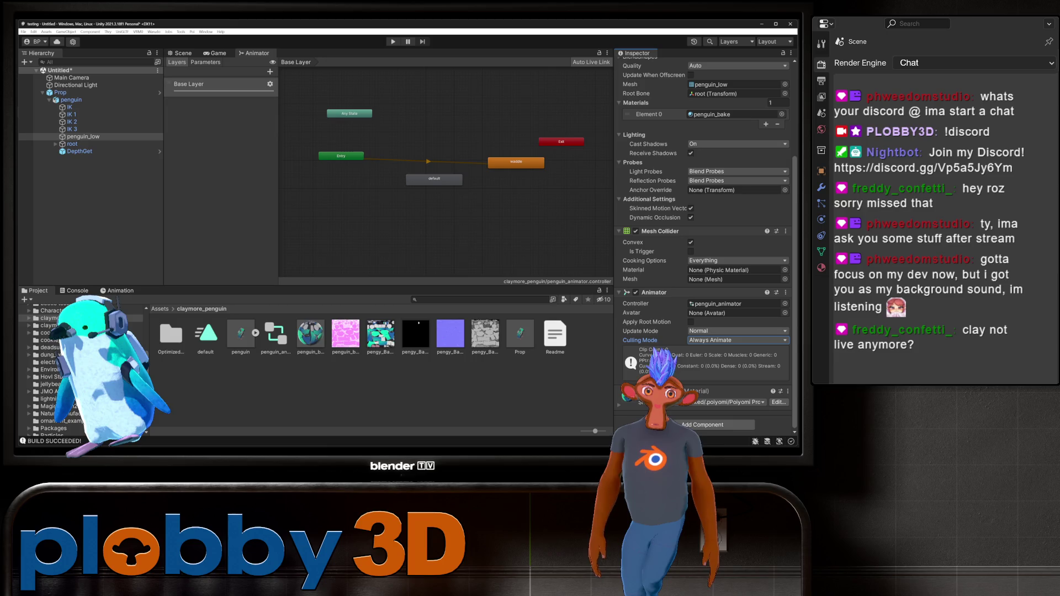
pyautogui.click(734, 312)
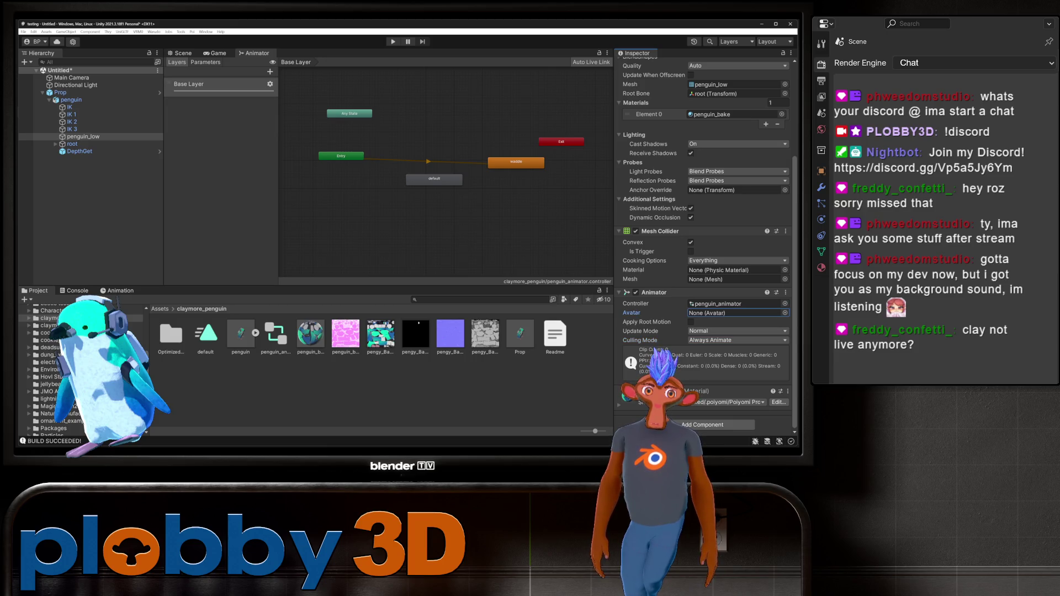
pyautogui.click(734, 304)
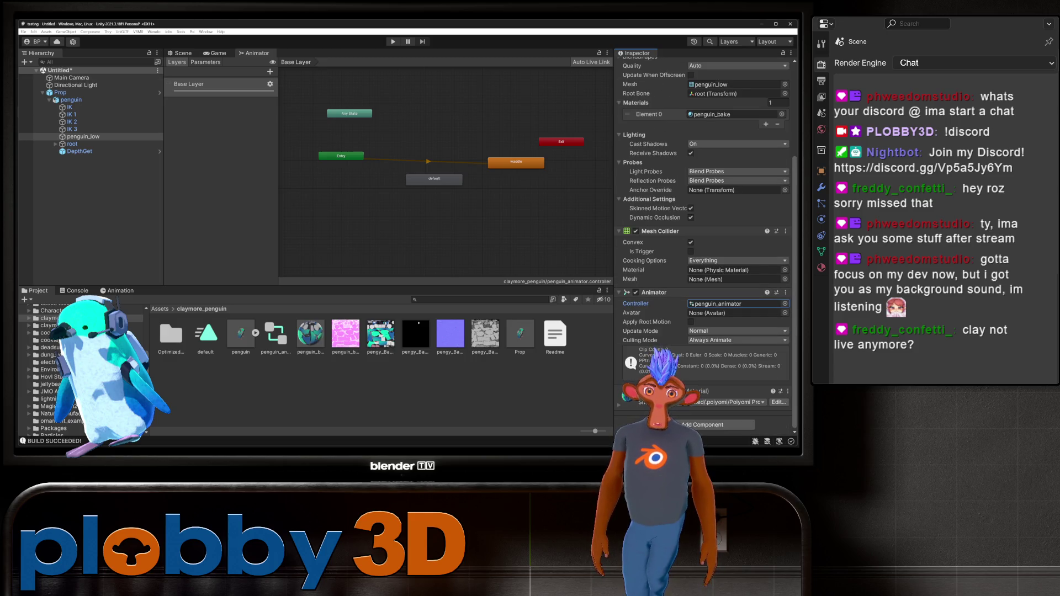
# - Move the Animator from penguin_low onto penguin with penguin_animator, then select the Prop prefab
pyautogui.click(785, 292)
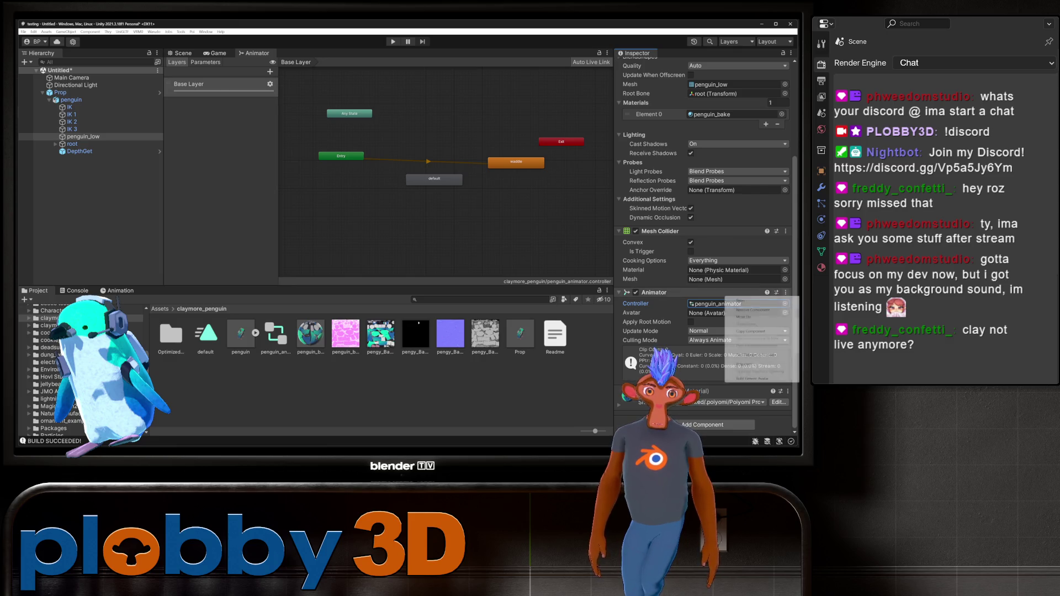
pyautogui.click(753, 310)
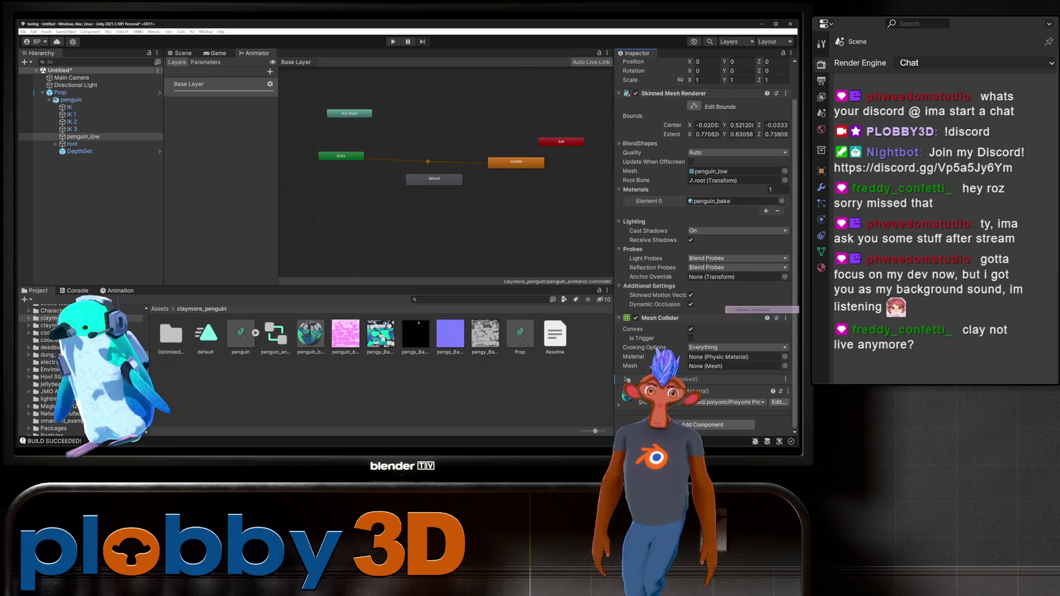
pyautogui.click(72, 100)
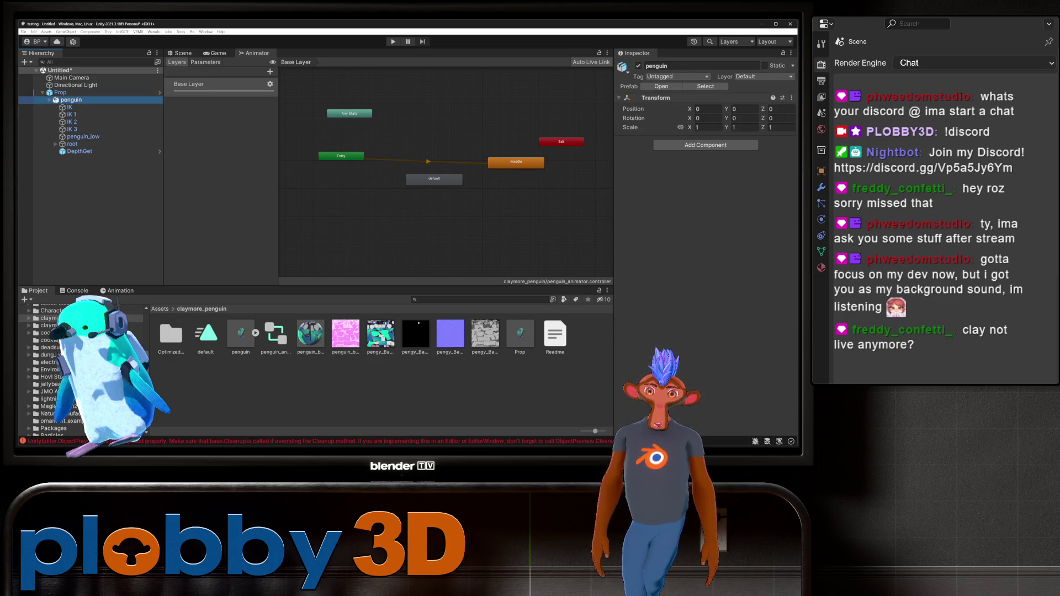
pyautogui.moveTo(275, 334)
pyautogui.mouseDown()
pyautogui.moveTo(442, 248)
pyautogui.moveTo(705, 183)
pyautogui.mouseUp()
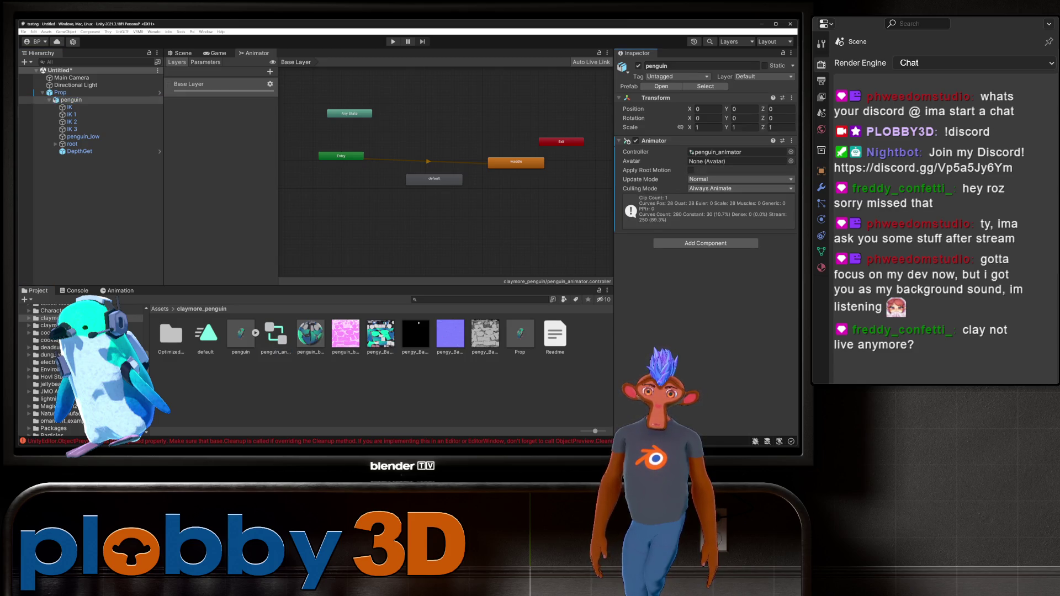
pyautogui.click(519, 334)
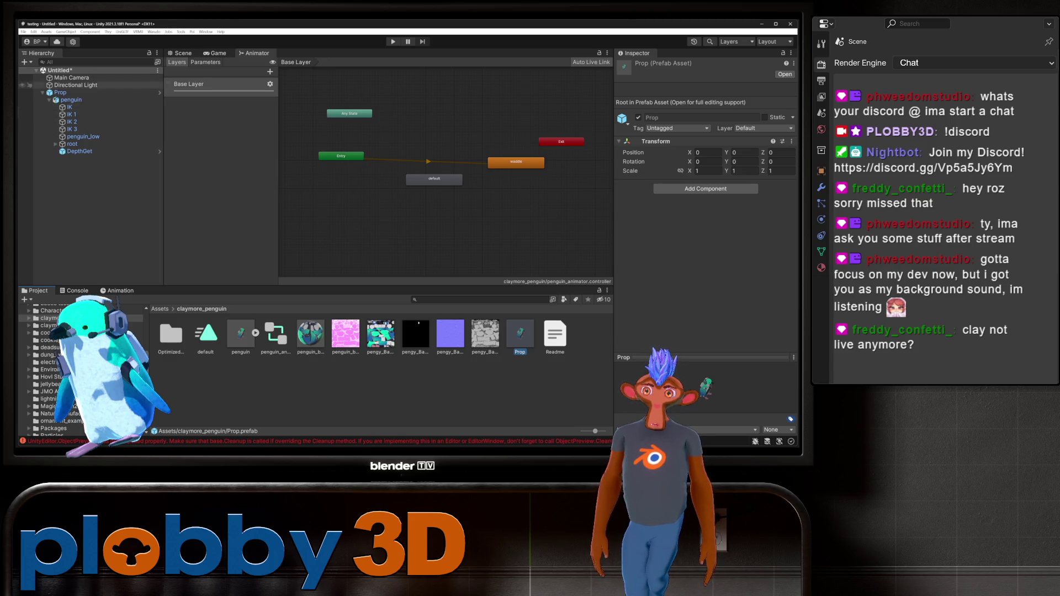
# - Create a new empty scene via File > New Scene and dismiss Unity Hub
pyautogui.click(182, 53)
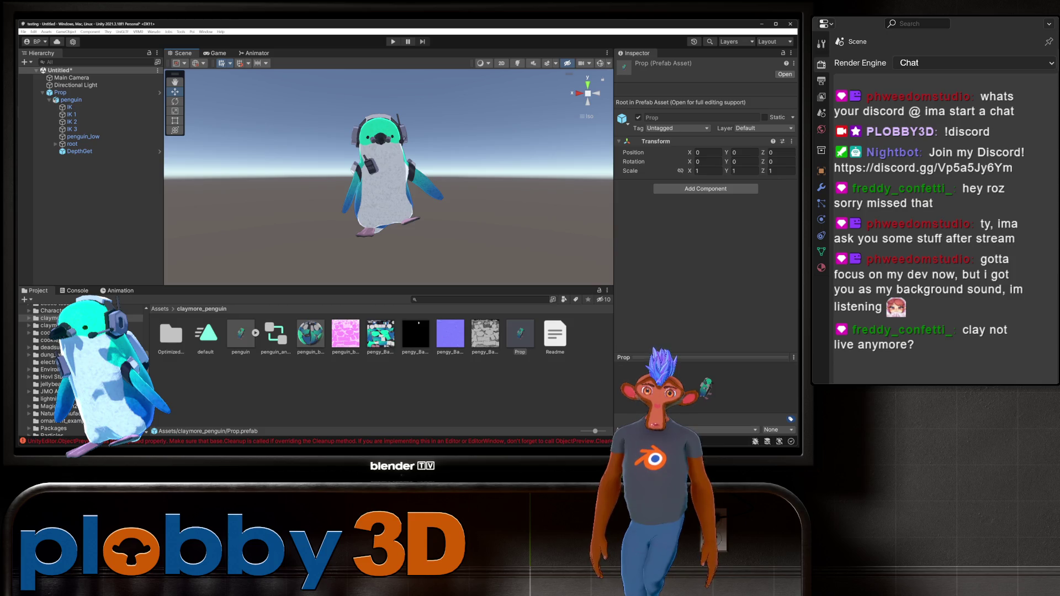
pyautogui.click(154, 32)
pyautogui.click(182, 71)
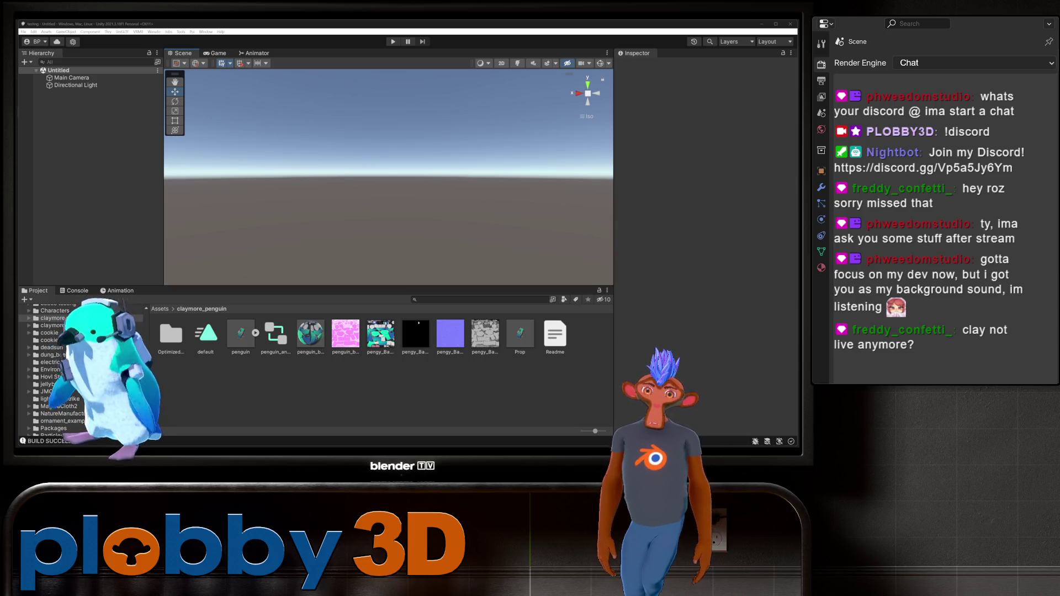
pyautogui.hotkey('alt', 'Tab')
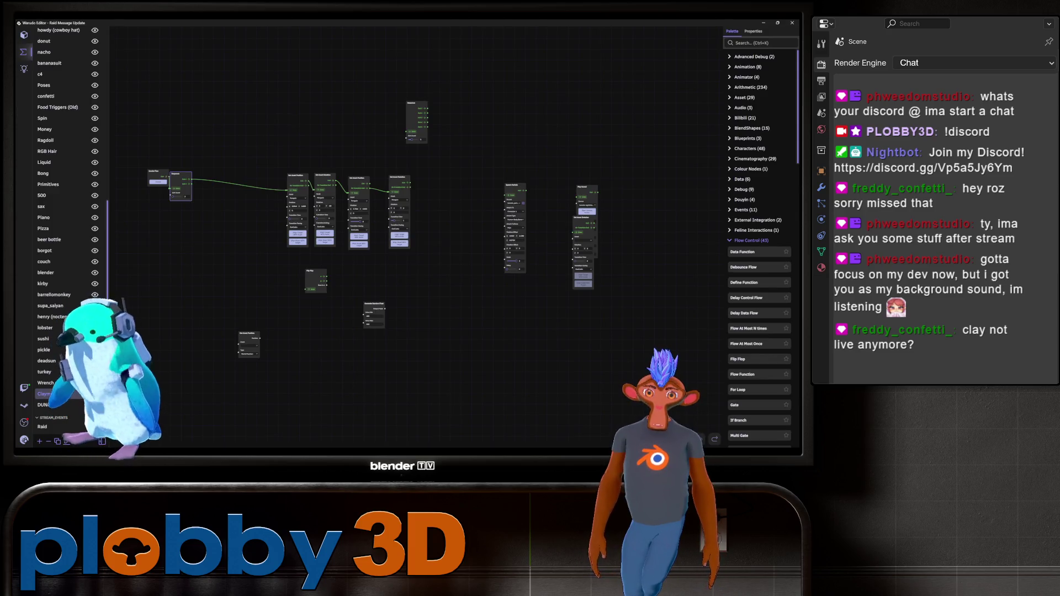
pyautogui.hotkey('alt', 'Tab')
pyautogui.hotkey('alt', 'Tab')
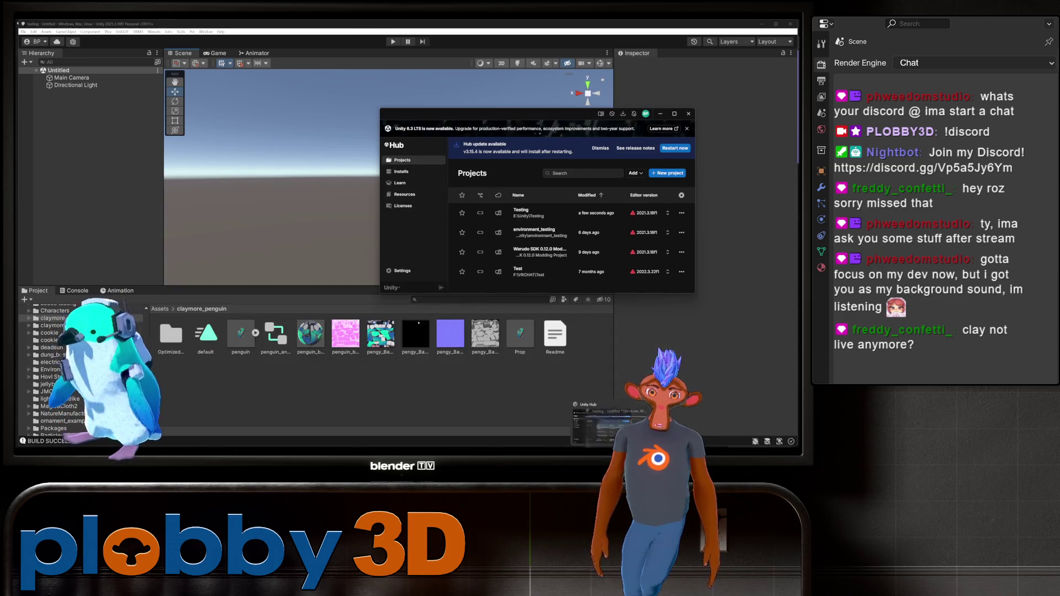
pyautogui.hotkey('alt', 'Tab')
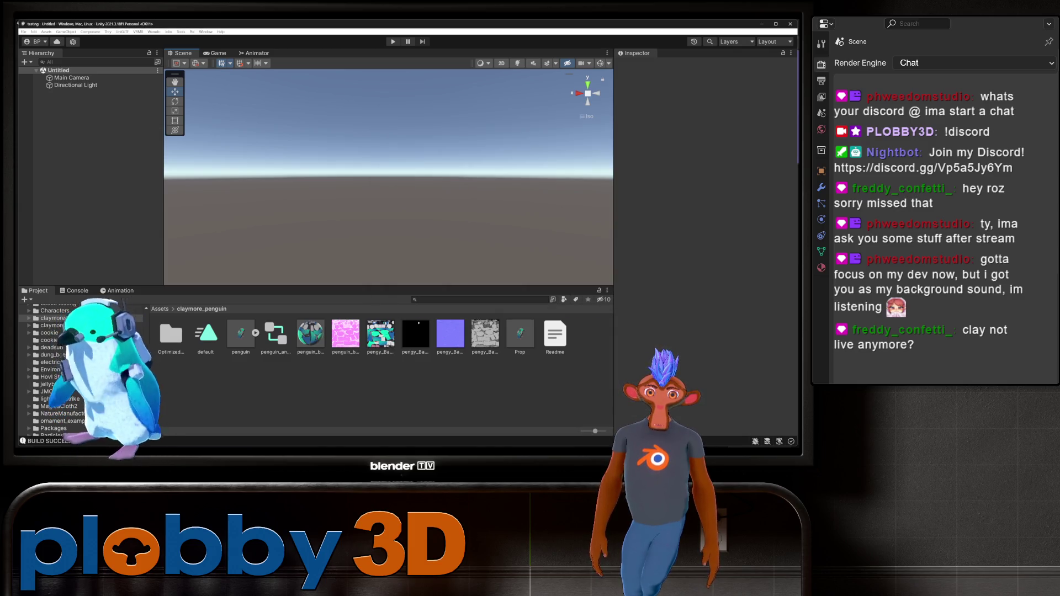
# - Add the Prop prefab to the scene and set default as the layer's default state
pyautogui.click(240, 334)
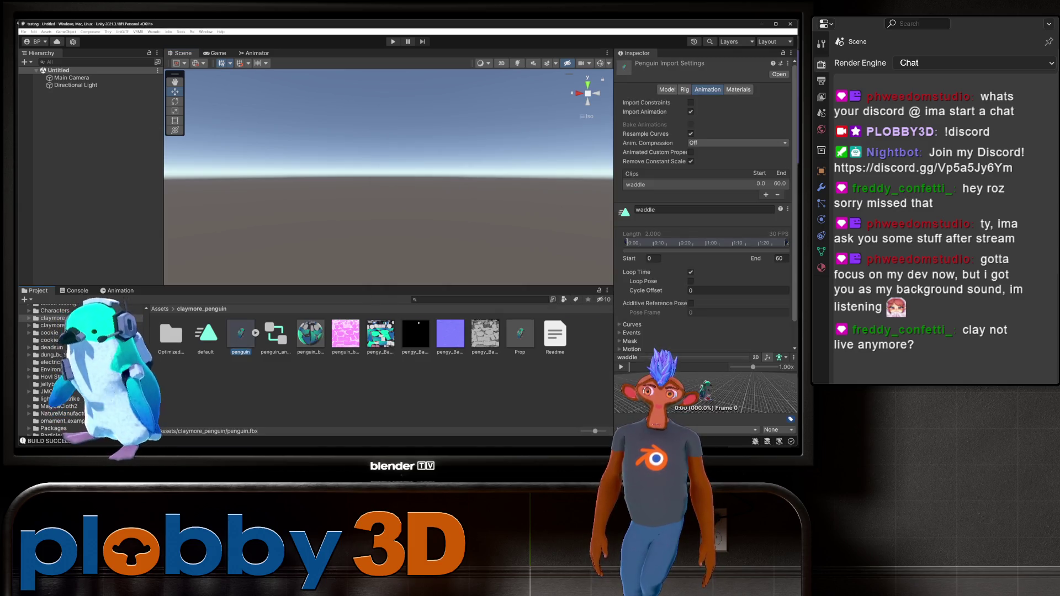
pyautogui.click(520, 334)
pyautogui.moveTo(520, 334); pyautogui.dragTo(60, 93)
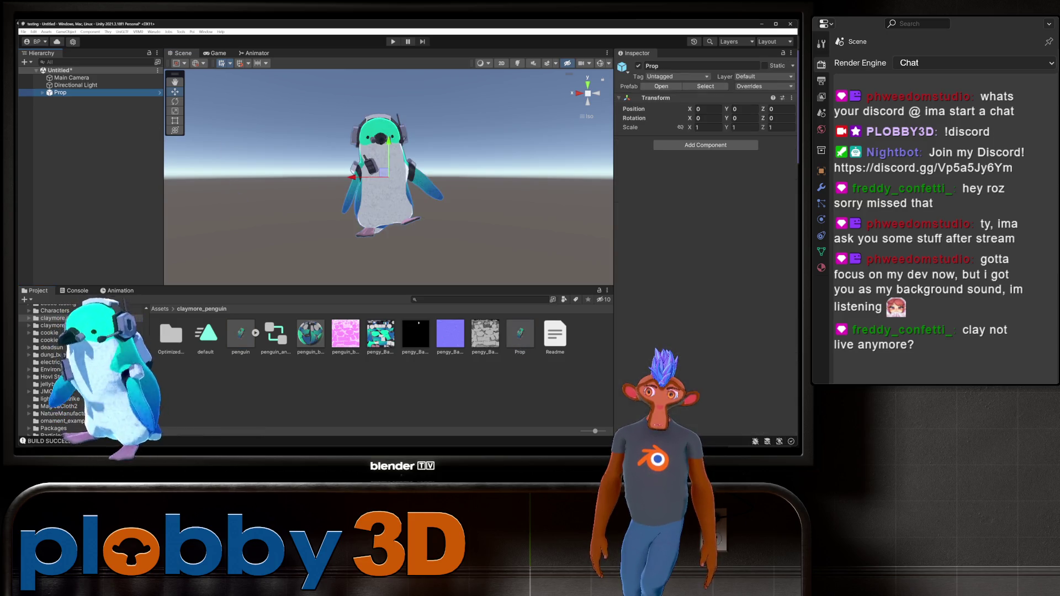
pyautogui.click(254, 53)
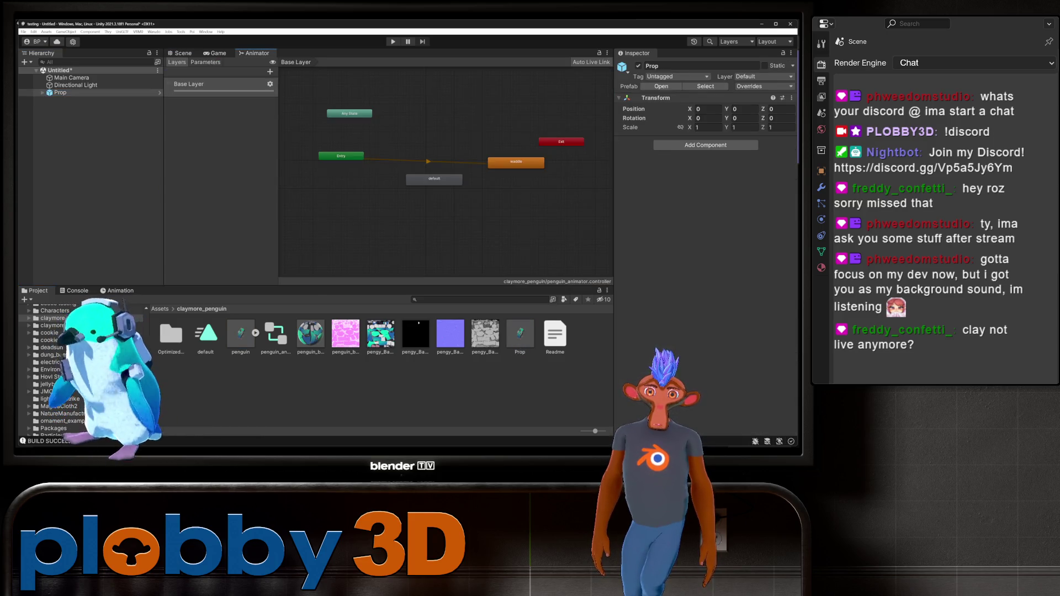
pyautogui.click(436, 177)
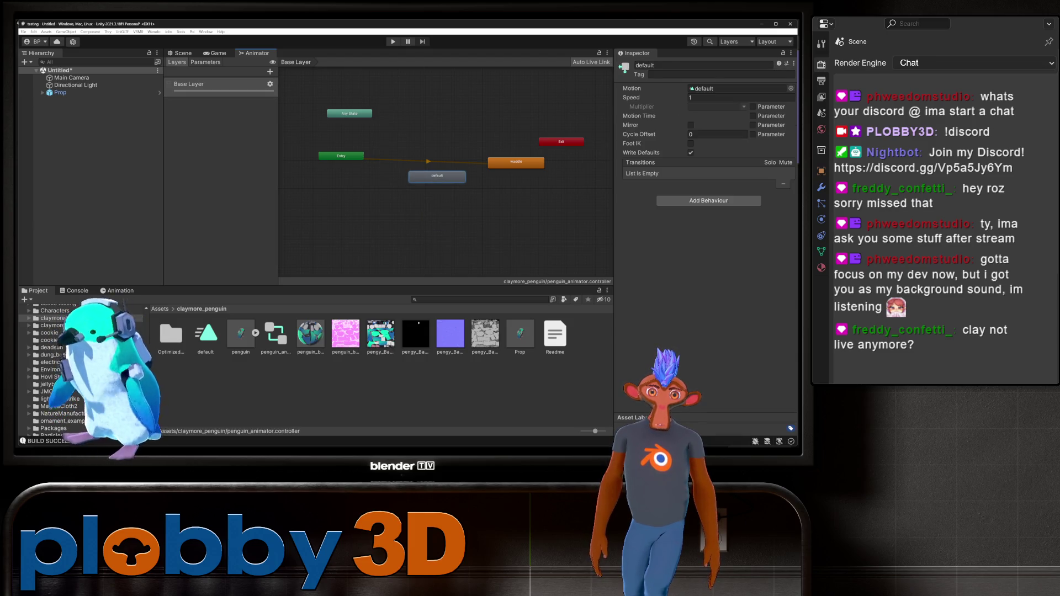
pyautogui.rightClick(432, 177)
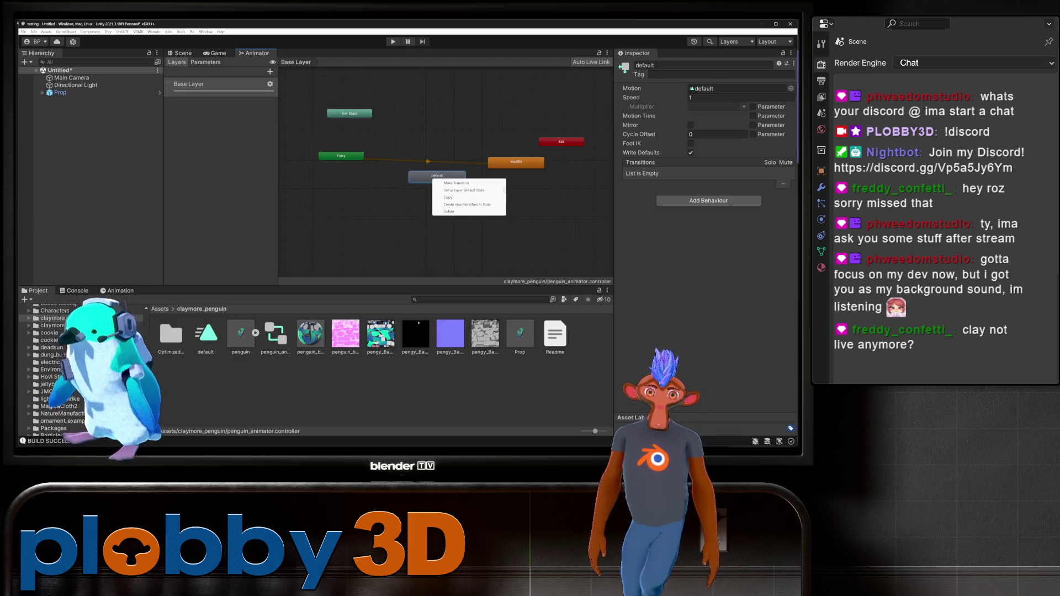
pyautogui.click(458, 191)
pyautogui.moveTo(436, 171); pyautogui.dragTo(431, 174)
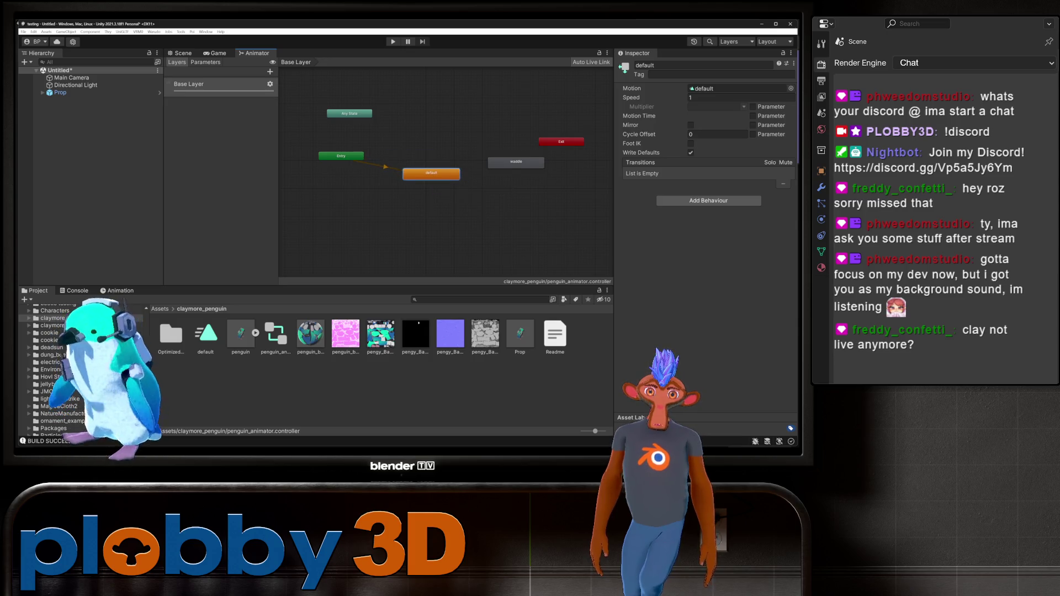
# - Create transitions default → waddle and waddle → default, turning off Has Exit Time on both
pyautogui.rightClick(449, 171)
pyautogui.click(480, 180)
pyautogui.click(514, 162)
pyautogui.rightClick(492, 161)
pyautogui.click(523, 170)
pyautogui.click(432, 174)
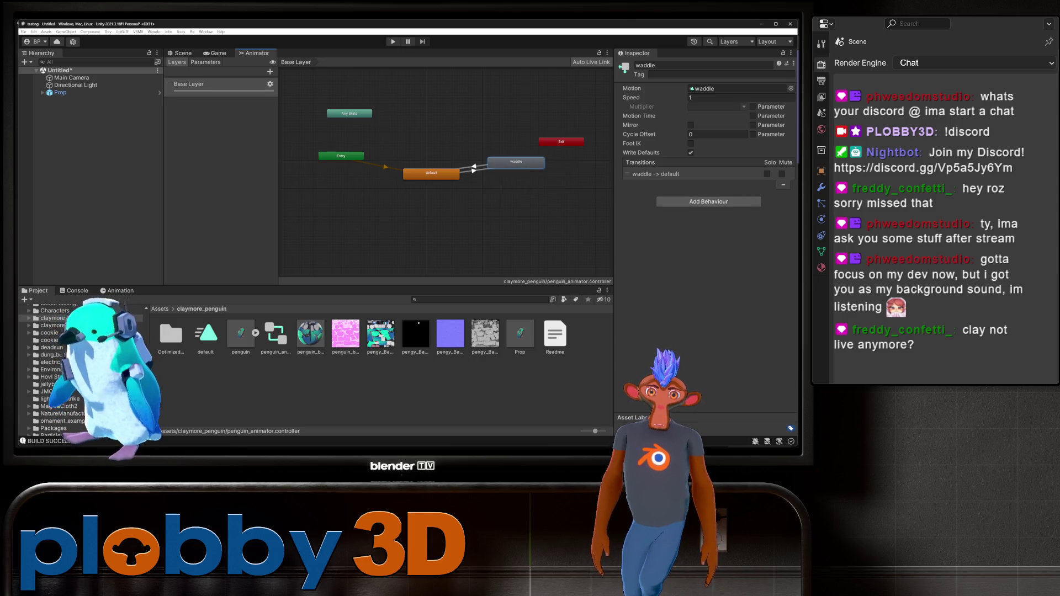
pyautogui.click(471, 169)
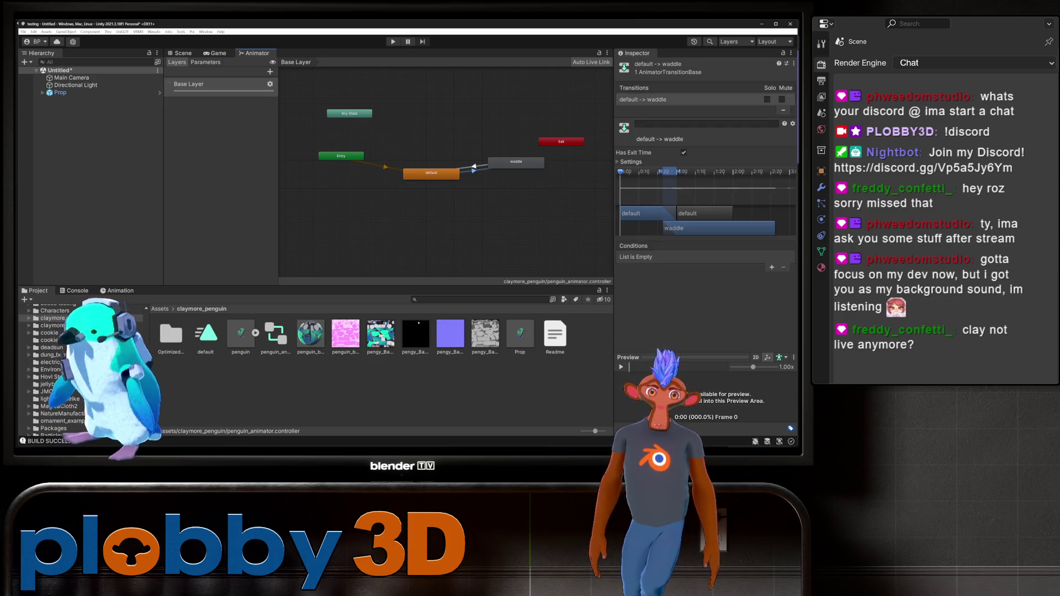
pyautogui.click(684, 152)
pyautogui.click(470, 166)
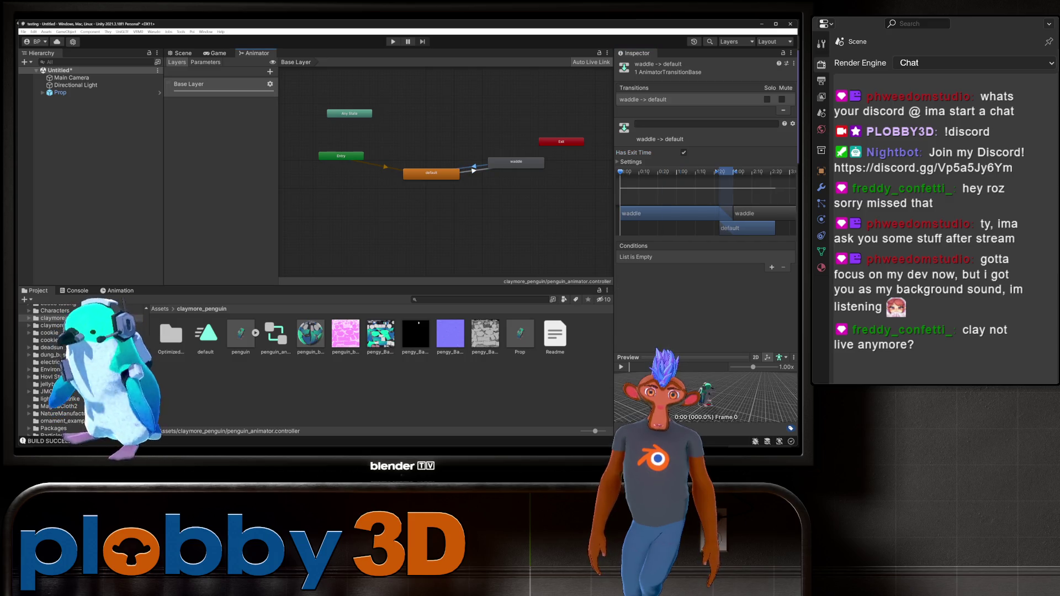
pyautogui.click(684, 153)
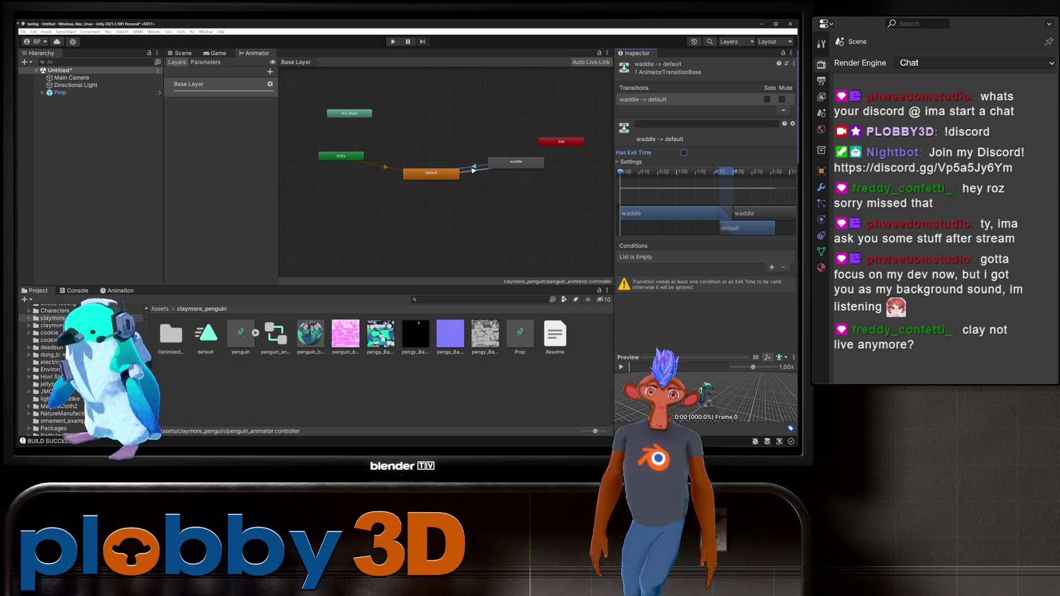
# - Add an Int parameter named waddle, trying value 1 before resetting it to 0
pyautogui.click(469, 171)
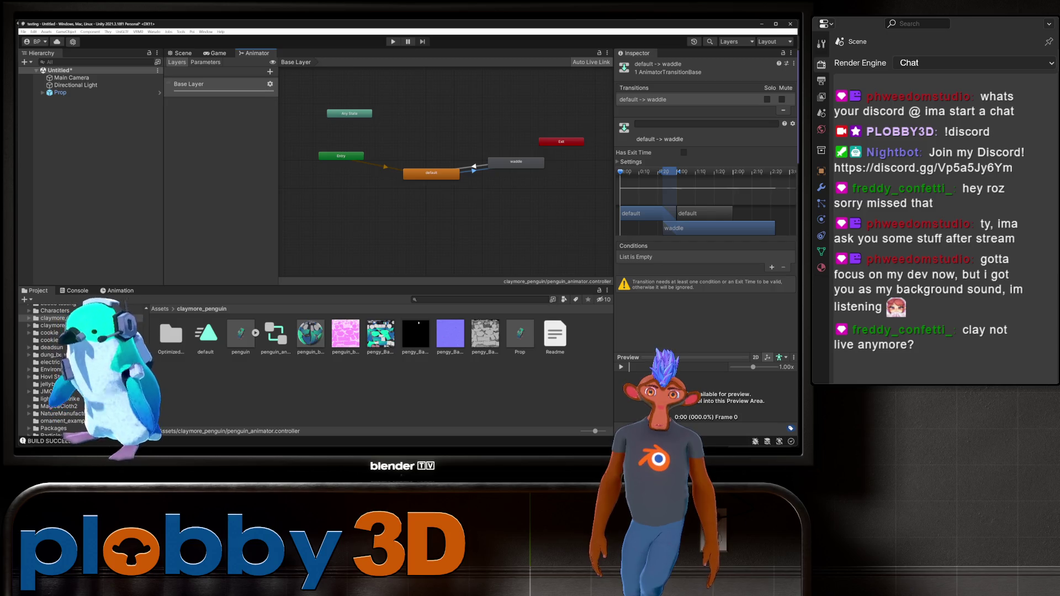
pyautogui.click(205, 62)
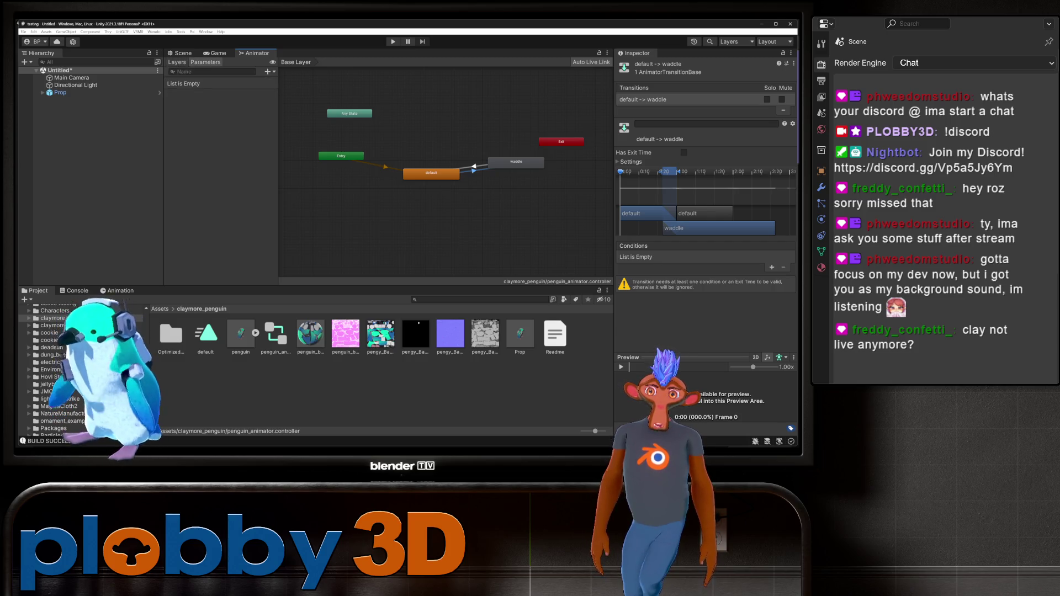
pyautogui.click(269, 71)
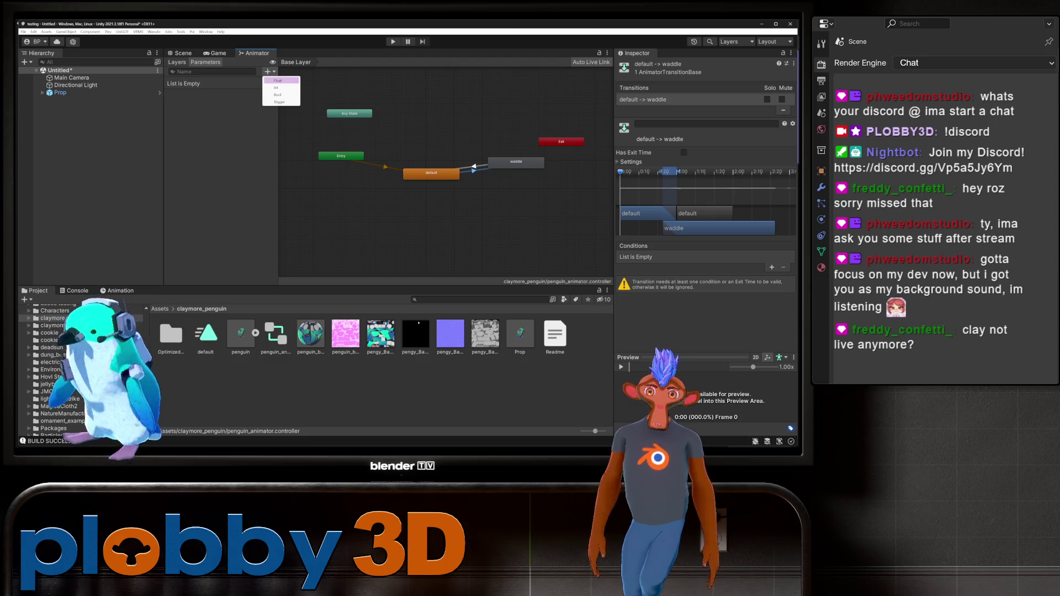
pyautogui.click(276, 87)
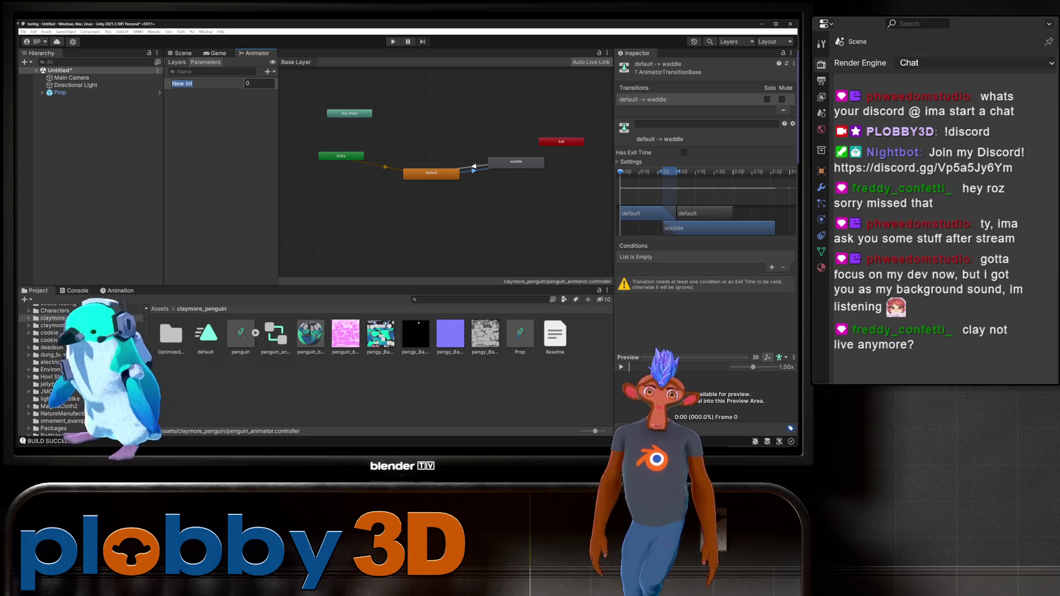
pyautogui.write('waddle')
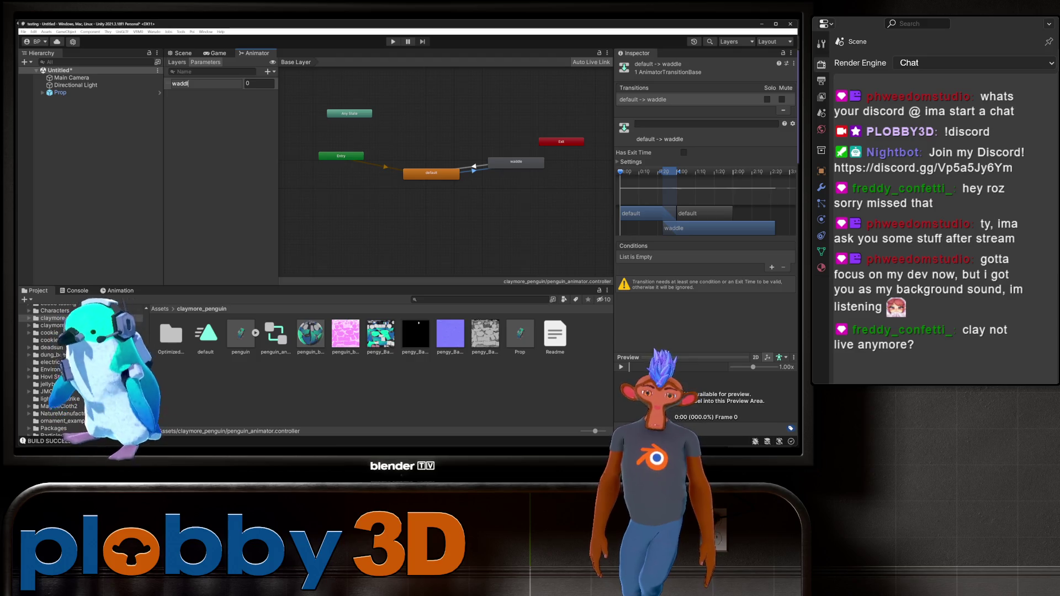
pyautogui.click(259, 84)
pyautogui.write('1')
pyautogui.click(431, 173)
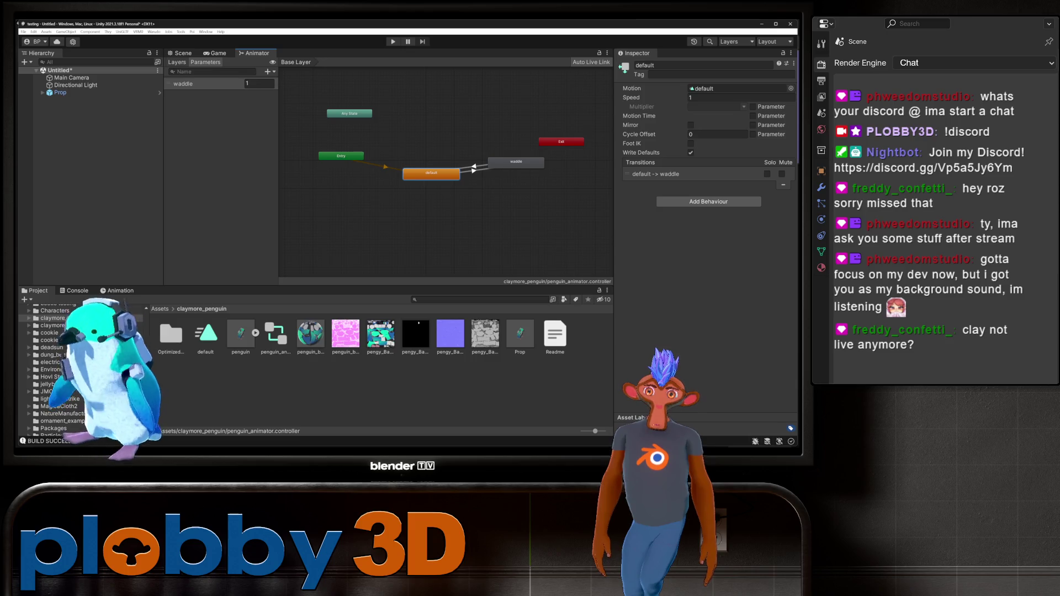
pyautogui.click(259, 84)
pyautogui.write('0')
pyautogui.press('Return')
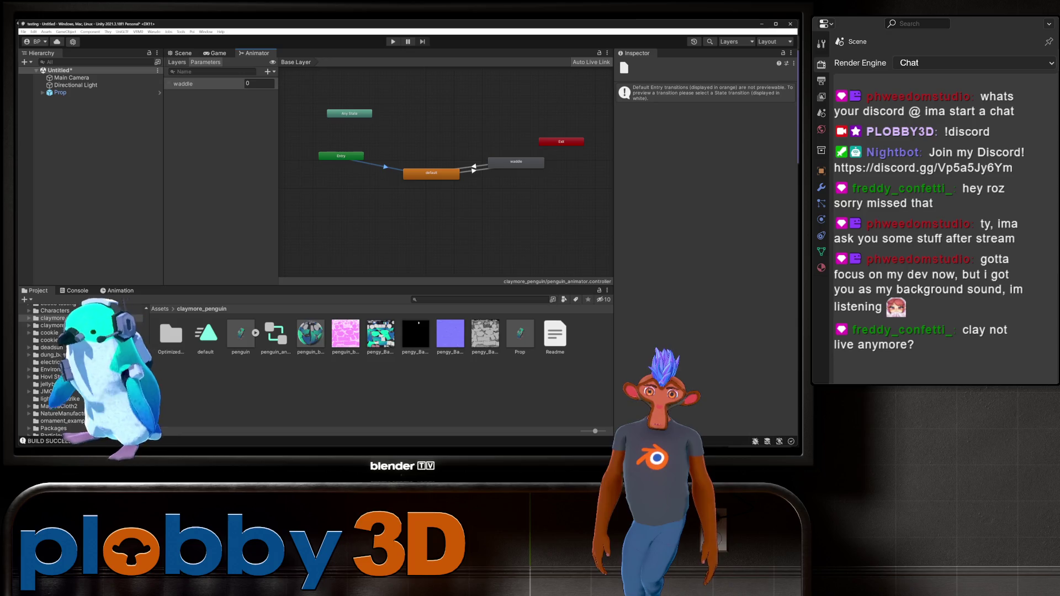
# - Add a waddle Equals 1 condition to the default→waddle transition
pyautogui.click(476, 166)
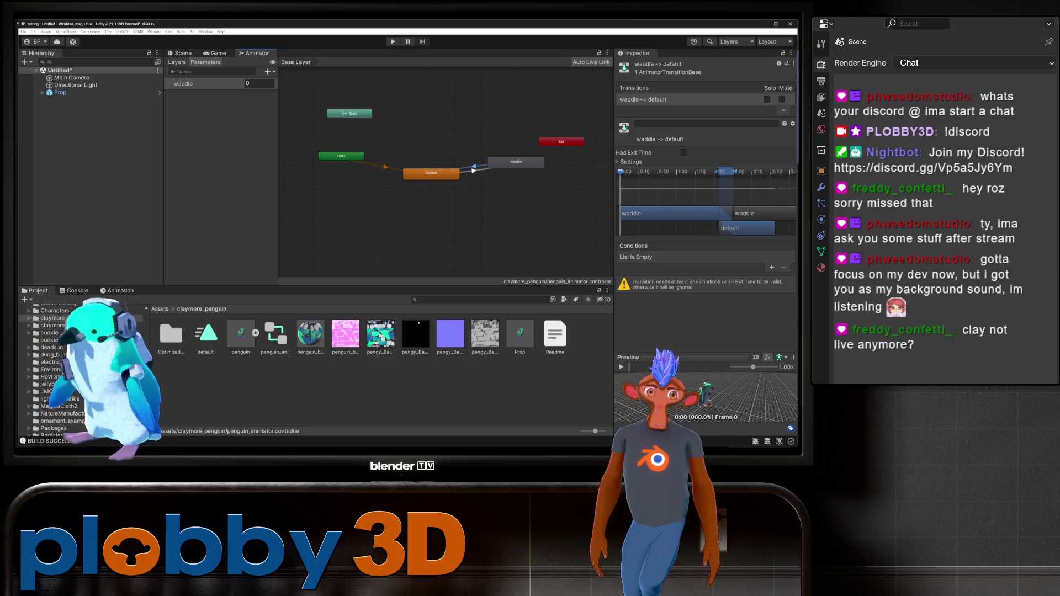
pyautogui.click(772, 268)
pyautogui.click(729, 257)
pyautogui.click(731, 279)
pyautogui.click(772, 257)
pyautogui.write('1')
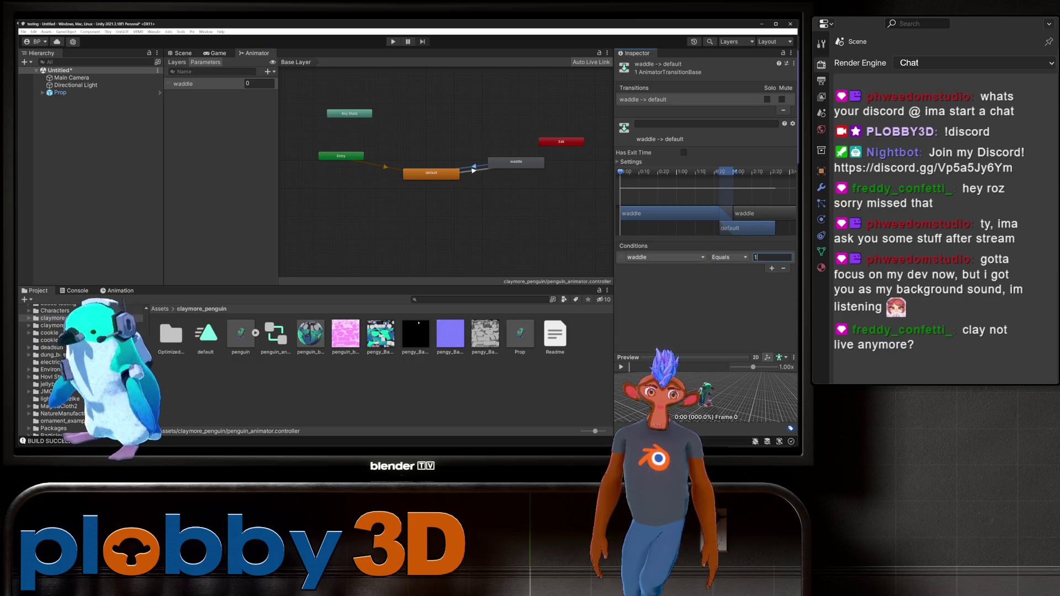
pyautogui.press('Return')
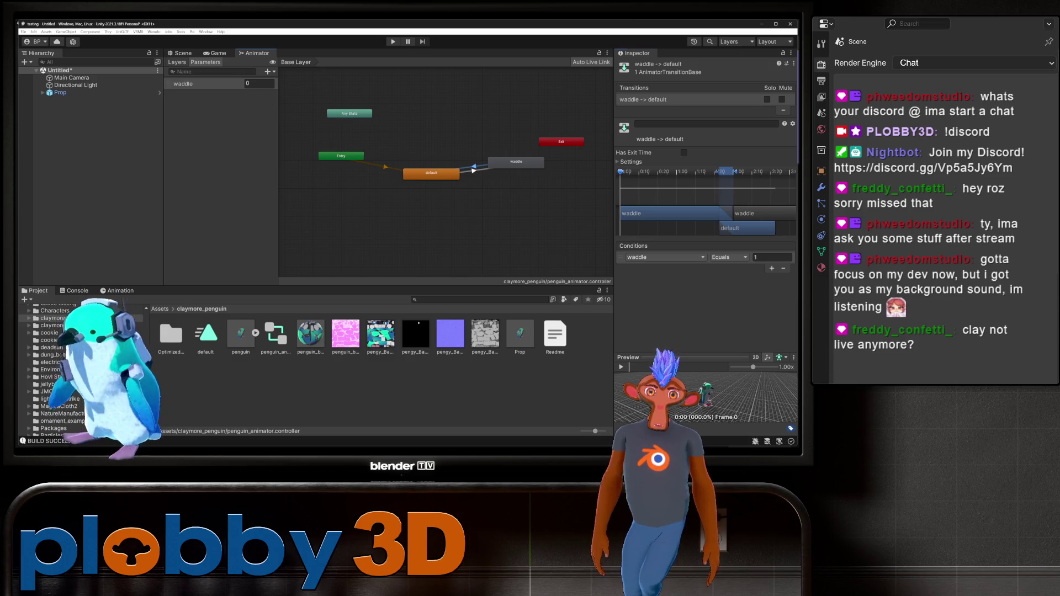
pyautogui.click(772, 257)
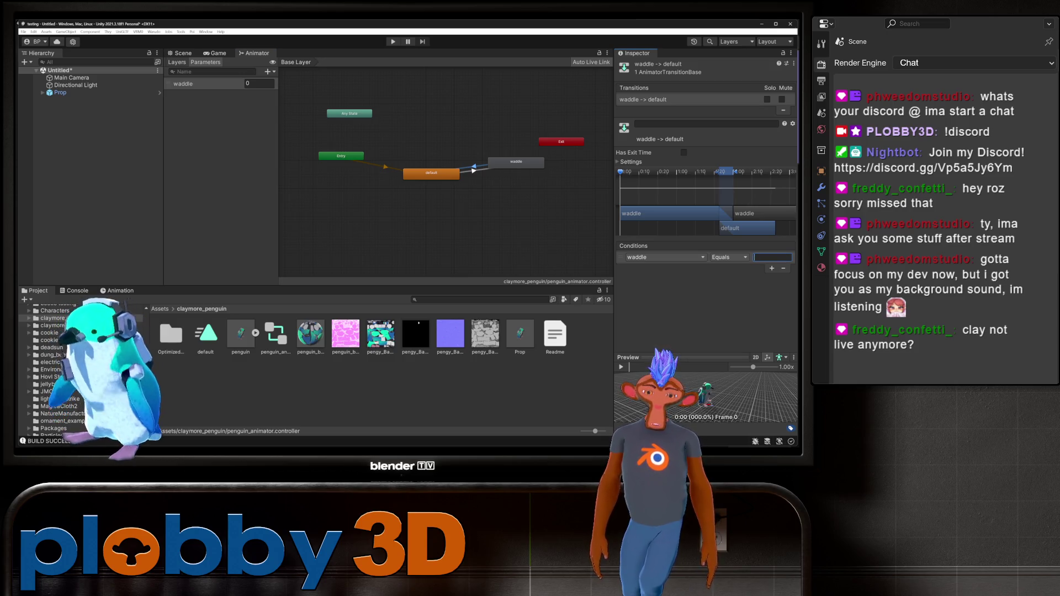
pyautogui.write('0')
# - Add a waddle Equals 0 condition to the waddle→default transition
pyautogui.click(474, 170)
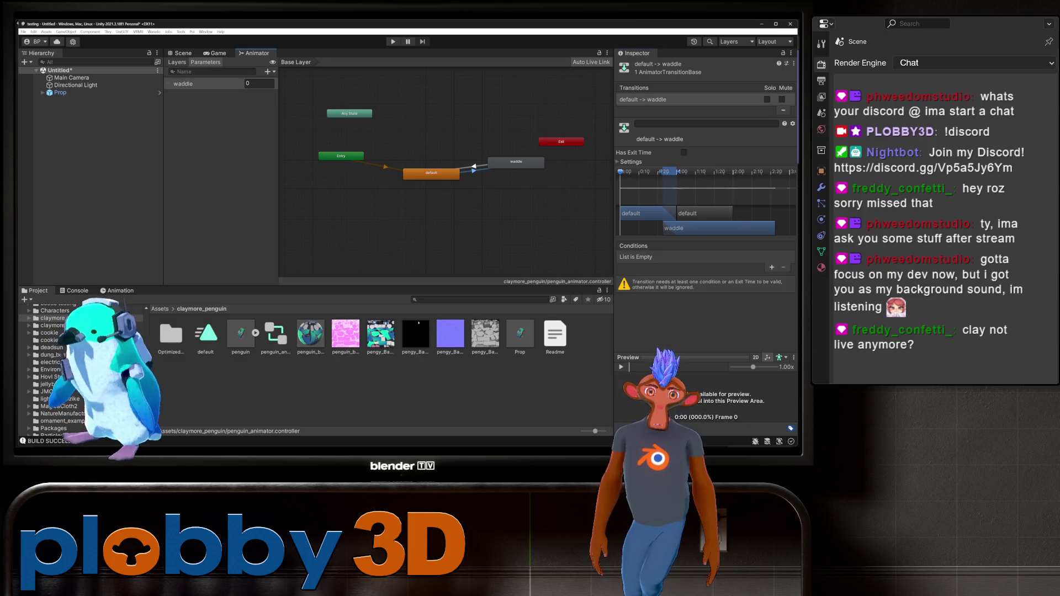
pyautogui.click(772, 268)
pyautogui.click(729, 258)
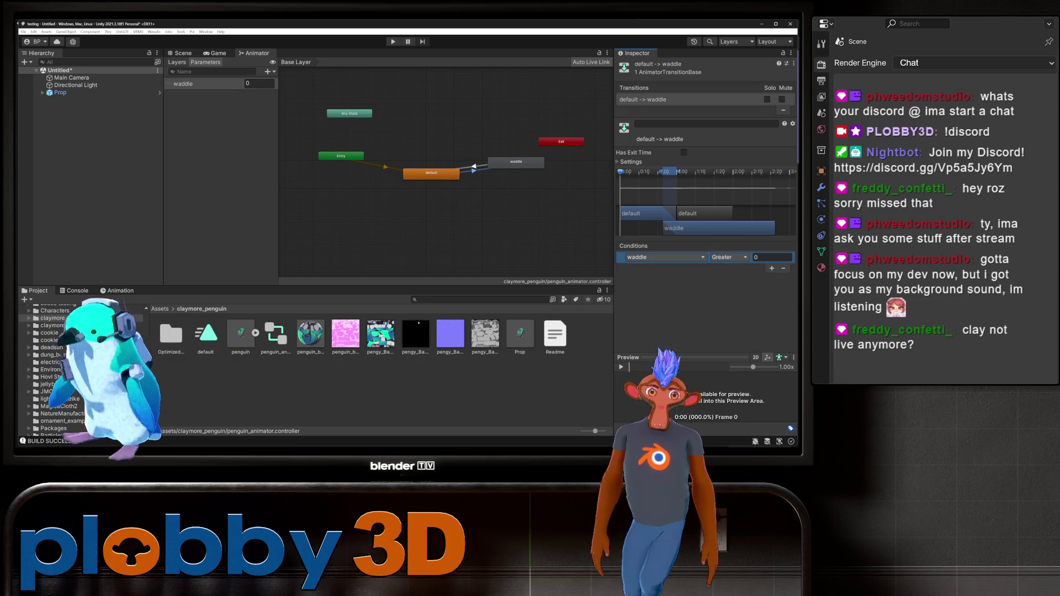
pyautogui.click(728, 280)
pyautogui.click(770, 257)
pyautogui.write('1')
pyautogui.press('Return')
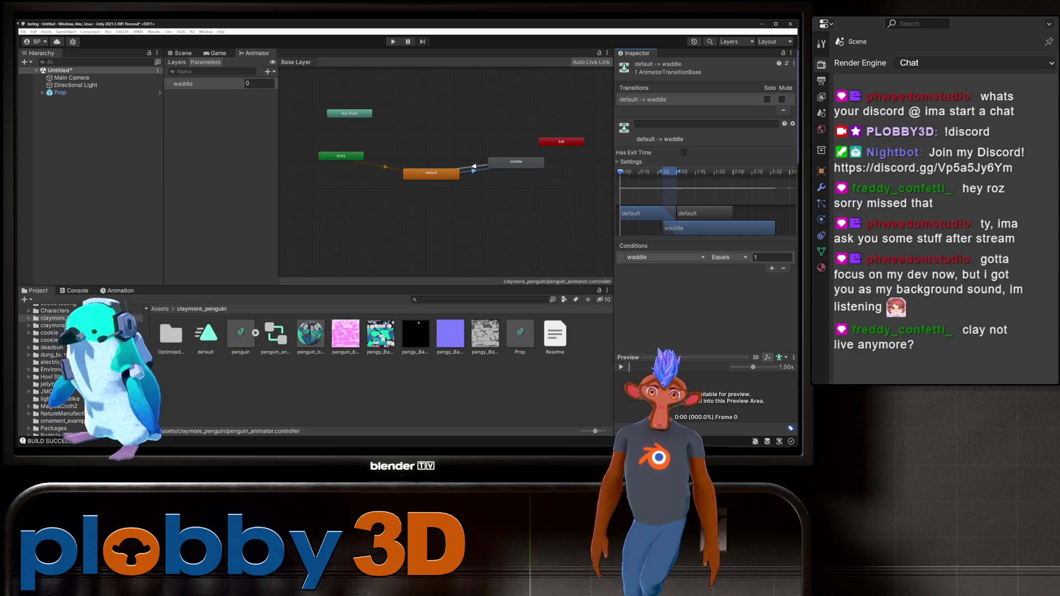
# - Review both states and transitions, then return to the Scene view and select the Prop object
pyautogui.click(432, 174)
pyautogui.click(516, 162)
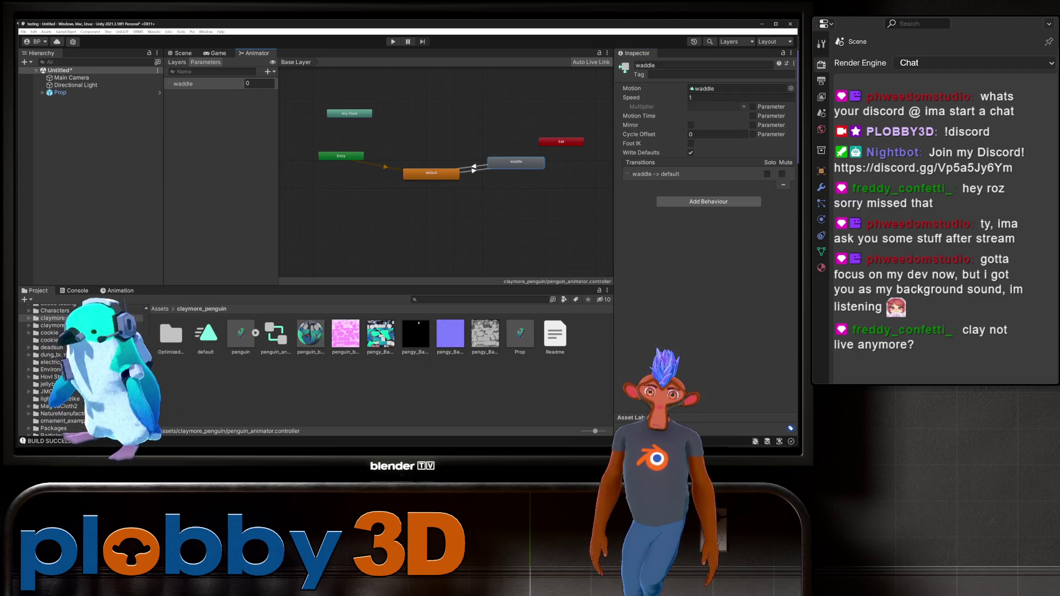
pyautogui.click(475, 167)
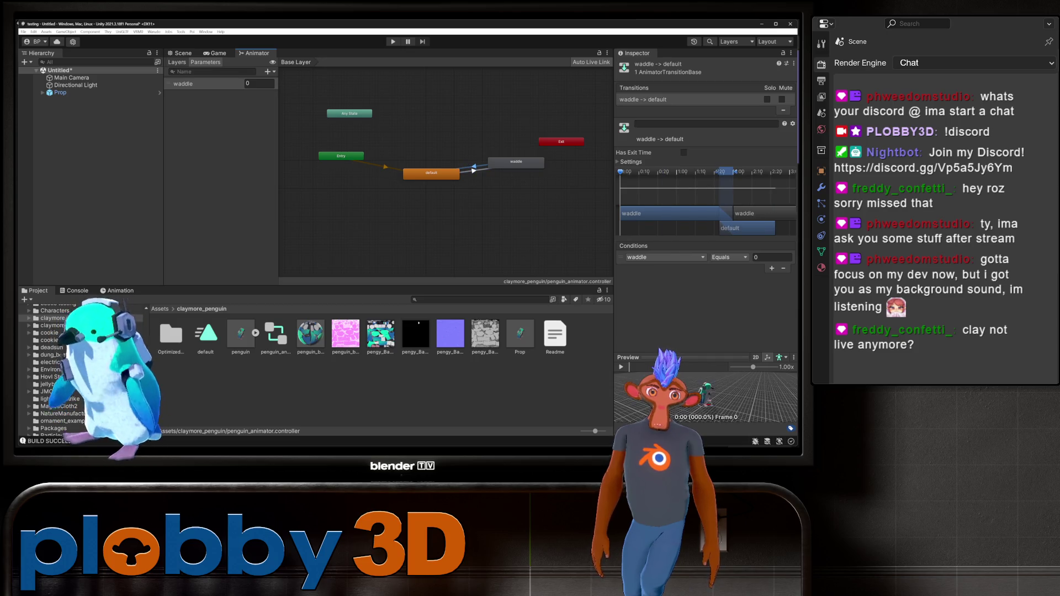
pyautogui.click(441, 221)
pyautogui.click(473, 170)
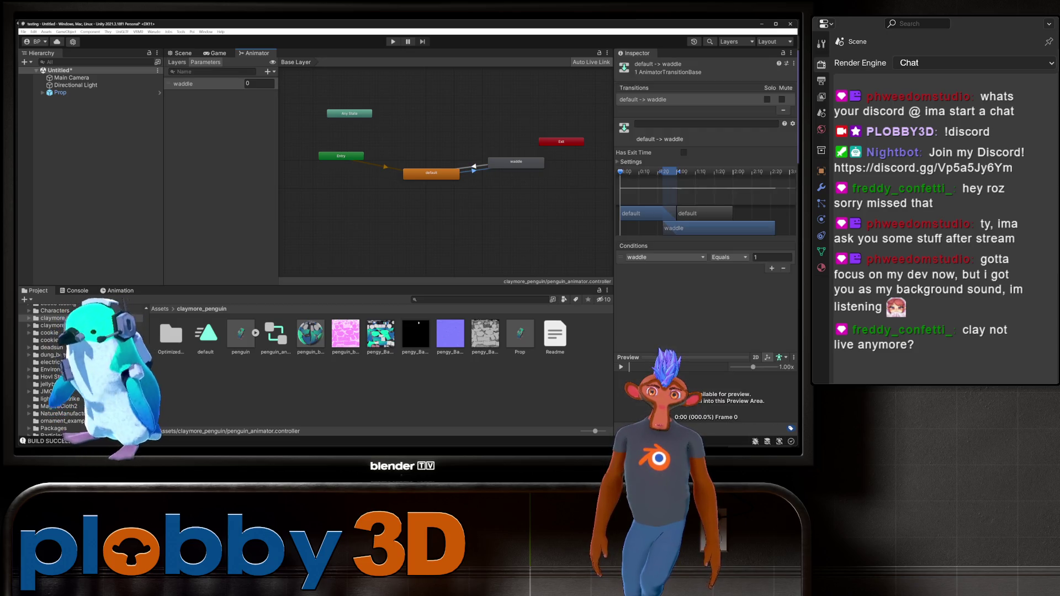
pyautogui.click(183, 53)
pyautogui.click(60, 92)
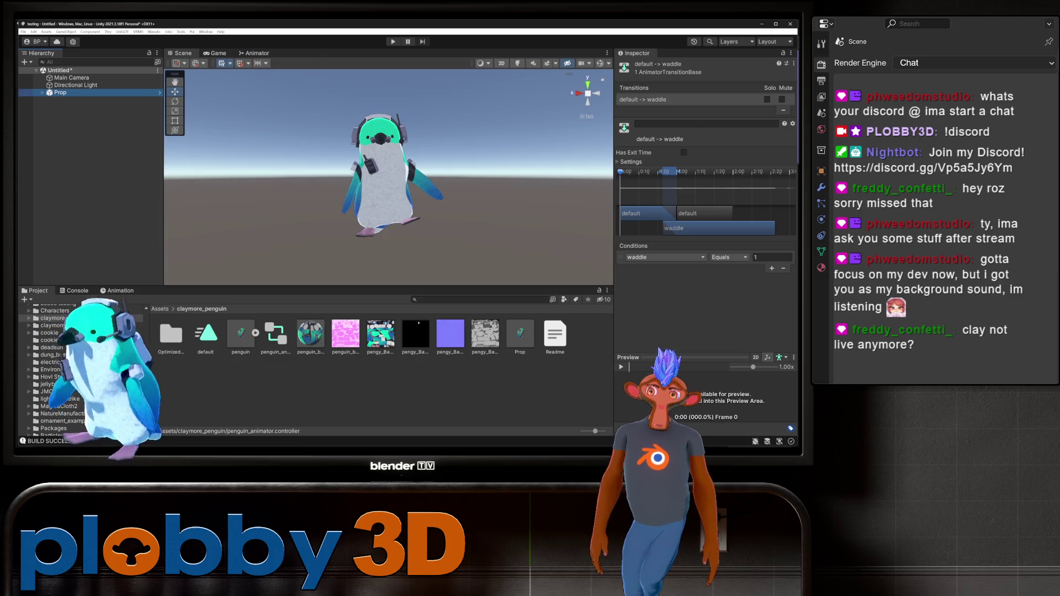
# - Select the Prop prefab asset and build it with Warudo > Build Mod
pyautogui.click(519, 334)
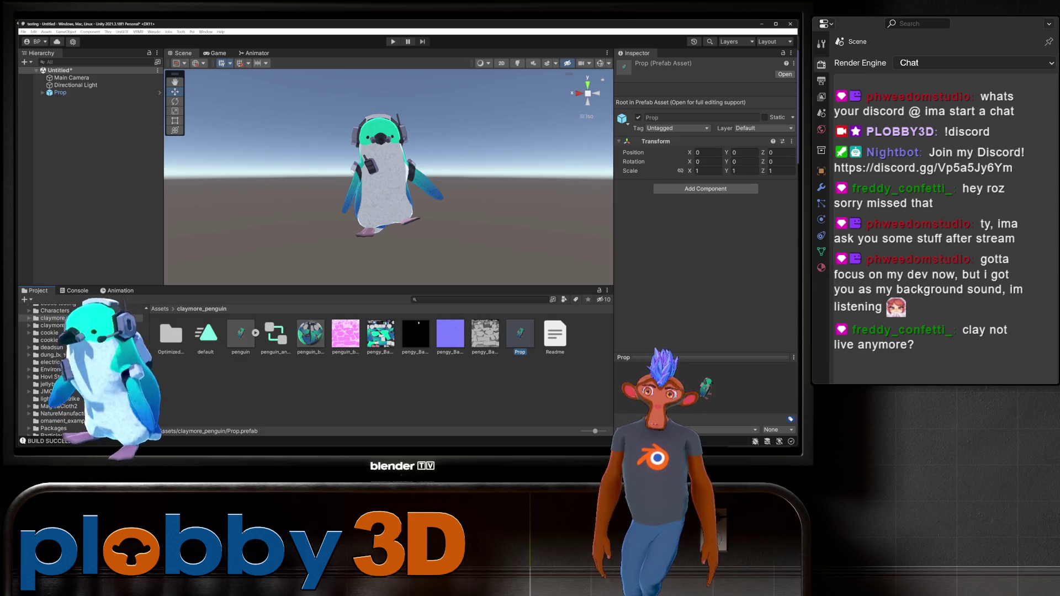
pyautogui.click(153, 31)
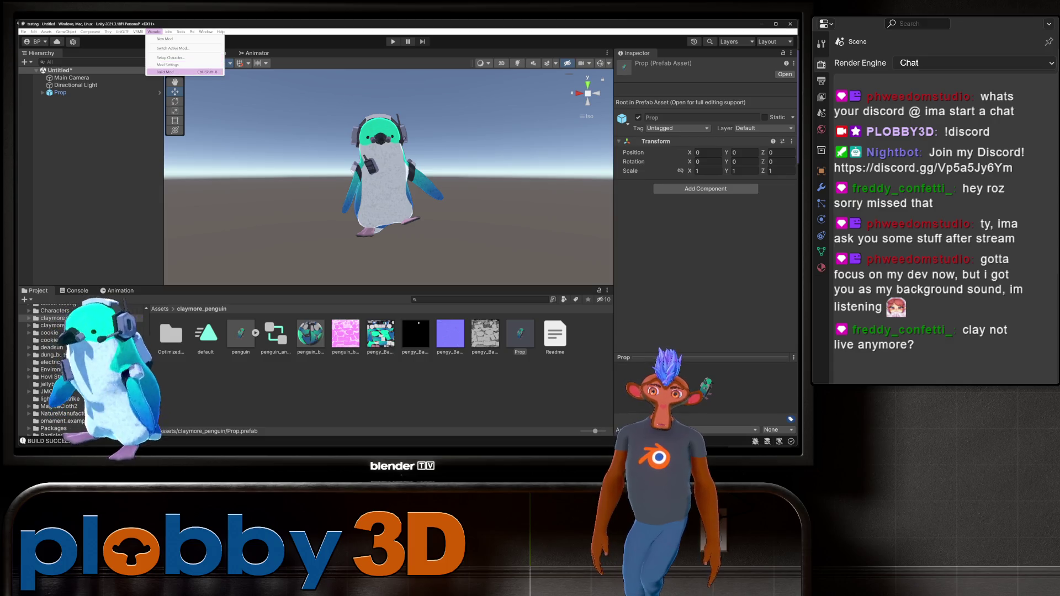
pyautogui.click(166, 39)
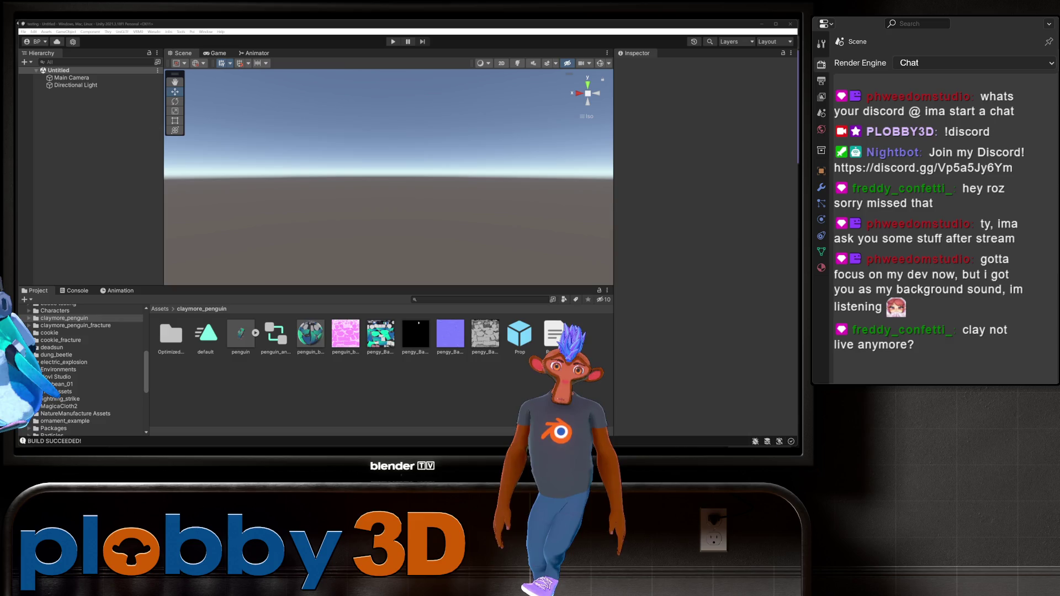
# - Review the penguin FBX's Animation import settings and the penguin_animator controller
pyautogui.click(241, 336)
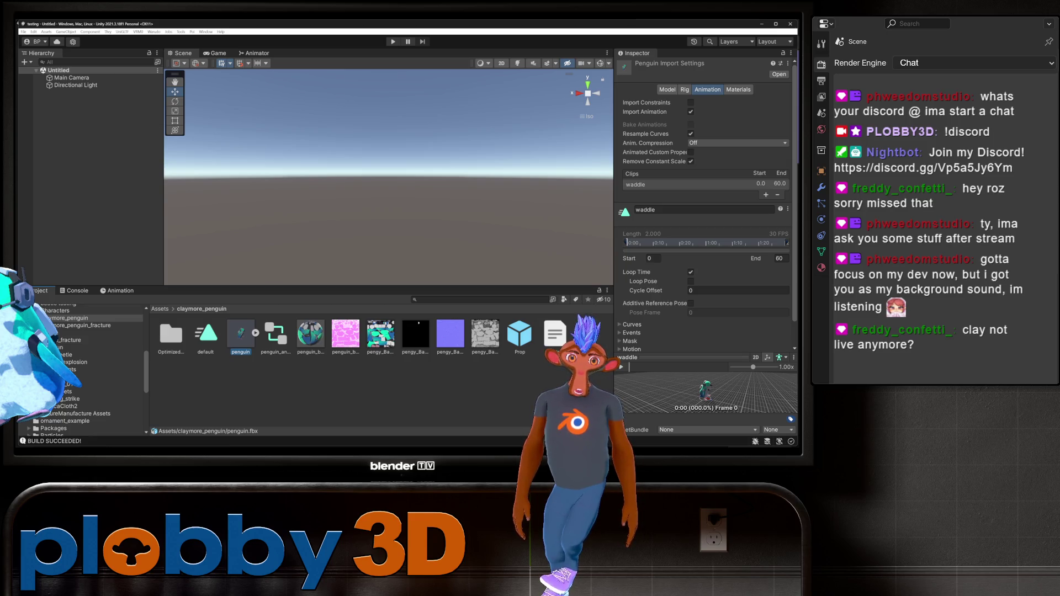
pyautogui.click(275, 335)
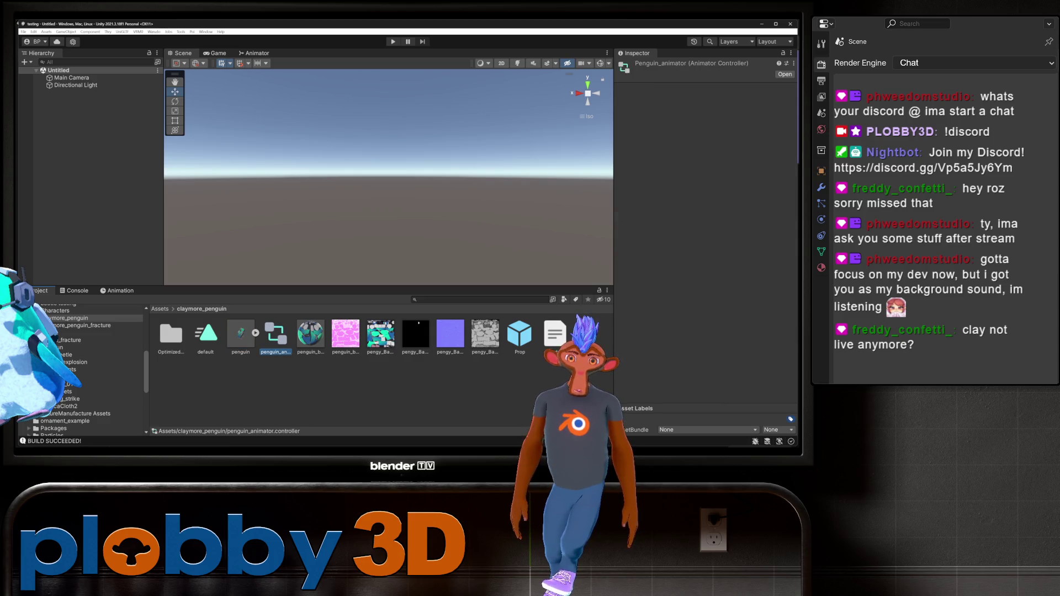
pyautogui.hotkey('alt', 'Tab')
# - Back in Blender, box-select the penguin mesh and its armature
pyautogui.rightClick(210, 255)
pyautogui.moveTo(282, 276)
pyautogui.mouseDown(button='middle')
pyautogui.moveTo(353, 273)
pyautogui.moveTo(301, 256)
pyautogui.moveTo(358, 268)
pyautogui.mouseUp(button='middle')
pyautogui.scroll(-3, 320, 260)
pyautogui.hotkey('shift', 'b')
pyautogui.moveTo(416, 356); pyautogui.dragTo(416, 356)
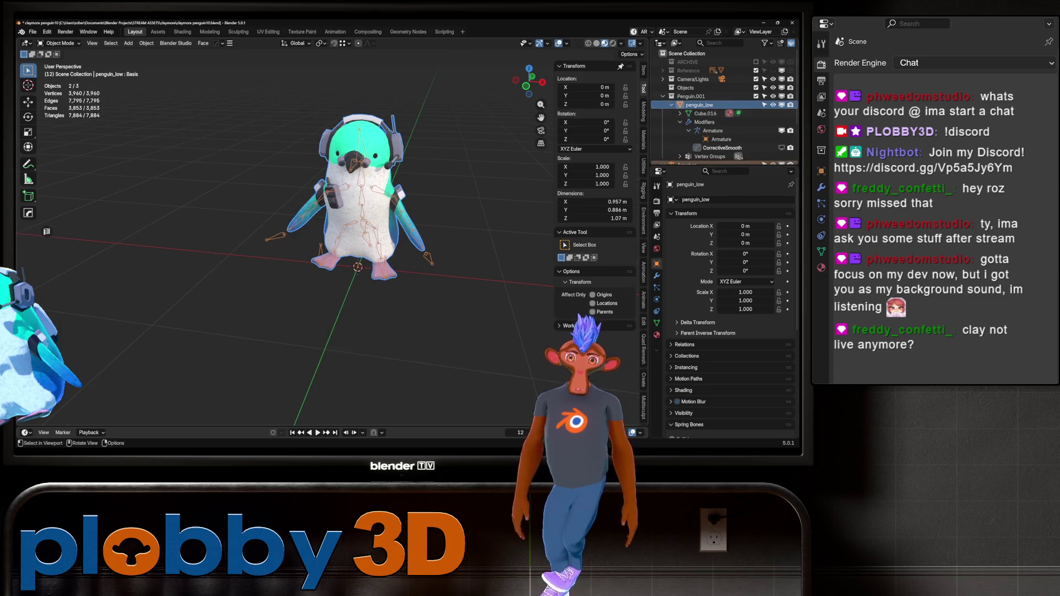
# - In the Animation workspace, push the waddle action down into a muted NLA strip
pyautogui.press('Tab')
pyautogui.press('Tab')
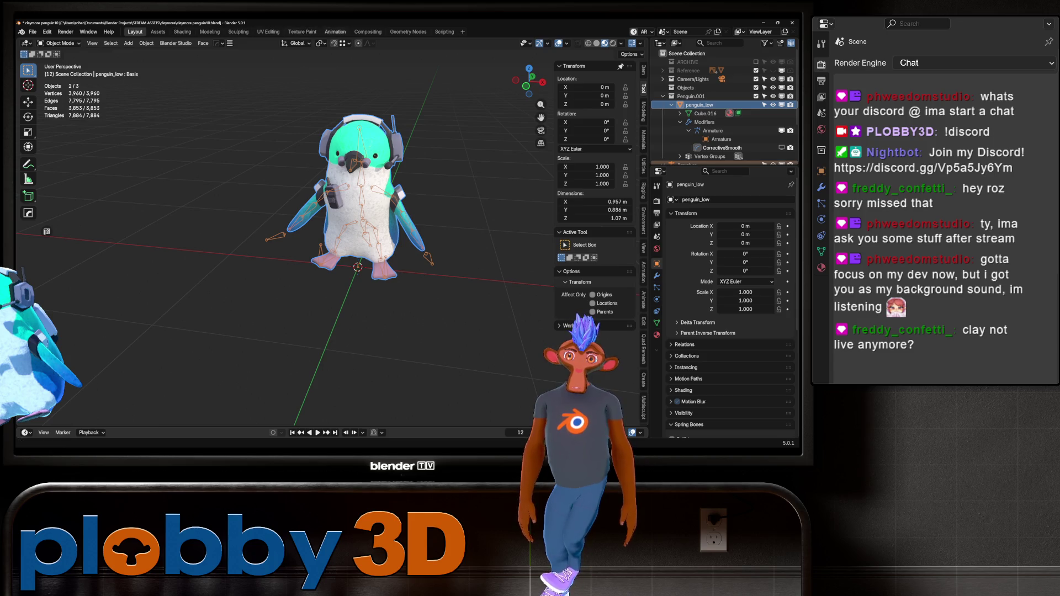
pyautogui.click(335, 32)
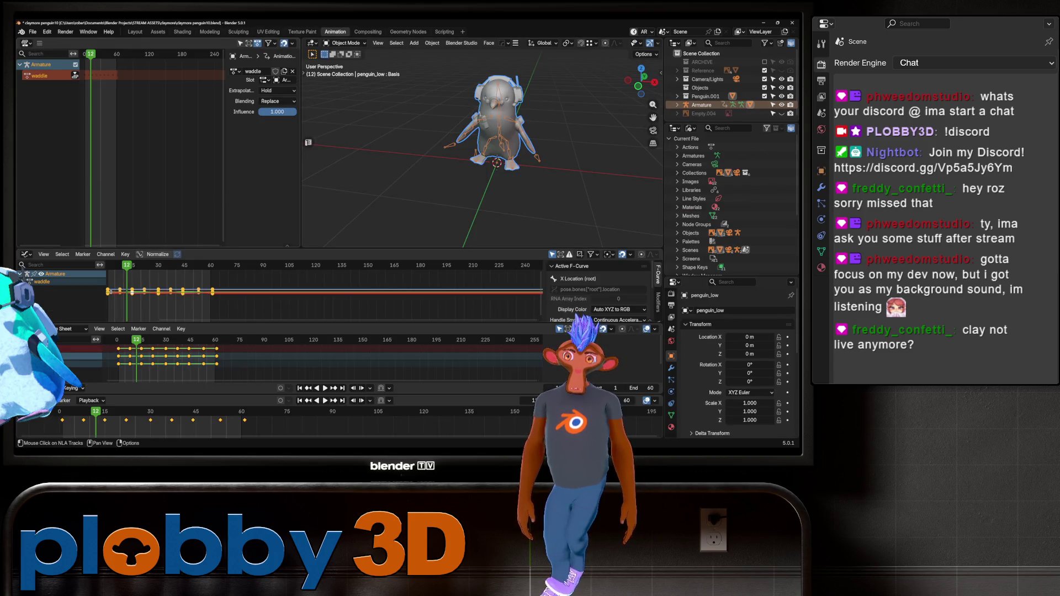
pyautogui.moveTo(497, 166)
pyautogui.mouseDown(button='middle')
pyautogui.moveTo(403, 146)
pyautogui.moveTo(420, 160)
pyautogui.mouseUp(button='middle')
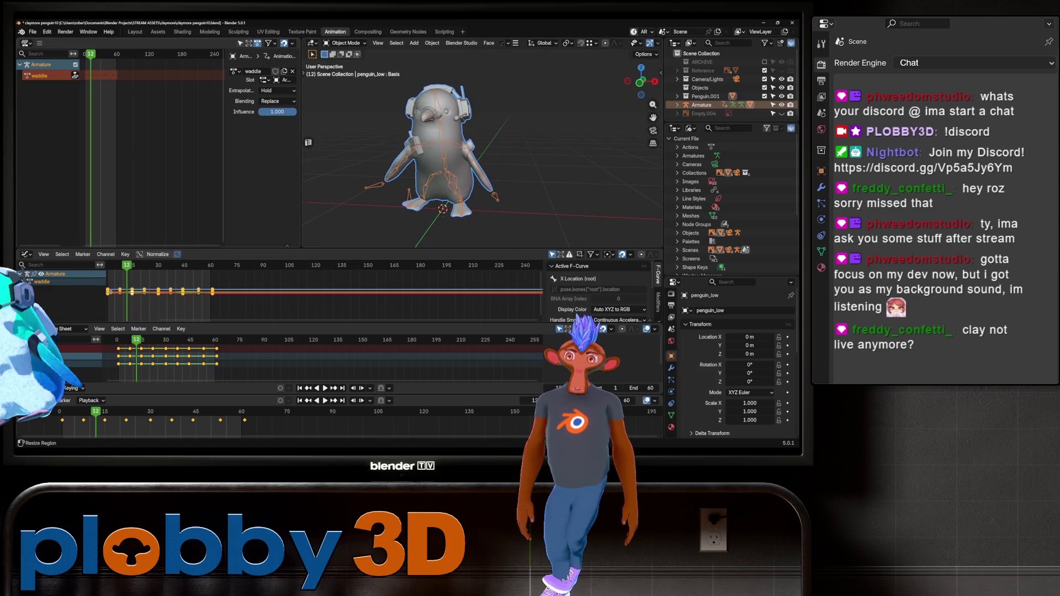
pyautogui.click(75, 75)
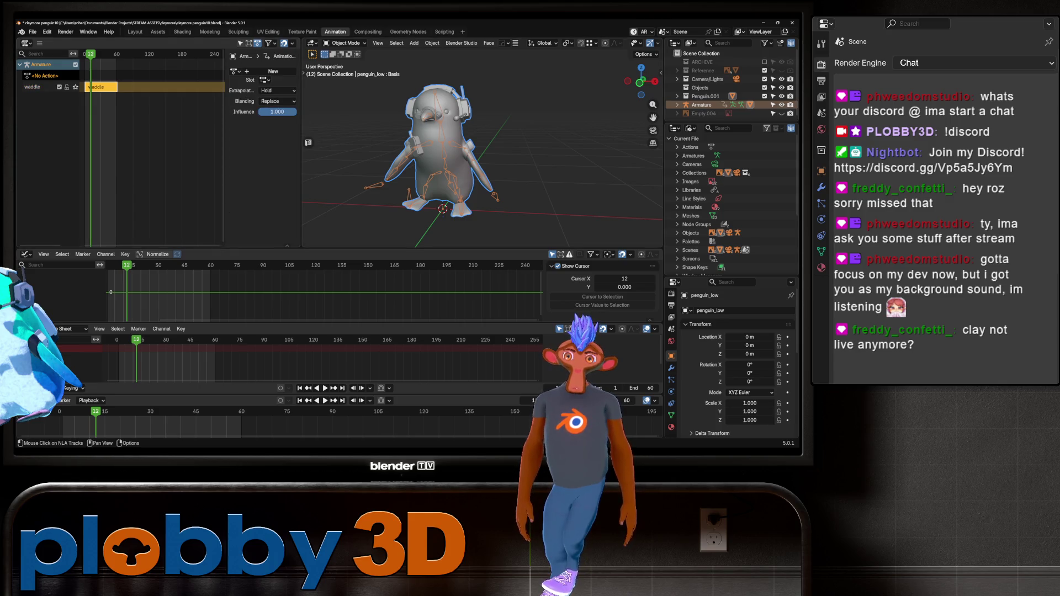
pyautogui.click(59, 86)
pyautogui.click(84, 53)
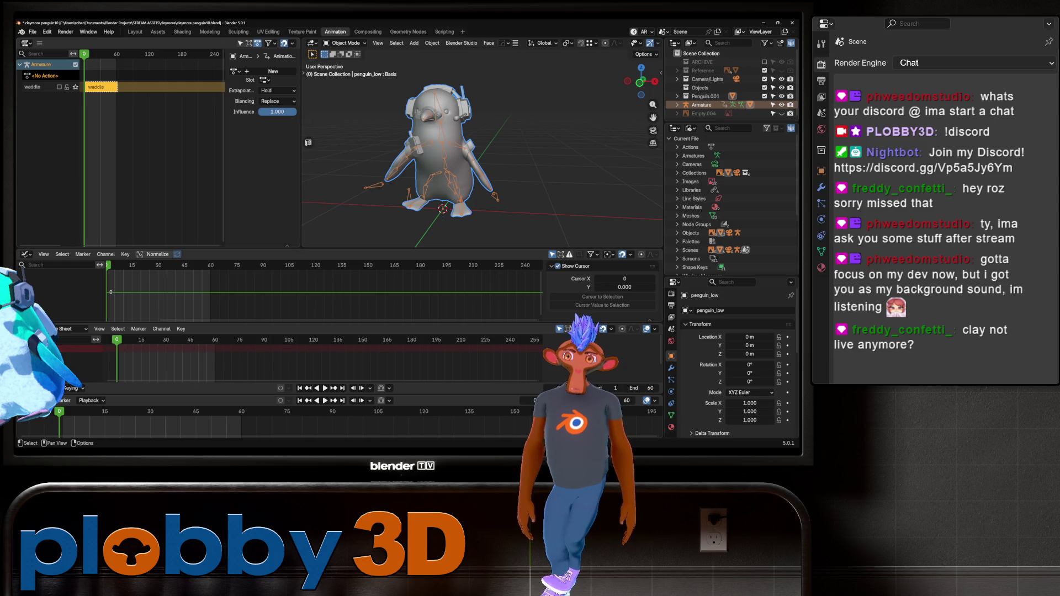
# - Create a new action named 'Default', then select the penguin_low mesh and the armature
pyautogui.click(272, 71)
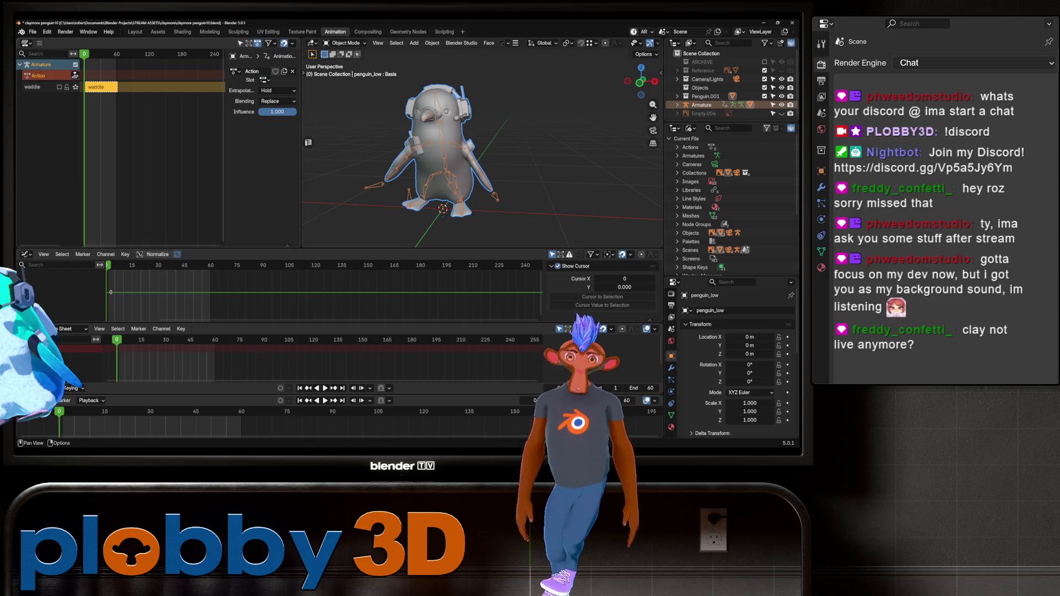
pyautogui.doubleClick(254, 71)
pyautogui.write('Default')
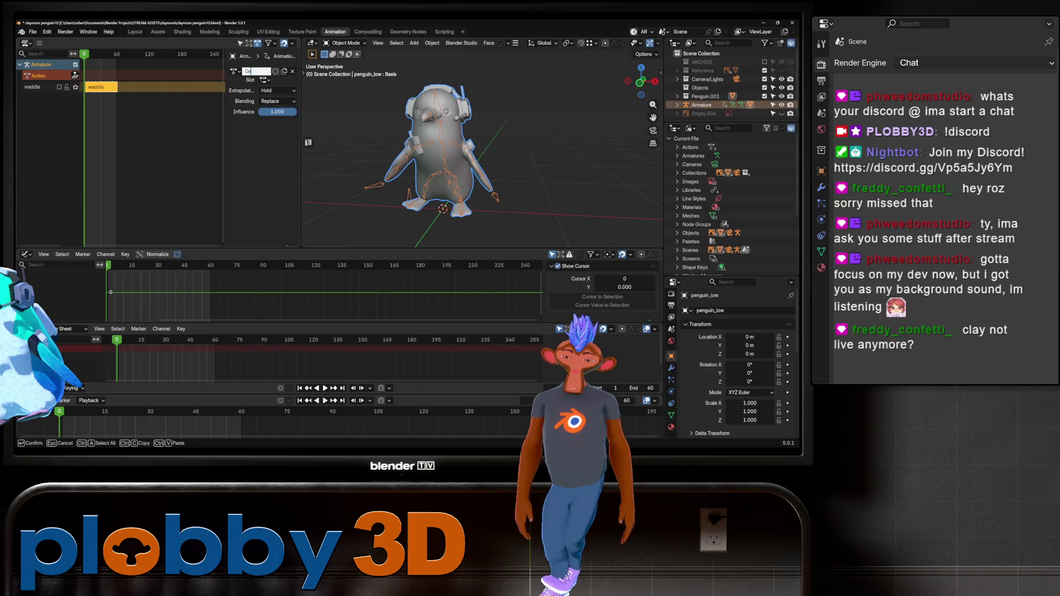
pyautogui.press('Return')
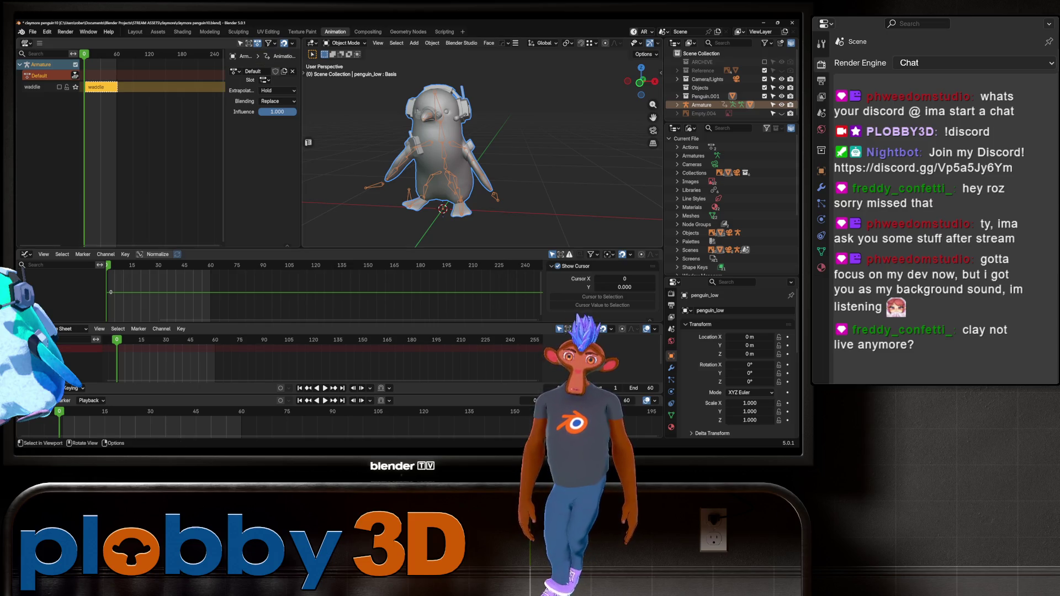
pyautogui.click(718, 81)
pyautogui.click(437, 154)
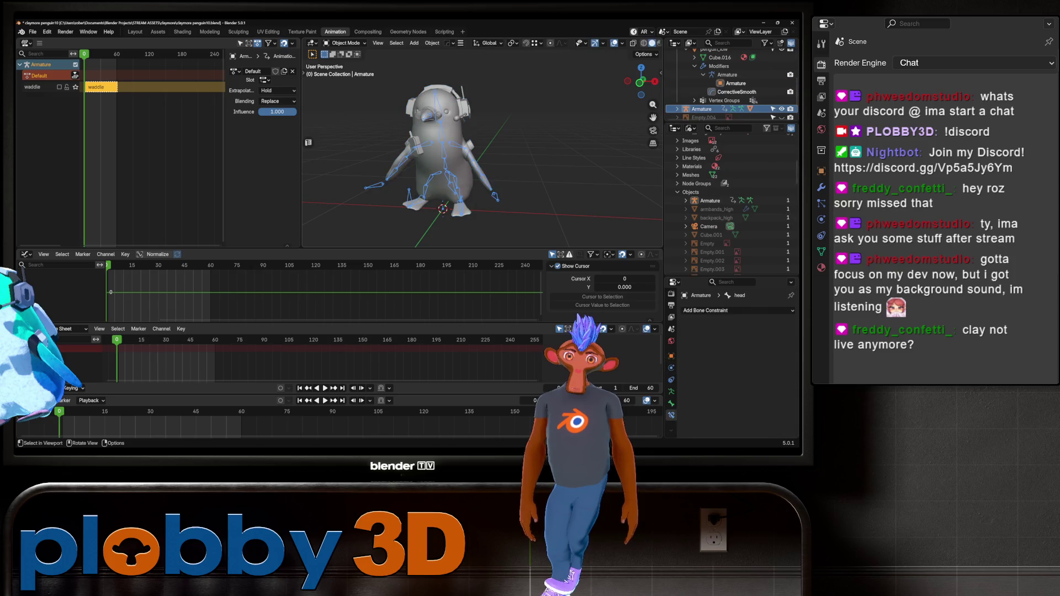
# - Put the armature in Pose Mode and clear all bone transforms back to rest
pyautogui.click(346, 43)
pyautogui.click(347, 71)
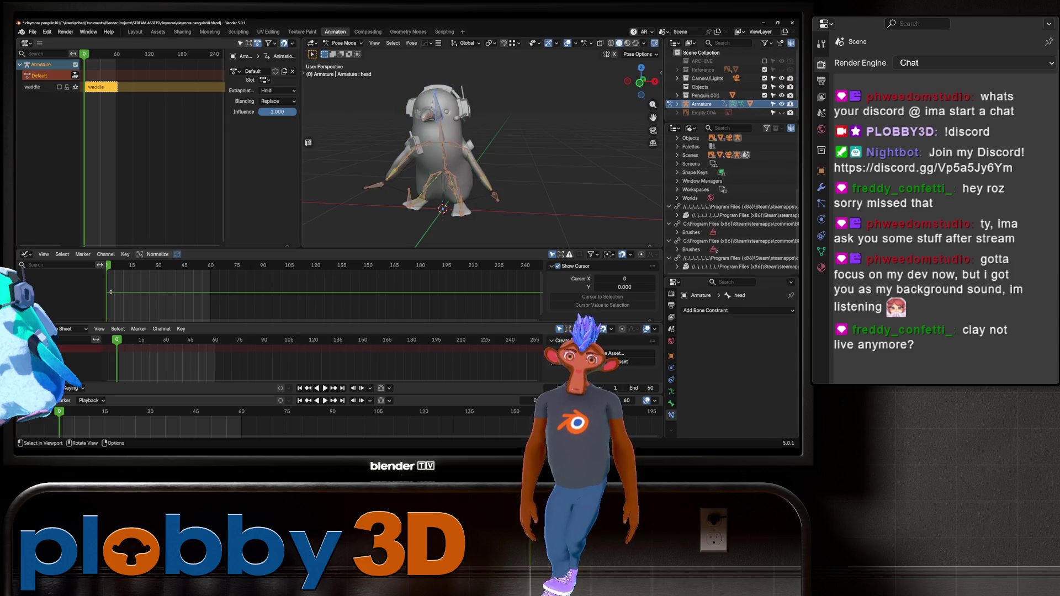
pyautogui.rightClick(424, 145)
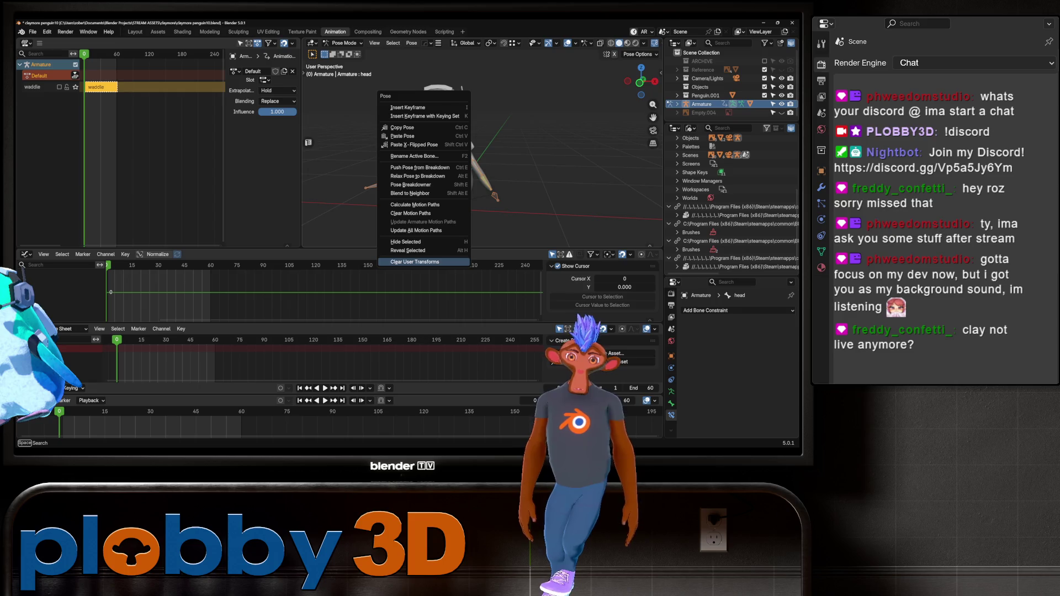
pyautogui.click(424, 262)
pyautogui.moveTo(453, 166)
pyautogui.mouseDown(button='middle')
pyautogui.moveTo(469, 204)
pyautogui.moveTo(481, 198)
pyautogui.moveTo(458, 183)
pyautogui.mouseUp(button='middle')
pyautogui.rightClick(472, 205)
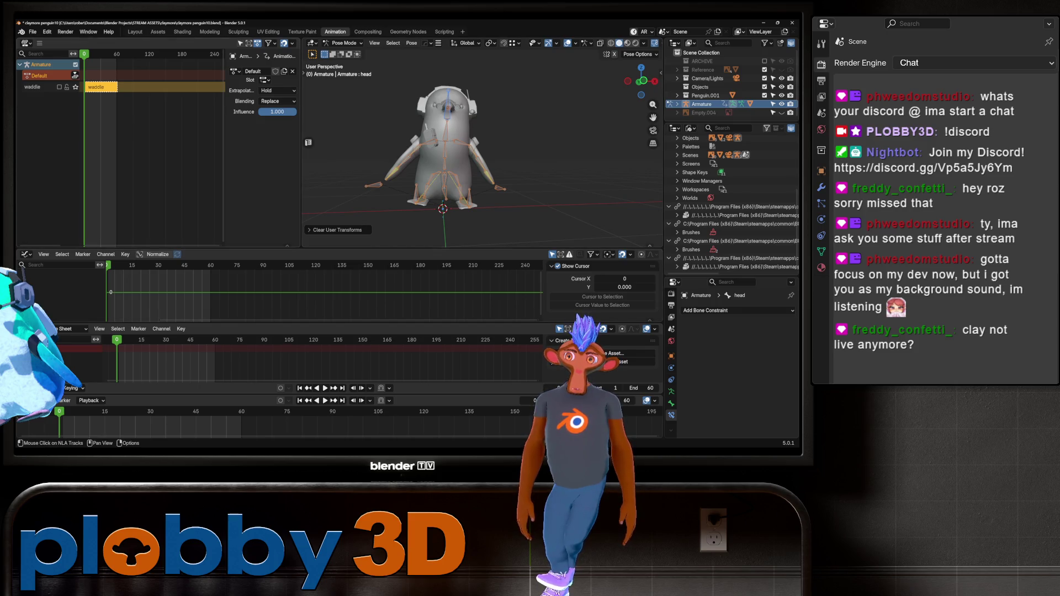
pyautogui.click(33, 87)
pyautogui.click(39, 76)
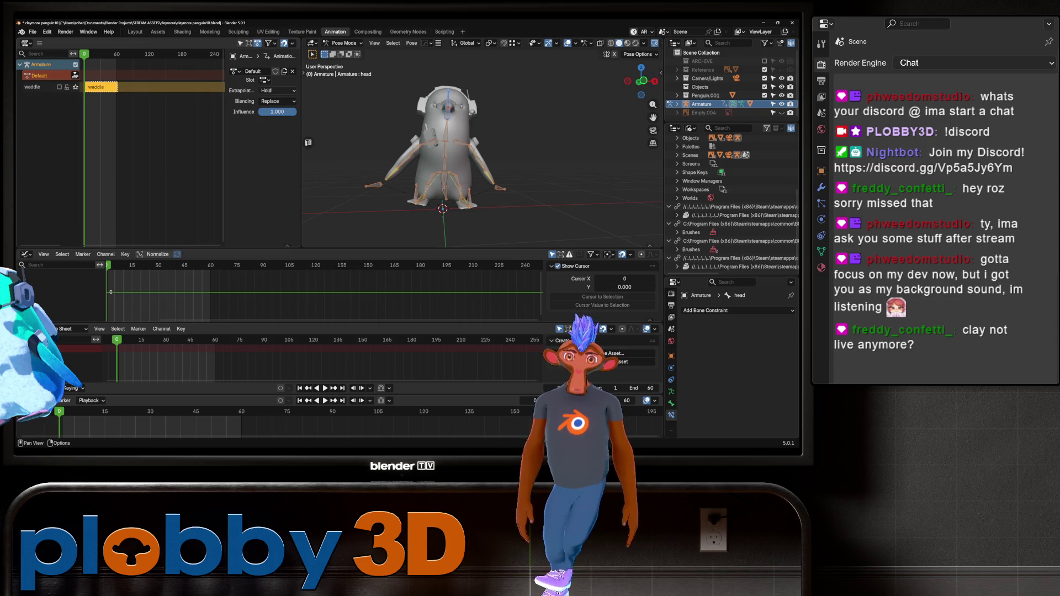
pyautogui.moveTo(480, 166); pyautogui.dragTo(450, 165, button='middle')
pyautogui.click(444, 148)
pyautogui.rightClick(414, 202)
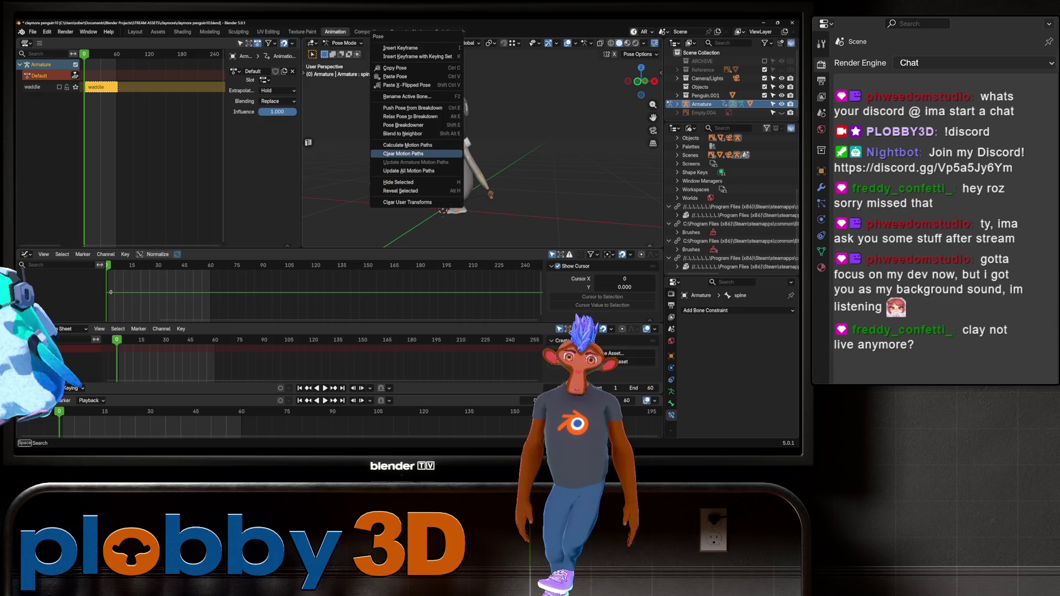
pyautogui.click(414, 203)
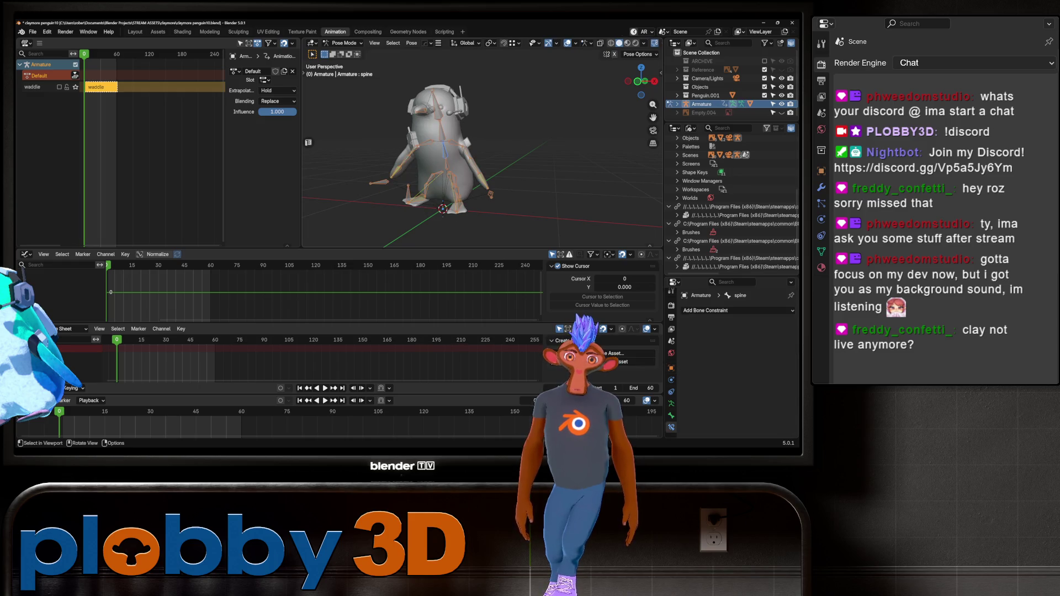
# - Move both foot IK bones vertically and reposition the right hand IK bone
pyautogui.moveTo(414, 202)
pyautogui.mouseDown(button='middle')
pyautogui.moveTo(475, 204)
pyautogui.moveTo(378, 205)
pyautogui.mouseUp(button='middle')
pyautogui.click(411, 205)
pyautogui.press('g')
pyautogui.press('z')
pyautogui.click(411, 206)
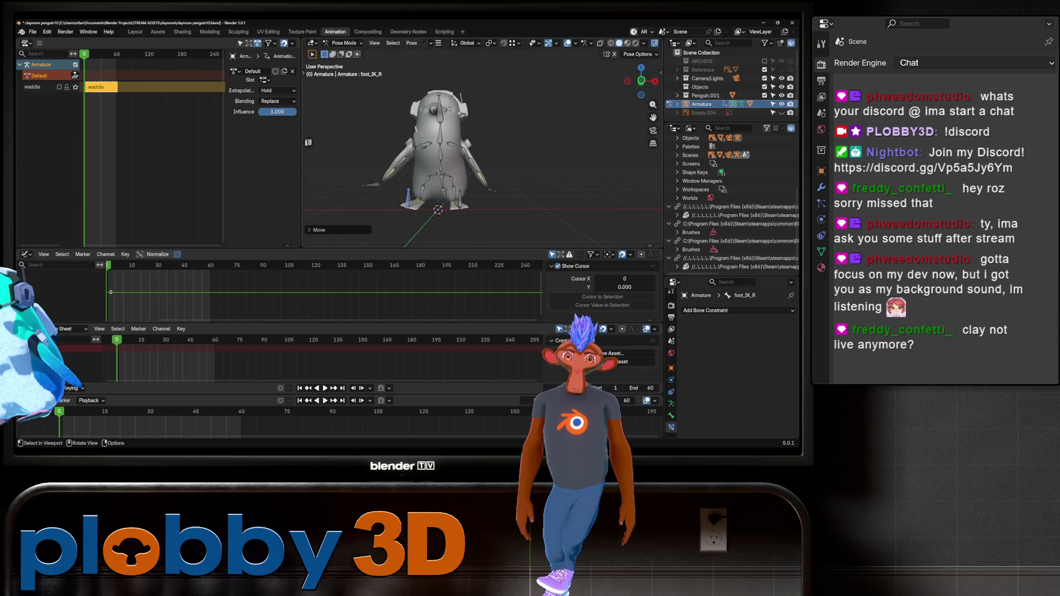
pyautogui.click(457, 200)
pyautogui.press('g')
pyautogui.click(457, 200)
pyautogui.moveTo(458, 200); pyautogui.dragTo(519, 198, button='middle')
pyautogui.click(561, 188)
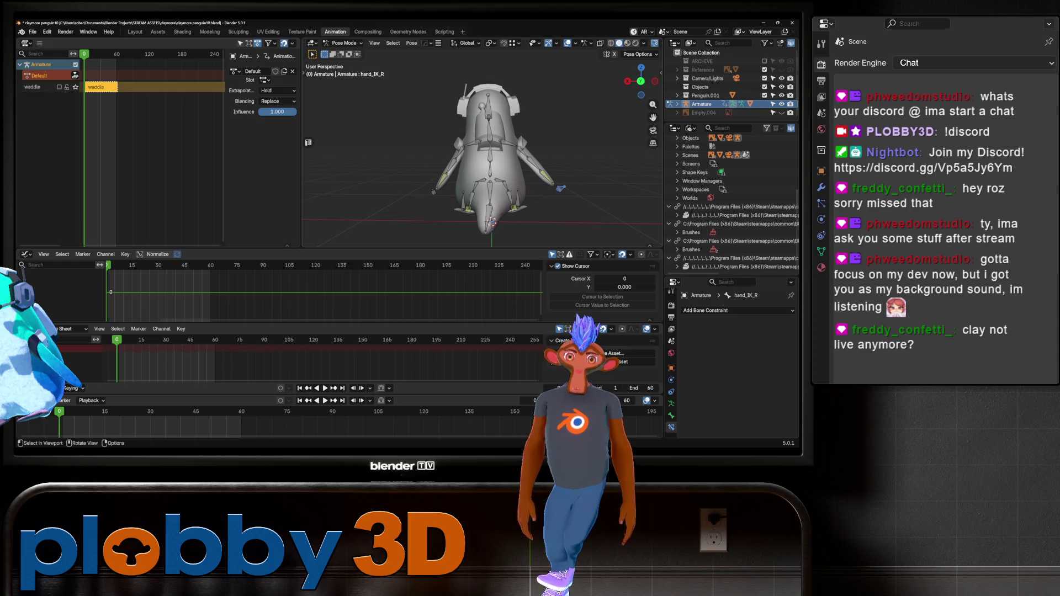
pyautogui.press('g')
pyautogui.click(548, 195)
pyautogui.moveTo(548, 195)
pyautogui.mouseDown(button='middle')
pyautogui.moveTo(517, 200)
pyautogui.moveTo(482, 165)
pyautogui.mouseUp(button='middle')
# - Tilt the spine.001 bone, then lower the whole rig slightly along Z and tilt it
pyautogui.click(504, 111)
pyautogui.press('r')
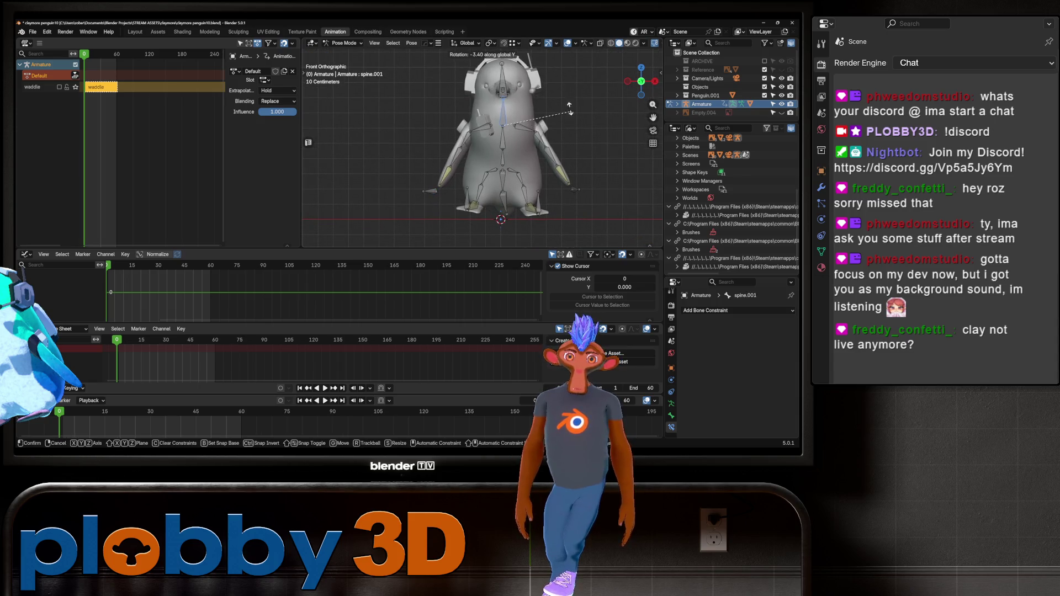
pyautogui.press('Return')
pyautogui.click(502, 179)
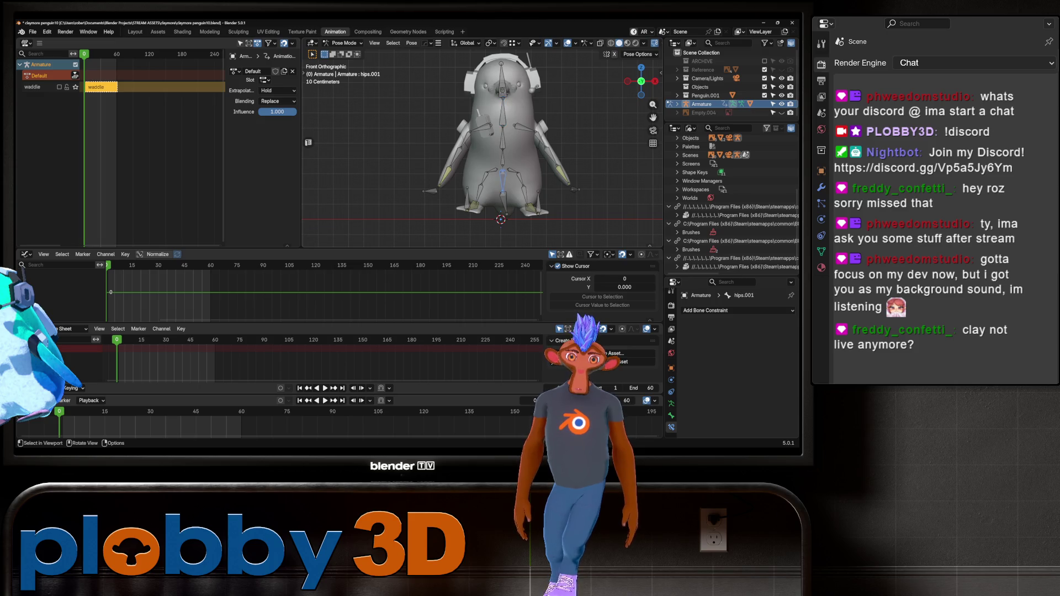
pyautogui.click(503, 180)
pyautogui.press('a')
pyautogui.press('g')
pyautogui.press('z')
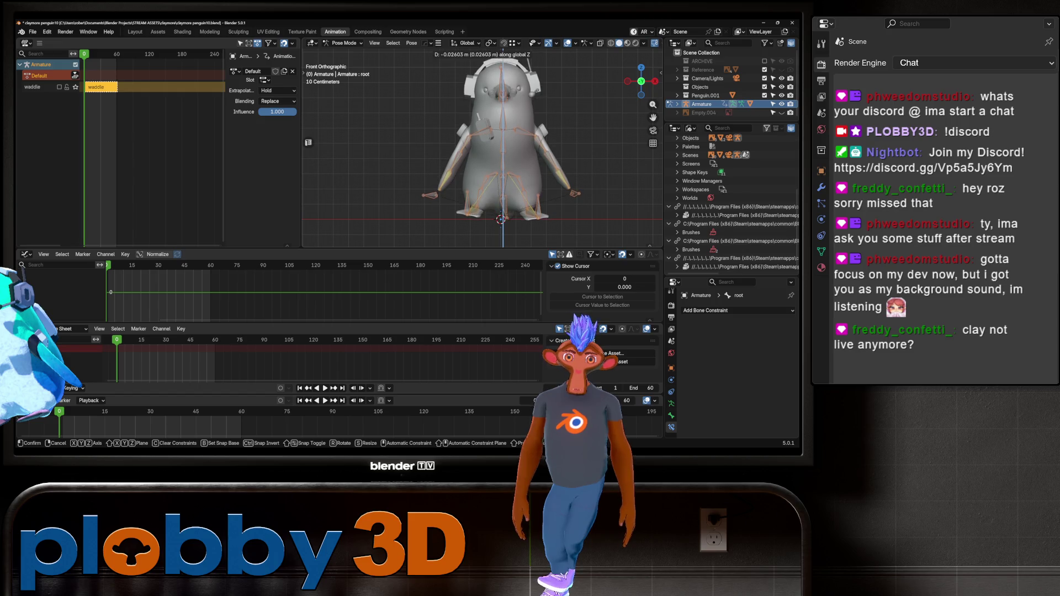
pyautogui.press('Return')
pyautogui.press('r')
pyautogui.click(488, 205)
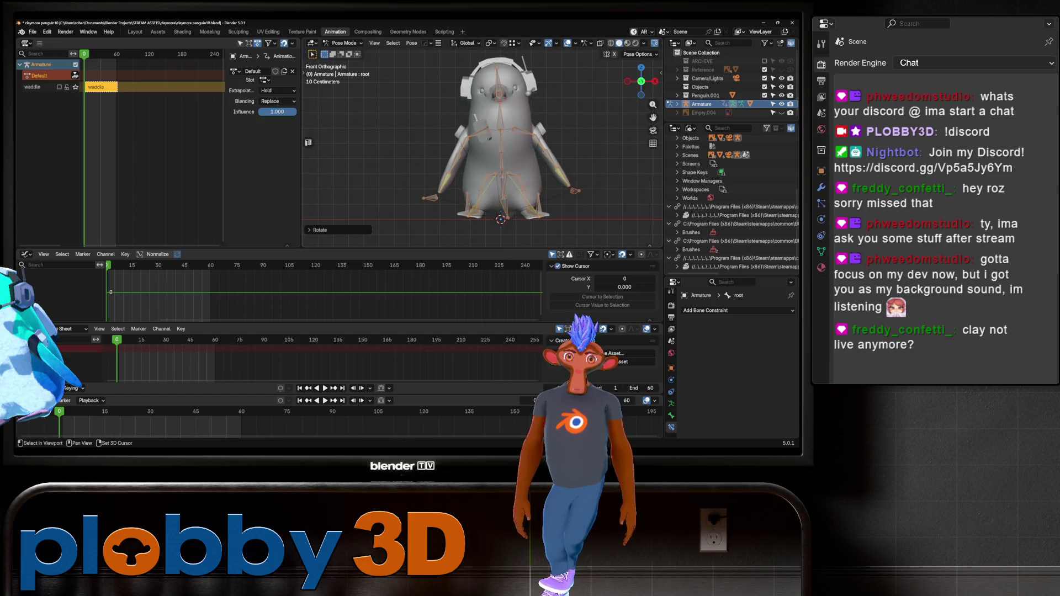
# - Select all bones and keyframe the rest pose into the Default action
pyautogui.click(498, 88)
pyautogui.press('t')
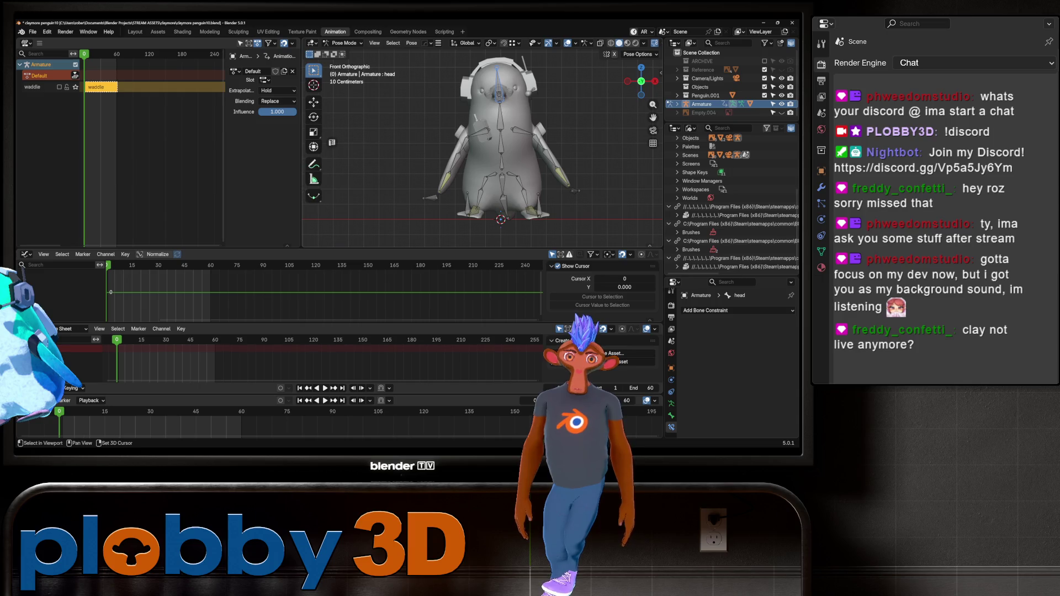
pyautogui.press('r')
pyautogui.press('y')
pyautogui.press('Escape')
pyautogui.press('a')
pyautogui.press('i')
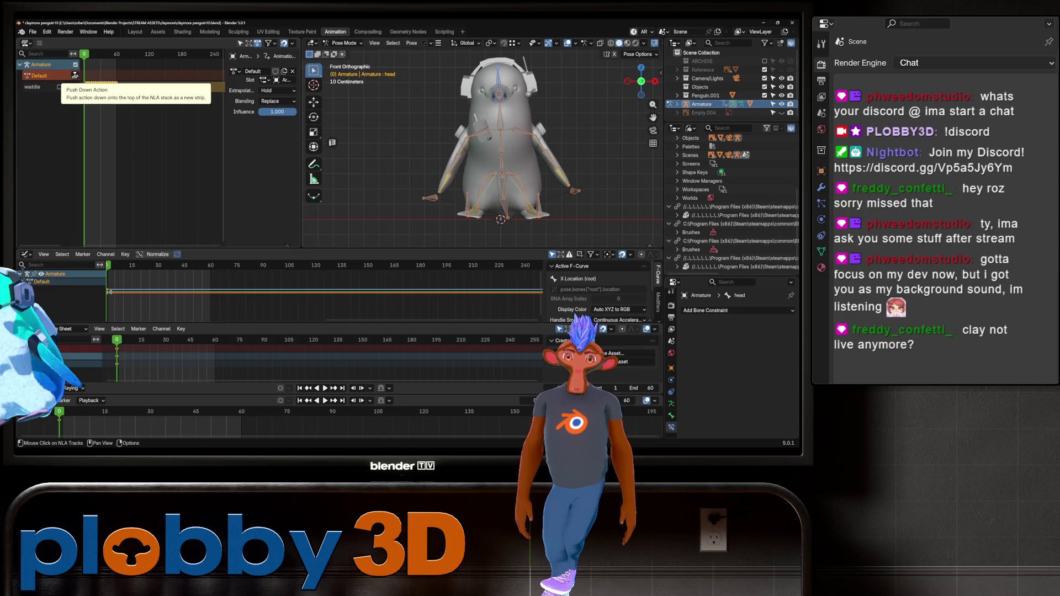
# - Duplicate the frame 0 keyframes to around frame 60
pyautogui.click(74, 76)
pyautogui.press('g')
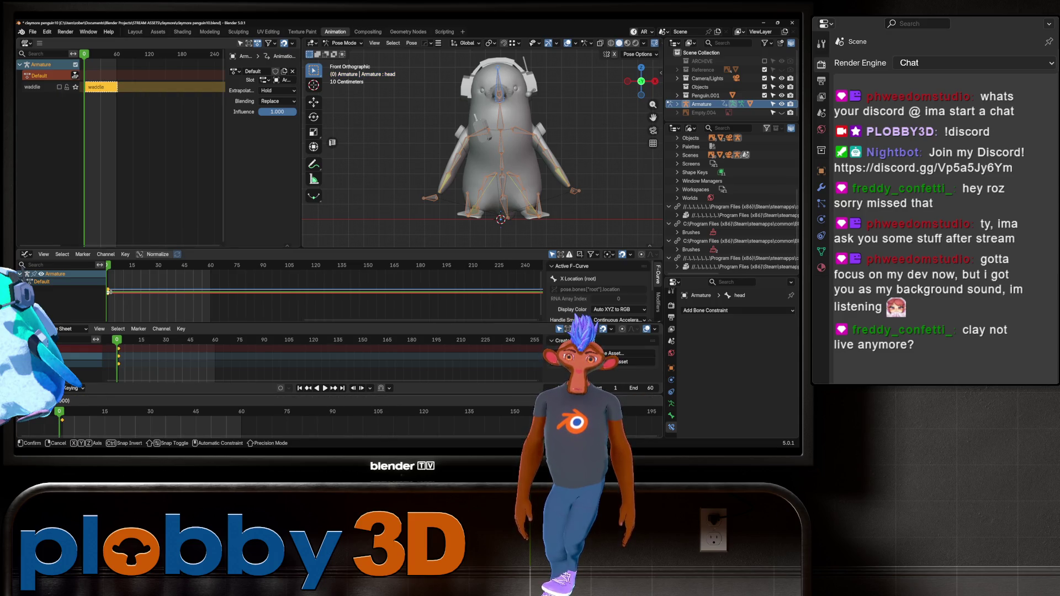
pyautogui.press('Return')
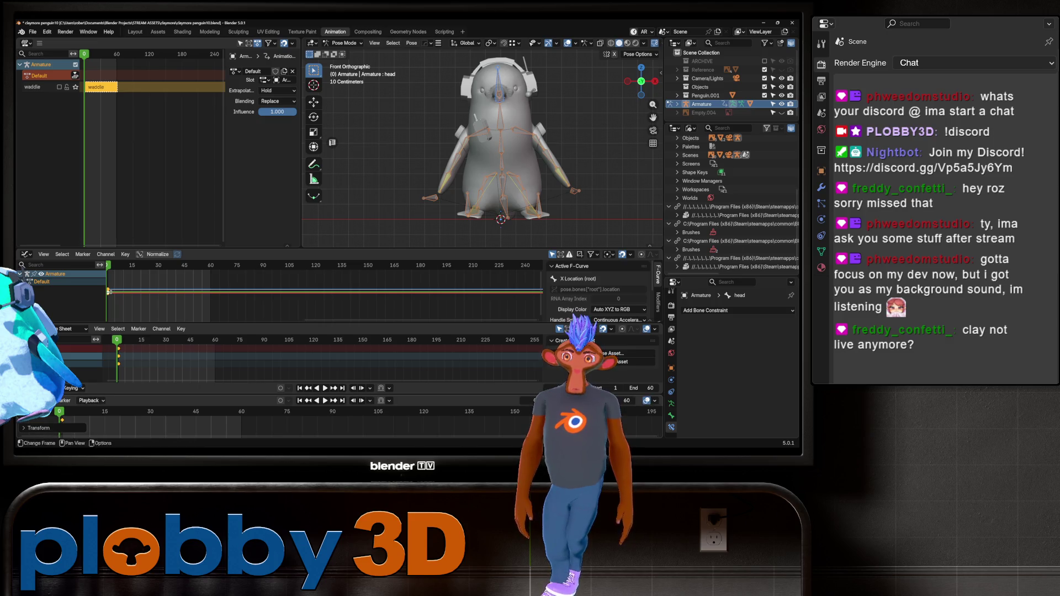
pyautogui.hotkey('alt', 'a')
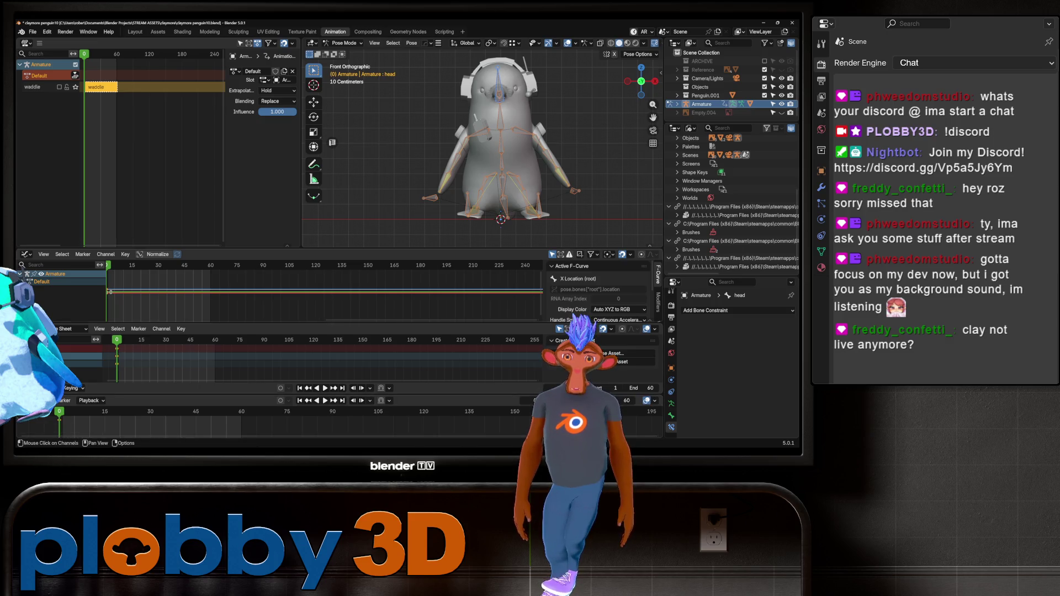
pyautogui.press('a')
pyautogui.hotkey('shift', 'd')
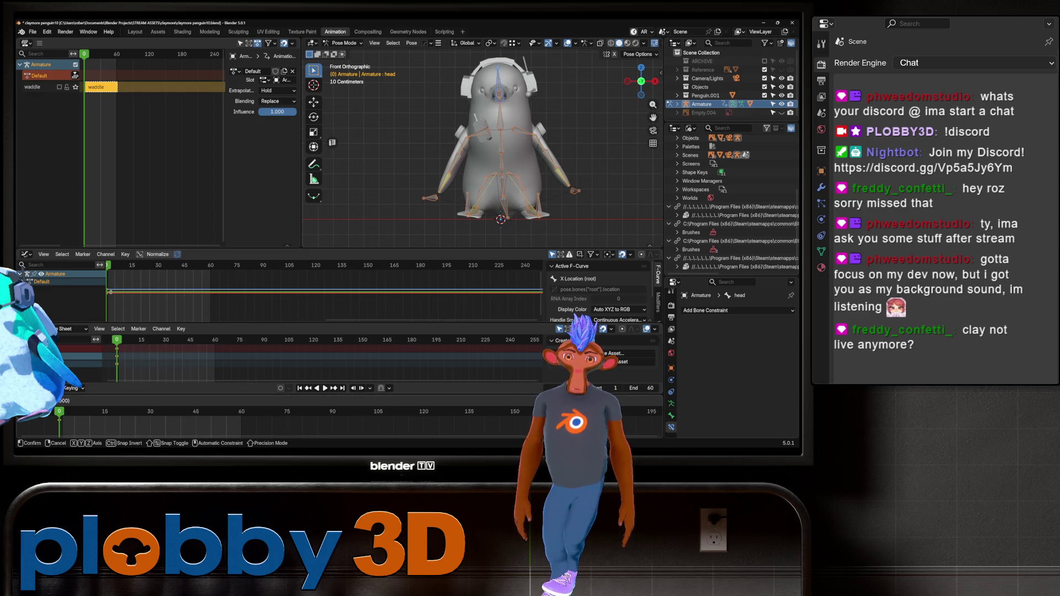
pyautogui.press('Return')
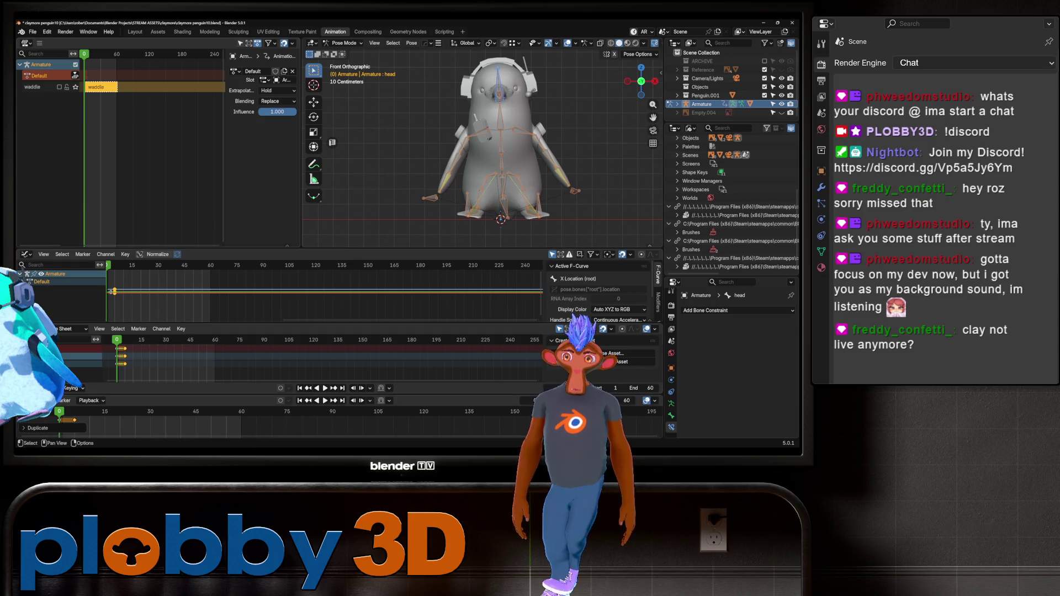
# - Push the Default action down into its own NLA strip
pyautogui.click(75, 76)
pyautogui.rightClick(91, 99)
pyautogui.press('Escape')
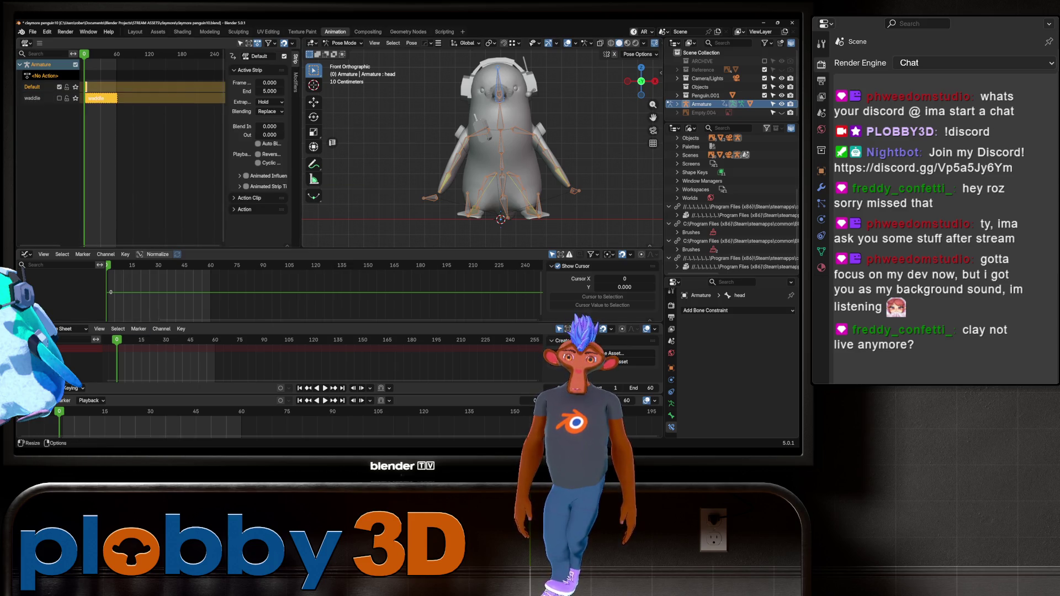
# - Tweak the Default strip, try moving its keyframes to frame 60, then undo the move
pyautogui.press('Right')
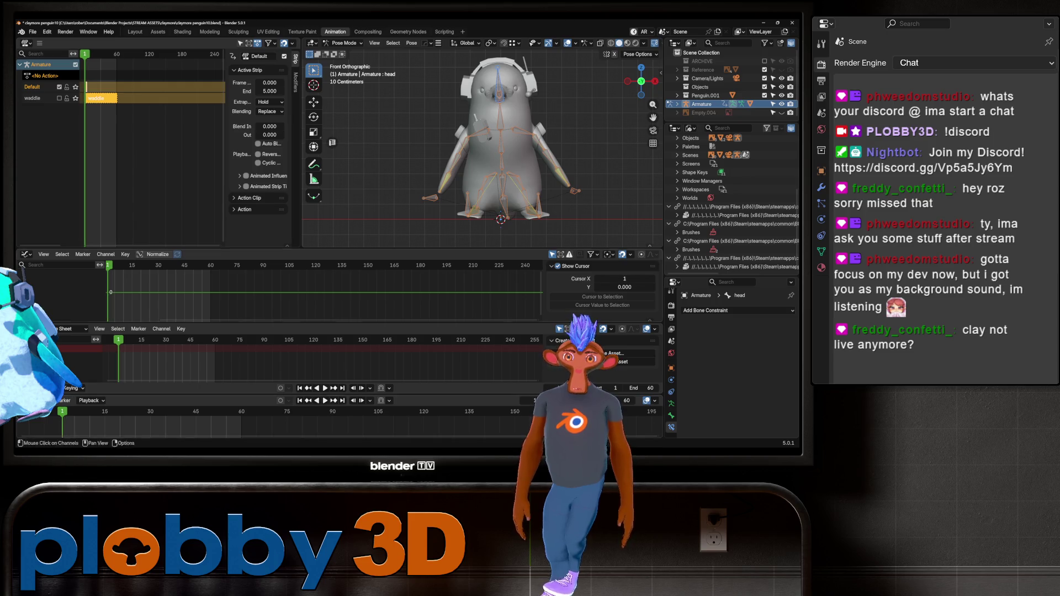
pyautogui.press('Left')
pyautogui.press('Tab')
pyautogui.moveTo(125, 417); pyautogui.dragTo(72, 420)
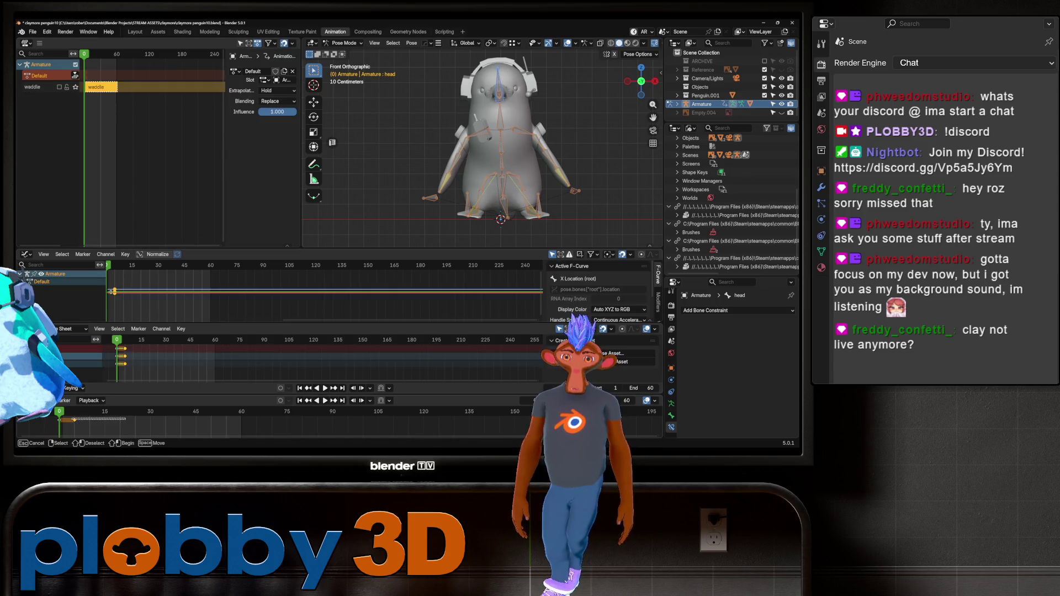
pyautogui.press('g')
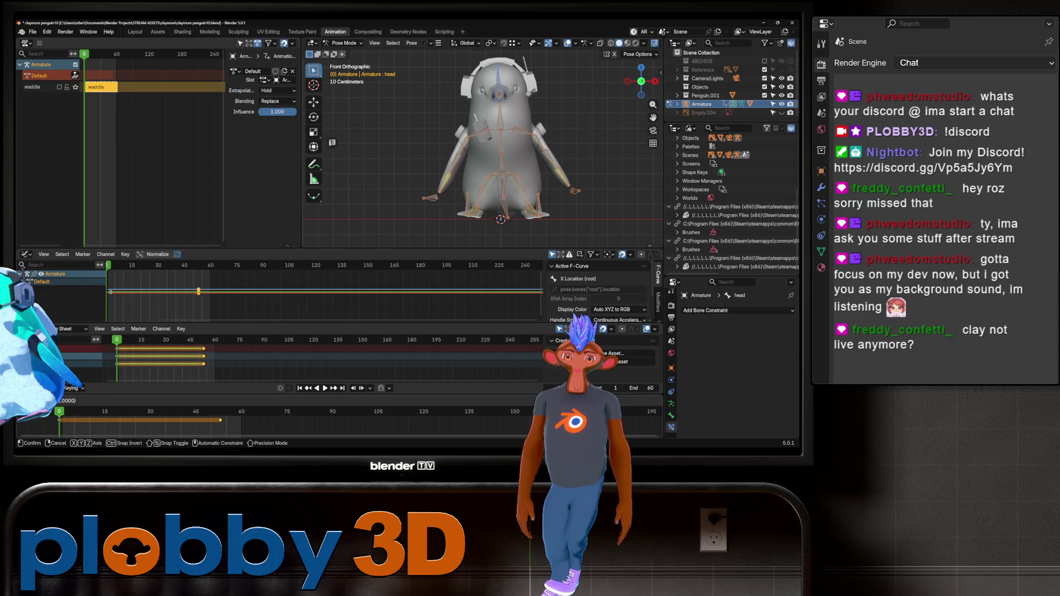
pyautogui.press('Return')
pyautogui.hotkey('ctrl', 'z')
pyautogui.hotkey('ctrl', 'z')
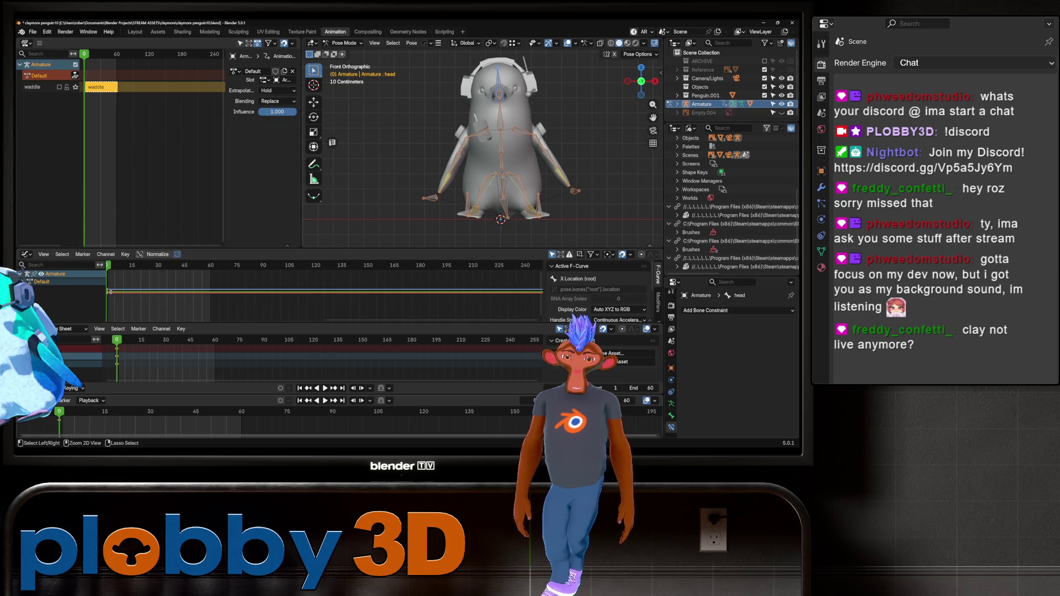
pyautogui.hotkey('ctrl', 'z')
# - Play the animation, then rotate the spine bone to begin a new pose
pyautogui.press('space')
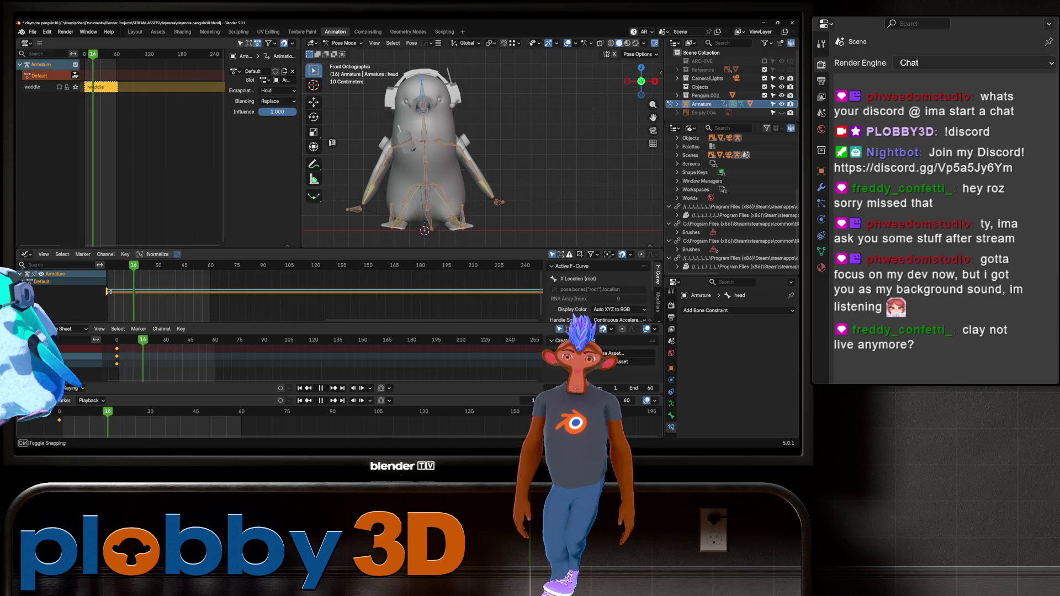
pyautogui.press('space')
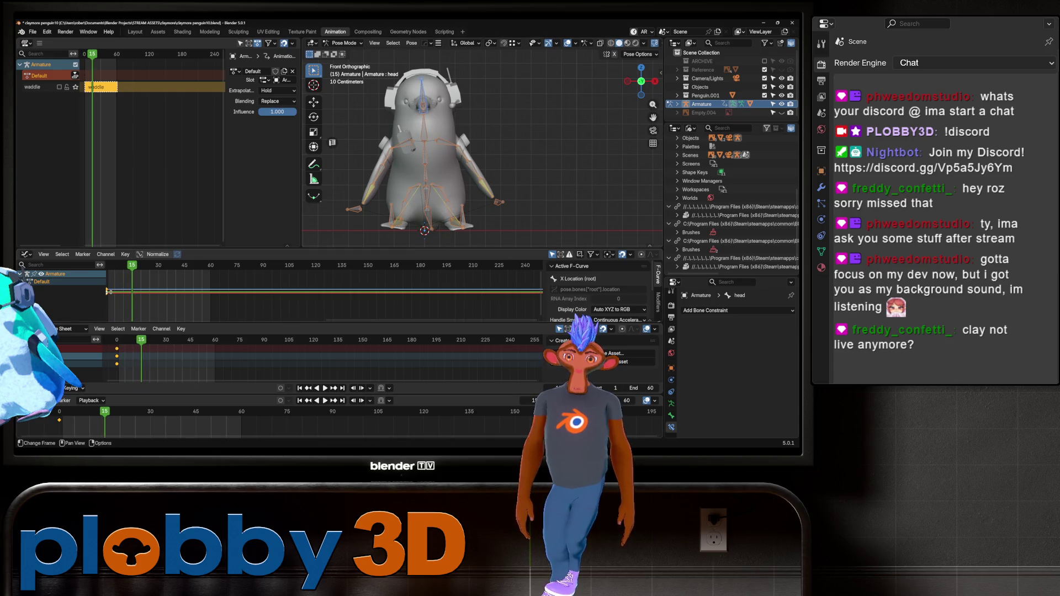
pyautogui.moveTo(480, 155)
pyautogui.mouseDown(button='middle')
pyautogui.moveTo(431, 127)
pyautogui.moveTo(469, 154)
pyautogui.mouseUp(button='middle')
pyautogui.click(437, 148)
pyautogui.press('r')
pyautogui.press('g')
pyautogui.press('Return')
# - Keyframe the spine pose at frame 15, copy the pose, and duplicate keys to near frame 56
pyautogui.press('i')
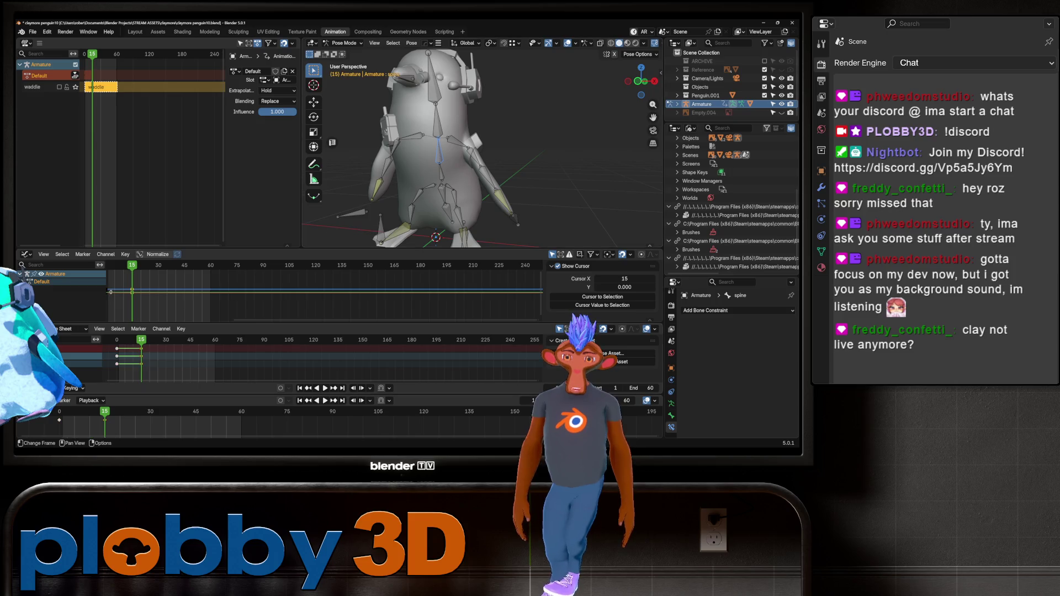
pyautogui.rightClick(513, 154)
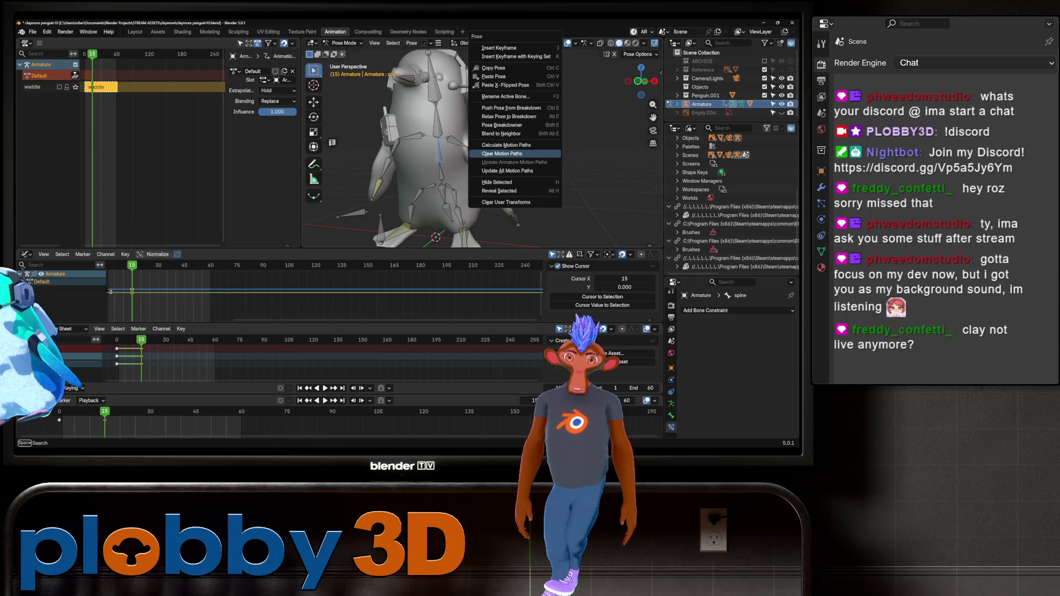
pyautogui.click(514, 68)
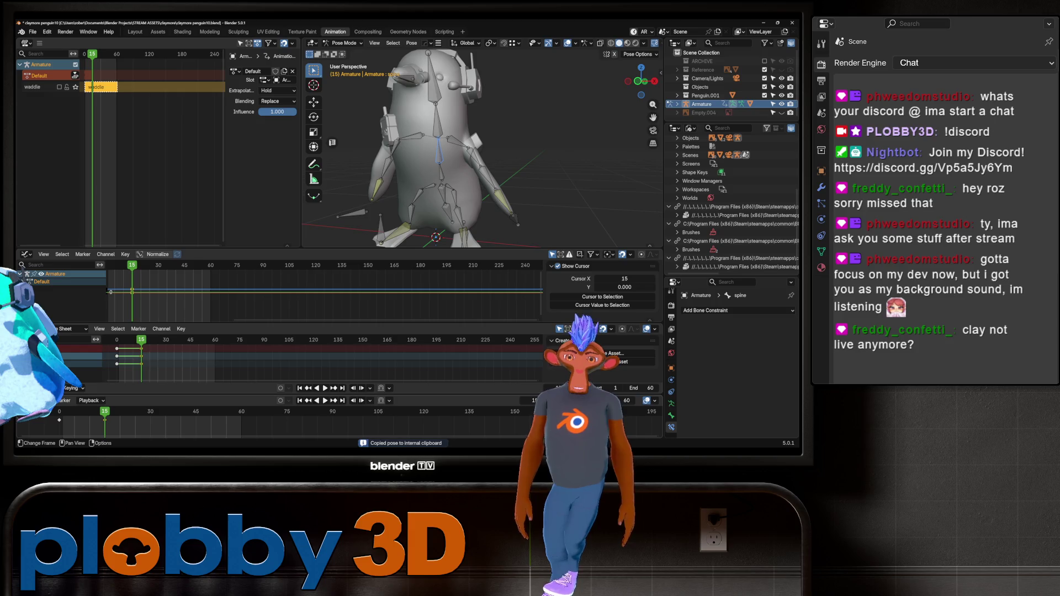
pyautogui.press('space')
pyautogui.moveTo(172, 411); pyautogui.dragTo(168, 411)
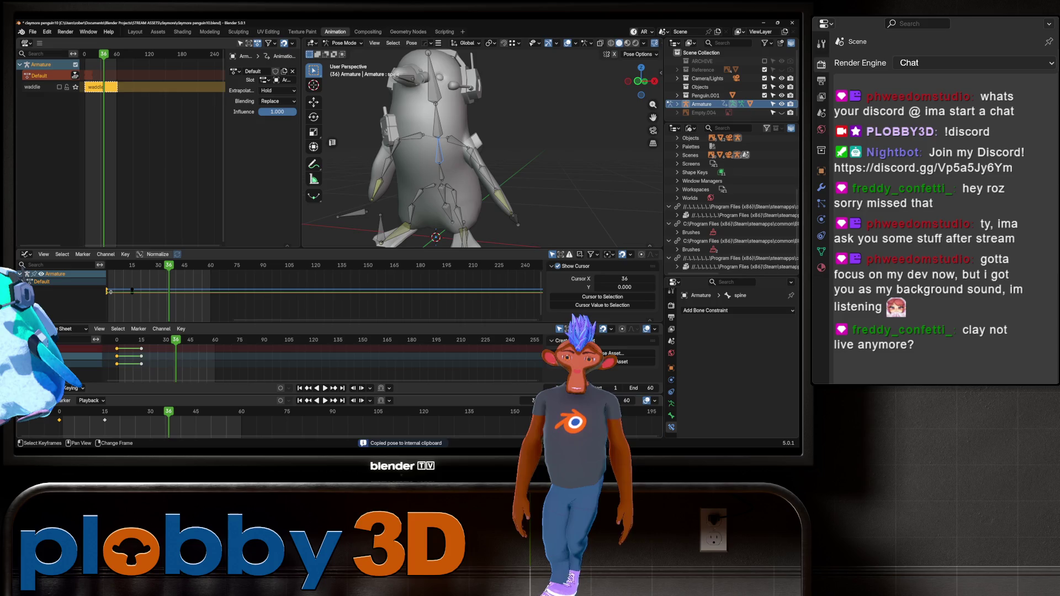
pyautogui.hotkey('shift', 'd')
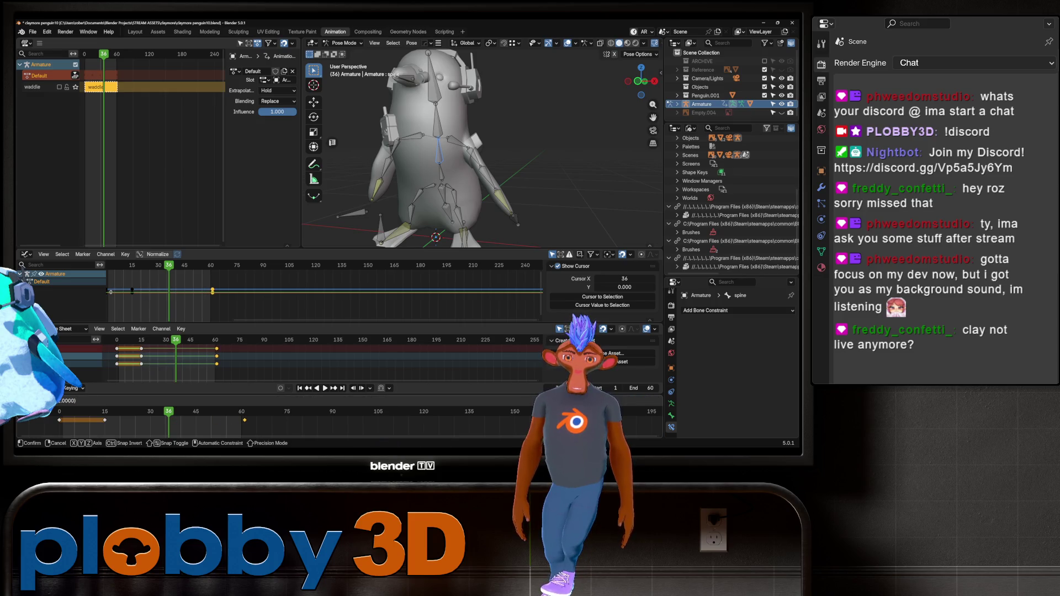
pyautogui.click(166, 411)
# - Paste the copied pose at frame 36, keyframe it, and play back to check
pyautogui.rightClick(166, 411)
pyautogui.moveTo(177, 383)
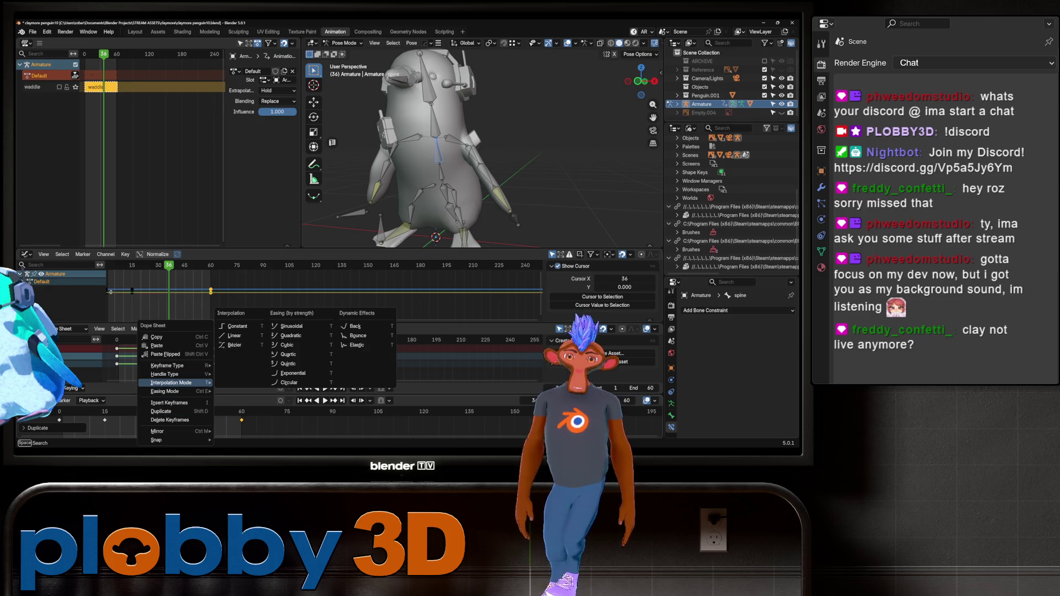
pyautogui.rightClick(412, 143)
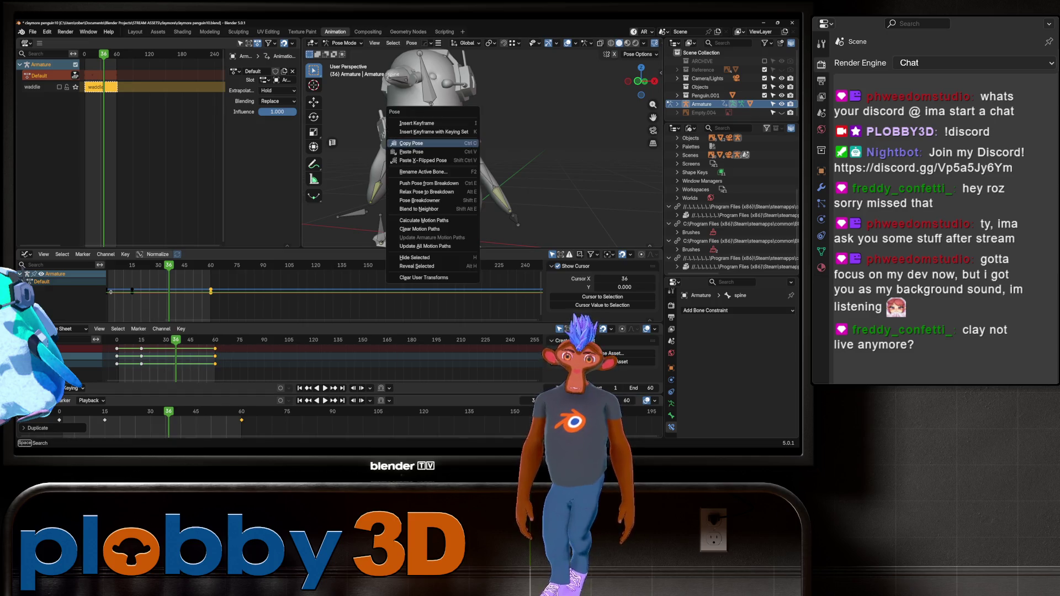
pyautogui.click(414, 152)
pyautogui.moveTo(442, 165); pyautogui.dragTo(433, 166, button='middle')
pyautogui.scroll(2, 434, 166)
pyautogui.press('i')
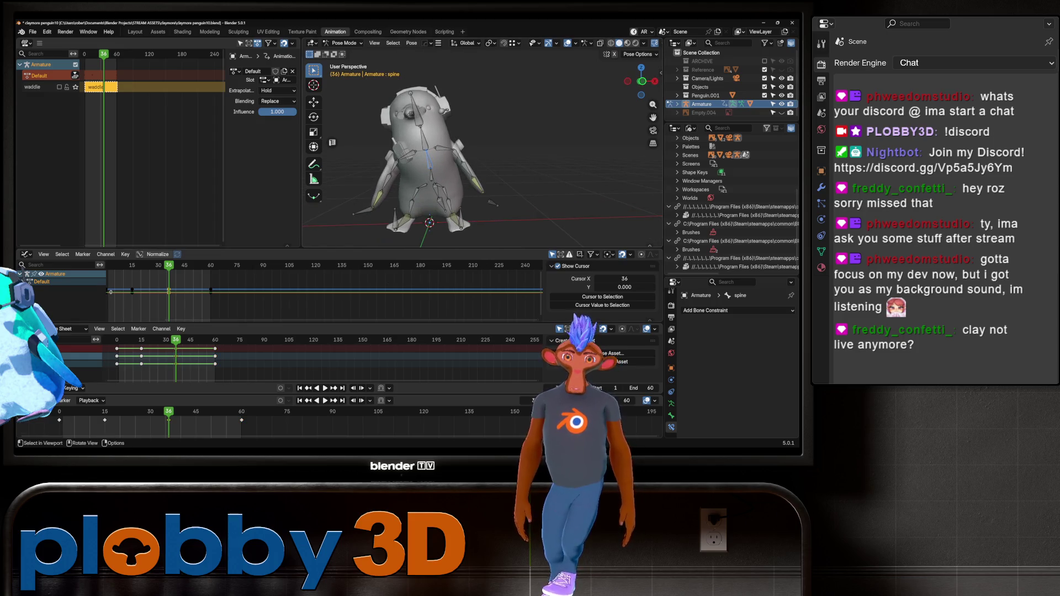
pyautogui.press('space')
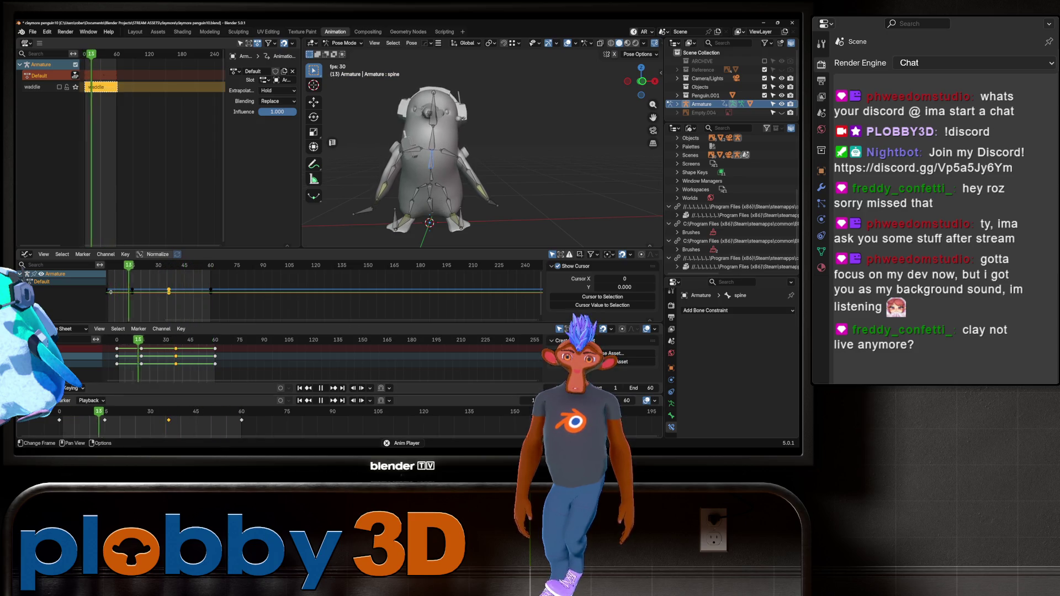
# - Retime the end keyframes so they sit at about frame 61
pyautogui.press('space')
pyautogui.press('g')
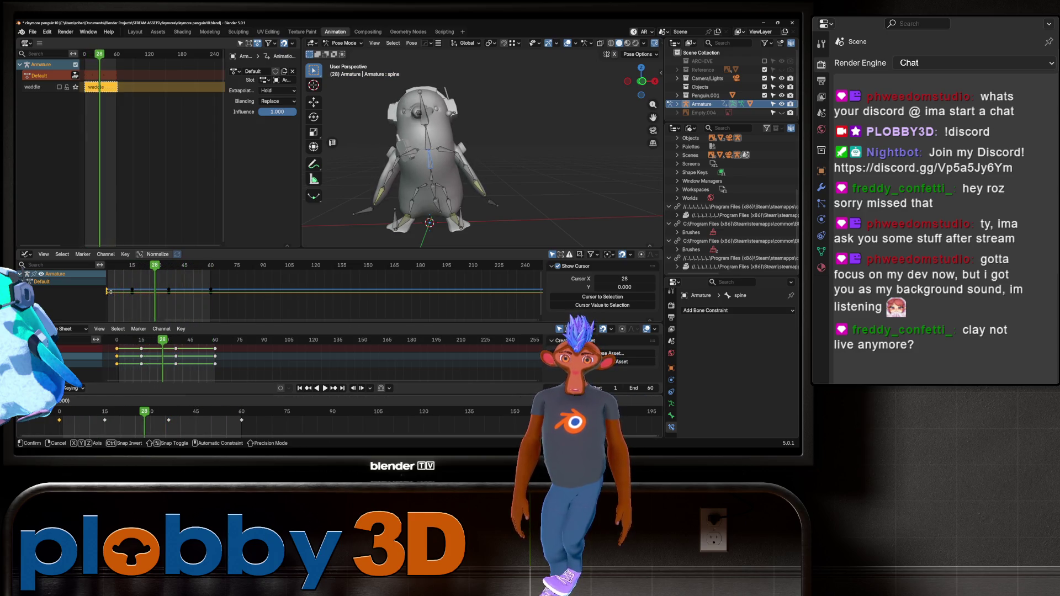
pyautogui.press('Return')
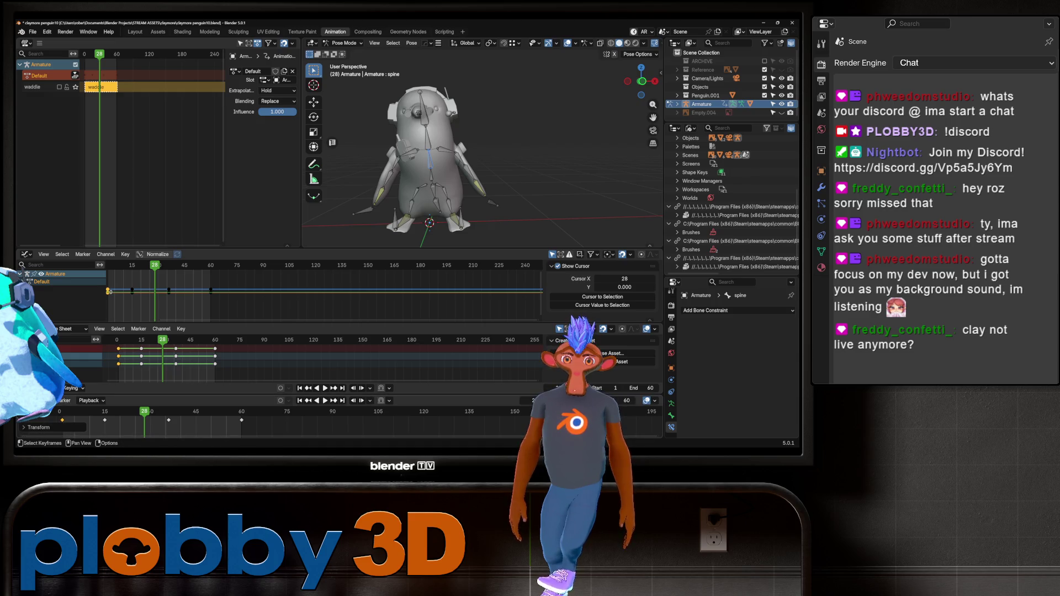
pyautogui.click(211, 291)
pyautogui.press('g')
pyautogui.press('Escape')
pyautogui.press('Delete')
pyautogui.hotkey('ctrl', 'z')
pyautogui.press('g')
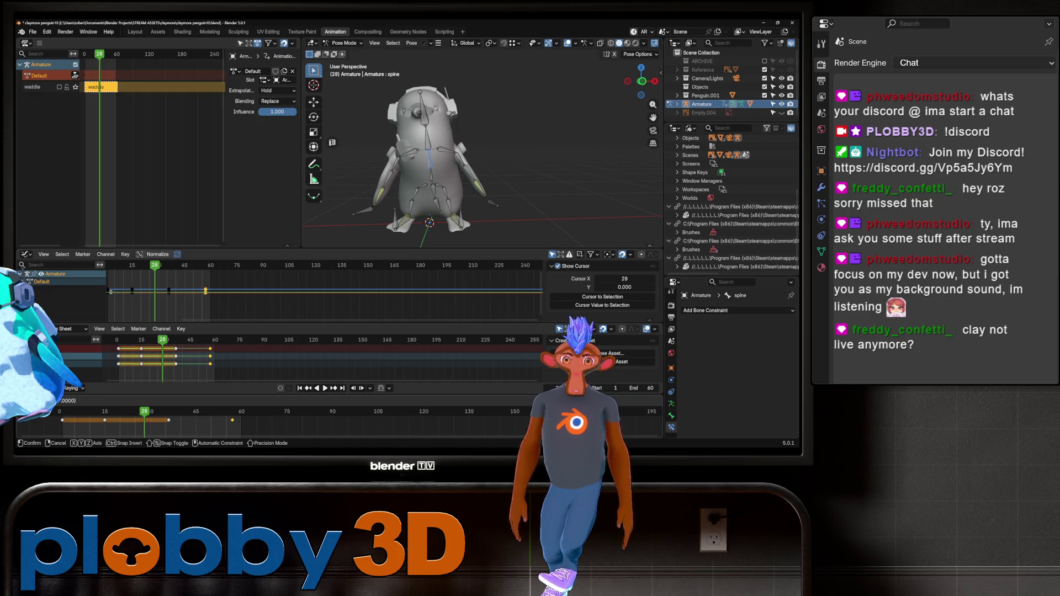
pyautogui.press('Return')
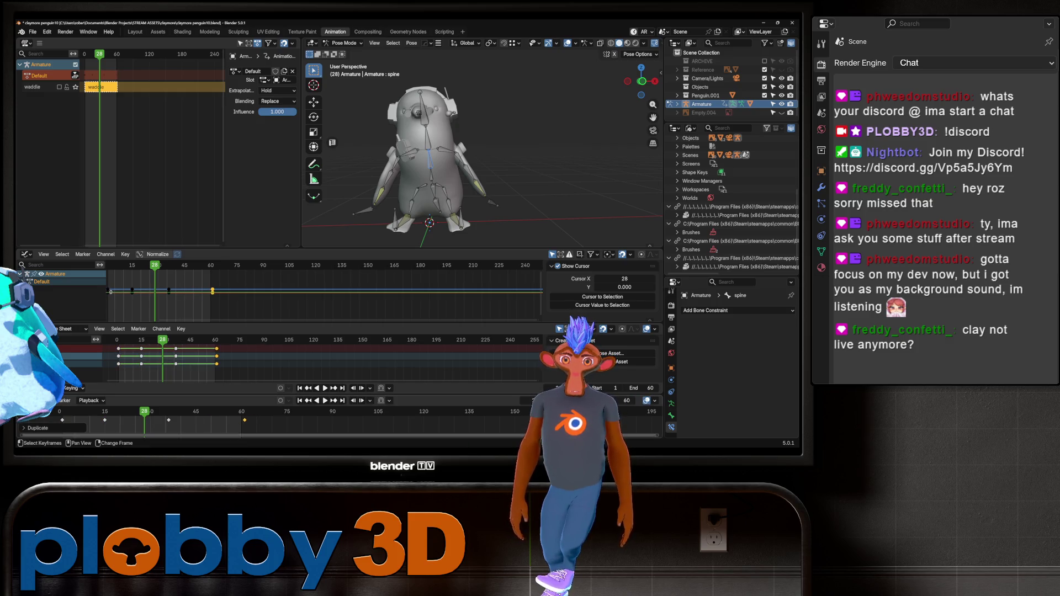
# - Keep the frame 15 keyframe in place and play back to check the timing
pyautogui.click(105, 420)
pyautogui.press('g')
pyautogui.press('Escape')
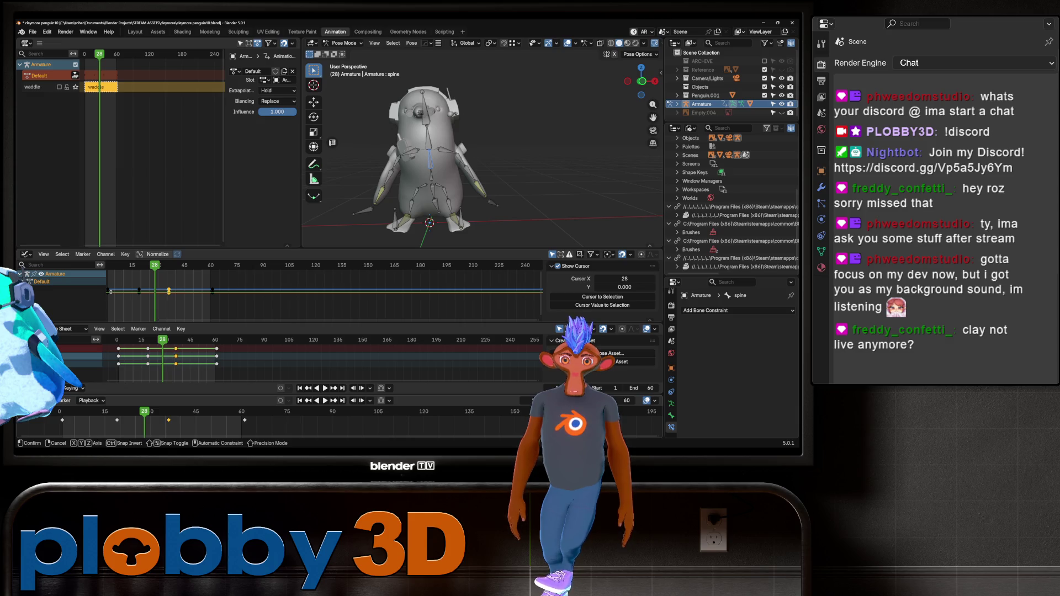
pyautogui.press('space')
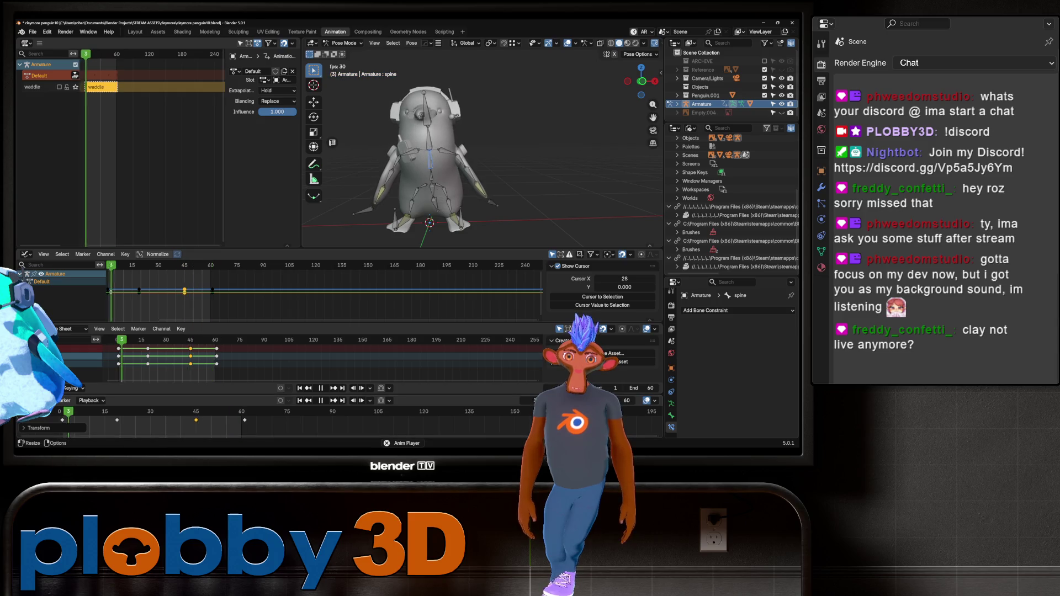
pyautogui.press('space')
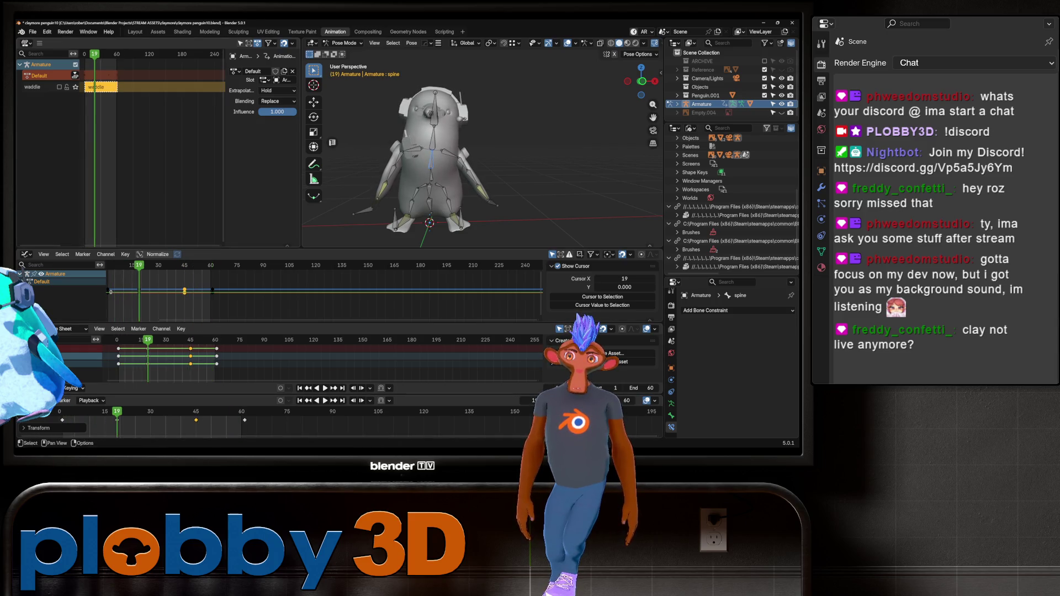
# - Rename the action to Idle, push it down as an NLA strip, and view the penguin in Layout
pyautogui.doubleClick(253, 71)
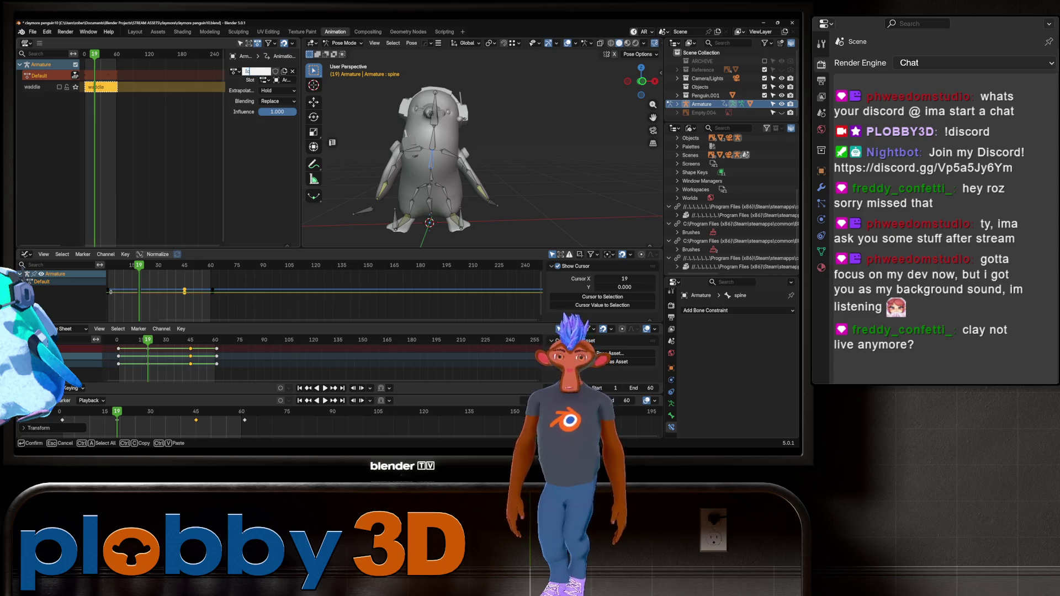
pyautogui.write('Idle')
pyautogui.press('Return')
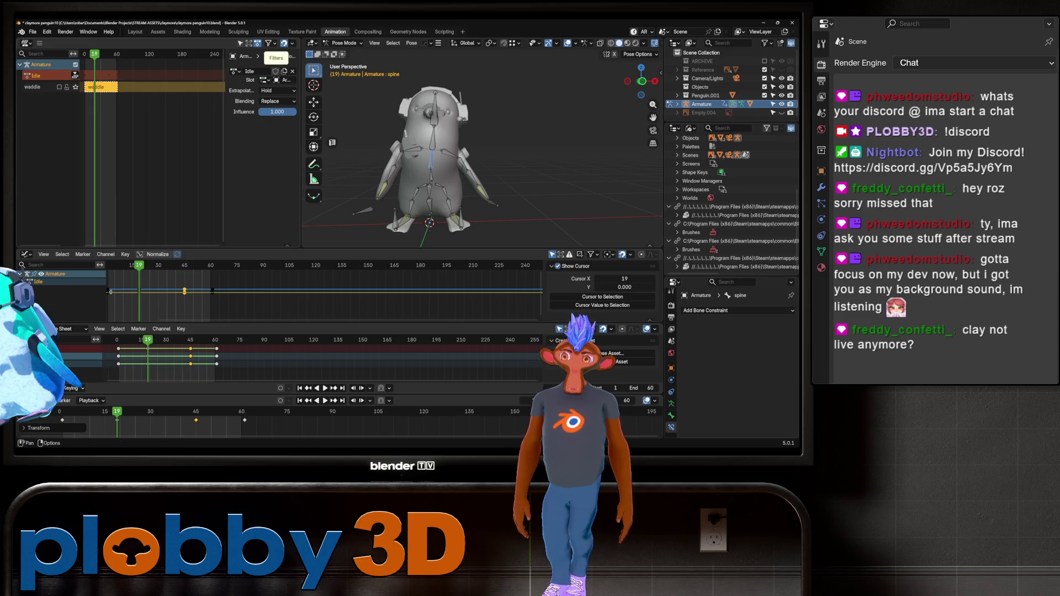
pyautogui.click(76, 75)
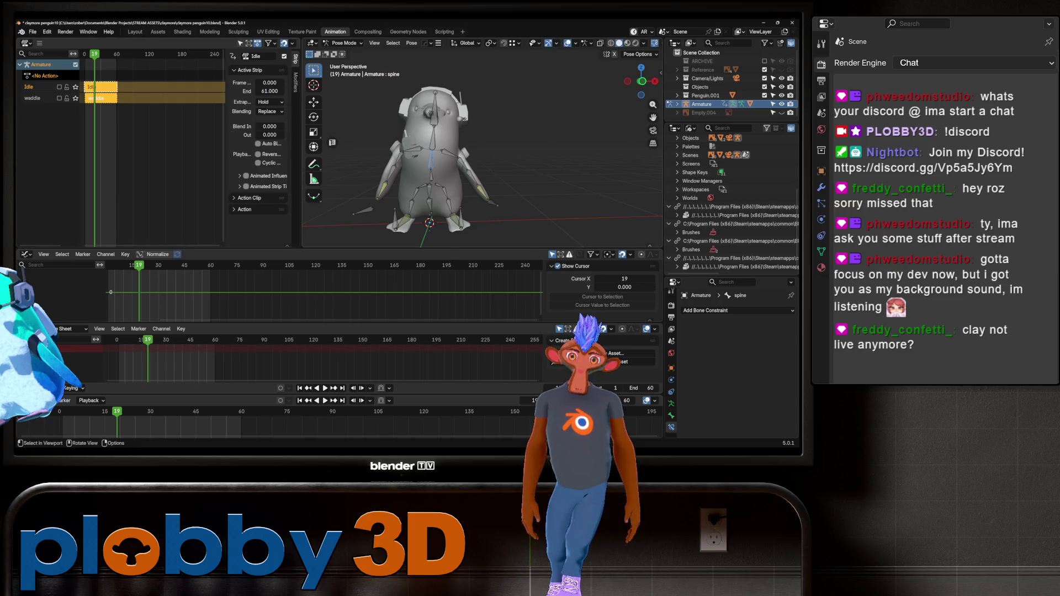
pyautogui.moveTo(480, 165)
pyautogui.mouseDown(button='middle')
pyautogui.moveTo(519, 138)
pyautogui.moveTo(469, 168)
pyautogui.mouseUp(button='middle')
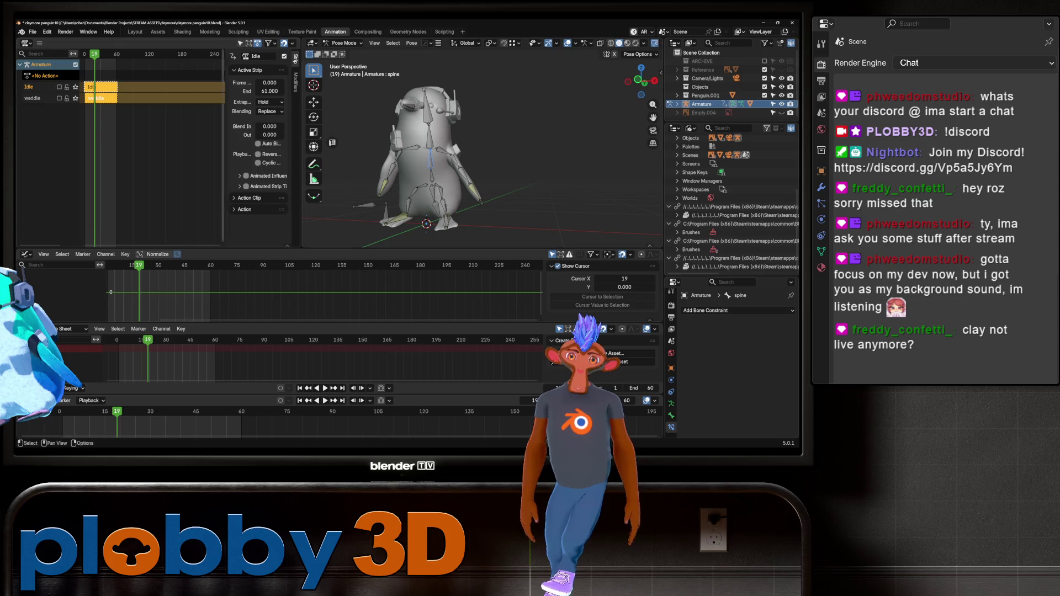
pyautogui.click(135, 32)
pyautogui.moveTo(276, 221)
pyautogui.mouseDown(button='middle')
pyautogui.moveTo(298, 210)
pyautogui.moveTo(318, 274)
pyautogui.mouseUp(button='middle')
# - Select the penguin mesh together with the rig and save the project
pyautogui.keyDown('shift'); pyautogui.click(318, 274); pyautogui.keyUp('shift')
pyautogui.scroll(5, 317, 231)
pyautogui.moveTo(318, 232)
pyautogui.mouseDown(button='middle')
pyautogui.moveTo(301, 235)
pyautogui.moveTo(332, 234)
pyautogui.mouseUp(button='middle')
pyautogui.scroll(-2, 301, 235)
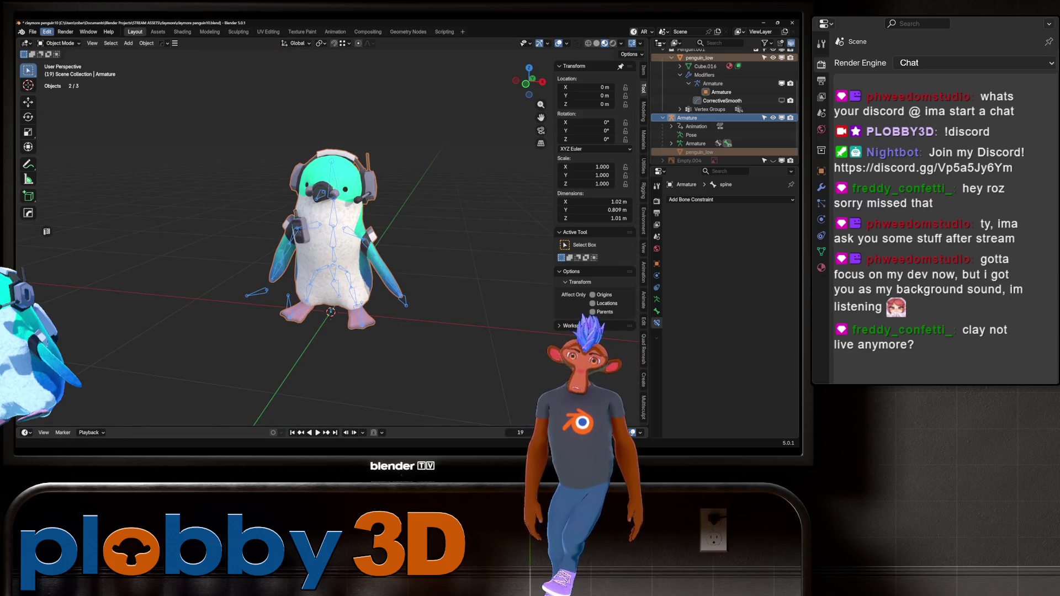
pyautogui.hotkey('ctrl', 's')
# - Export the selected penguin and rig with Better FBX to the Desktop as penguin
pyautogui.click(32, 32)
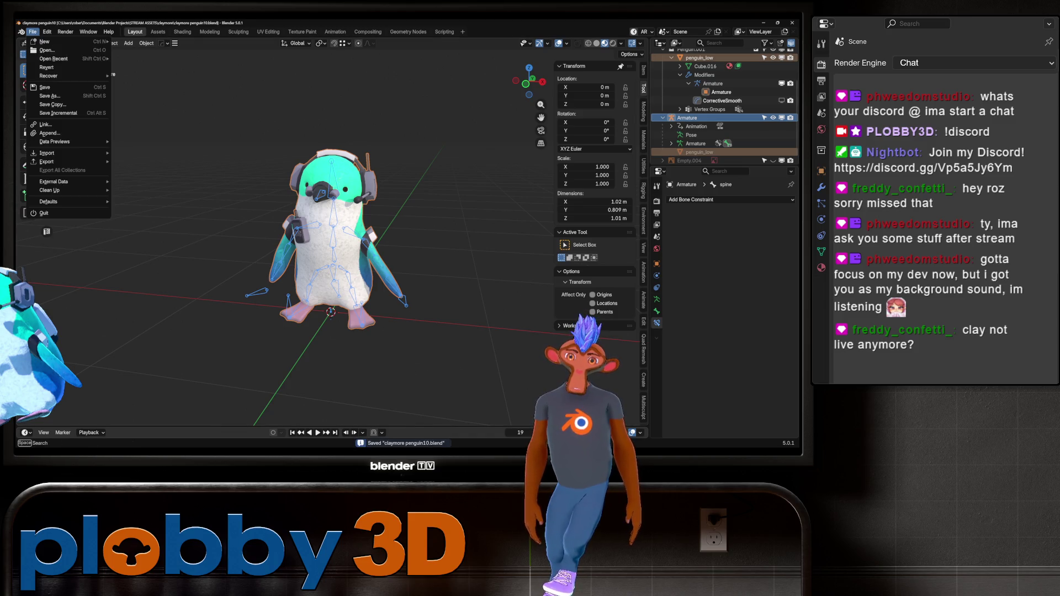
pyautogui.moveTo(47, 162)
pyautogui.click(166, 298)
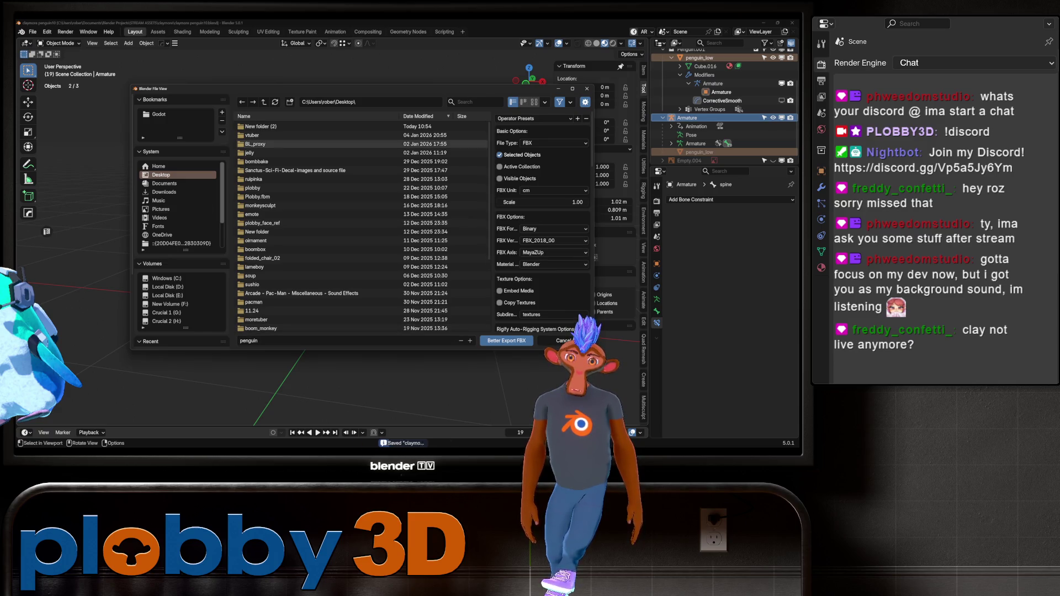
pyautogui.click(499, 341)
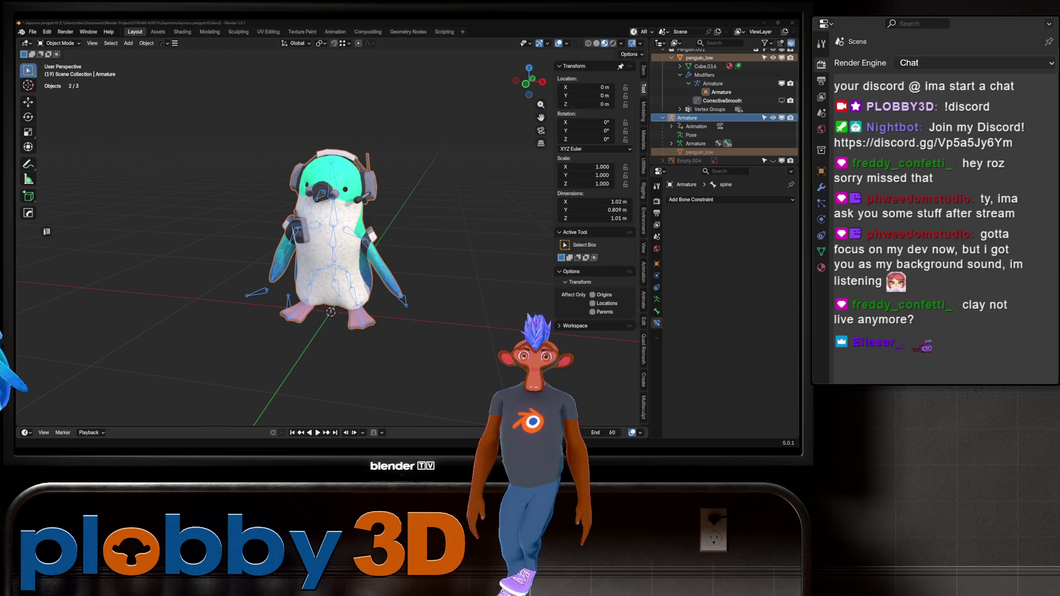
# - In Warudo, set the Penguin prop's Enabled option to No
pyautogui.hotkey('alt', 'Tab')
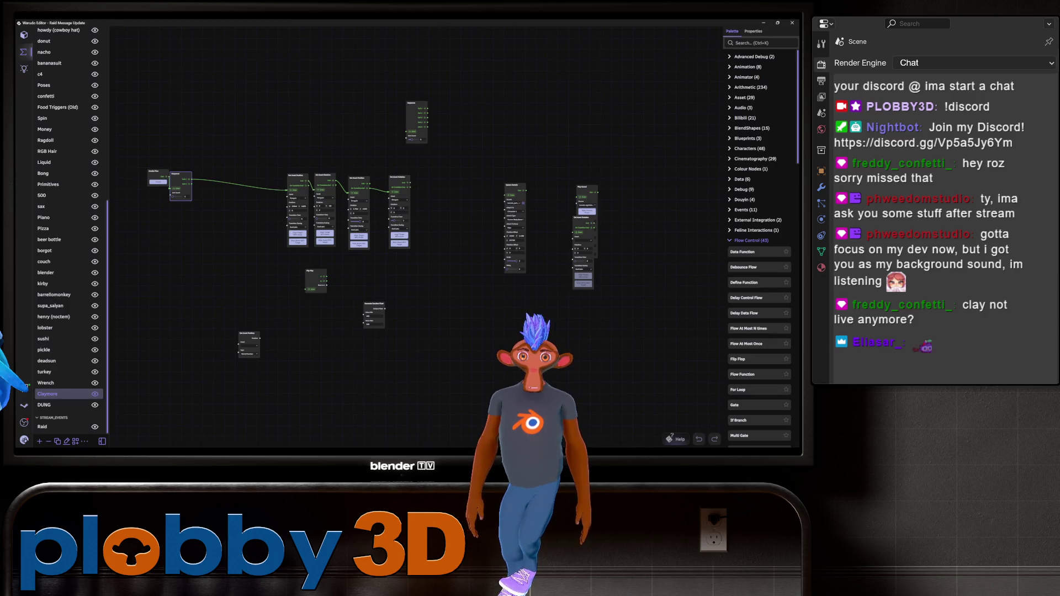
pyautogui.click(24, 34)
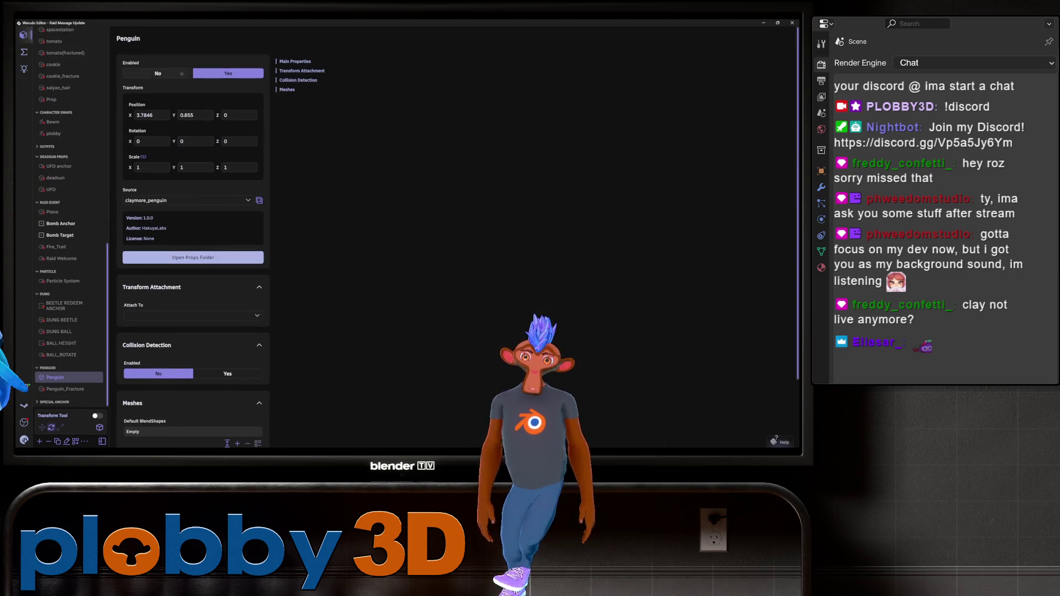
pyautogui.click(181, 74)
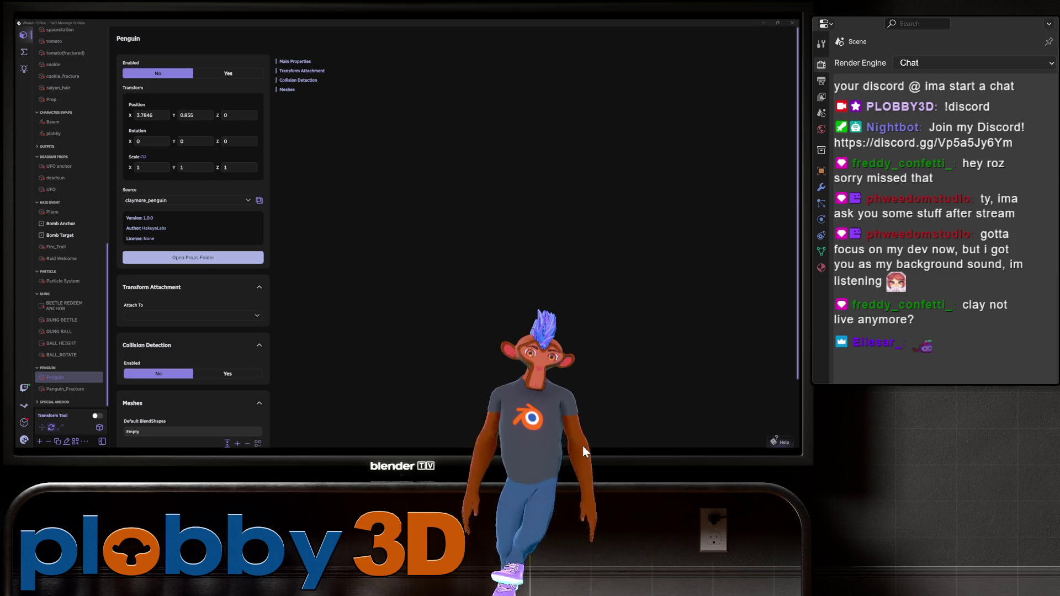